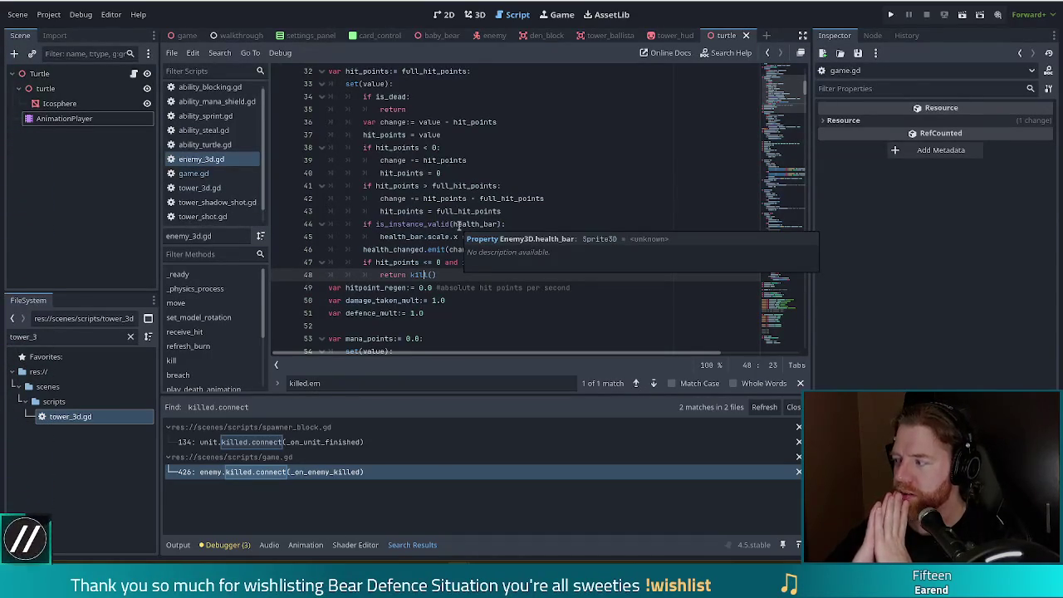
Add 'var last_damage_source: Tower3D' on a new line below the burn_tower declaration in enemy_3d.gd.
{"action": "scroll", "coordinate": [415, 217], "scroll_direction": "down", "scroll_amount": 3}
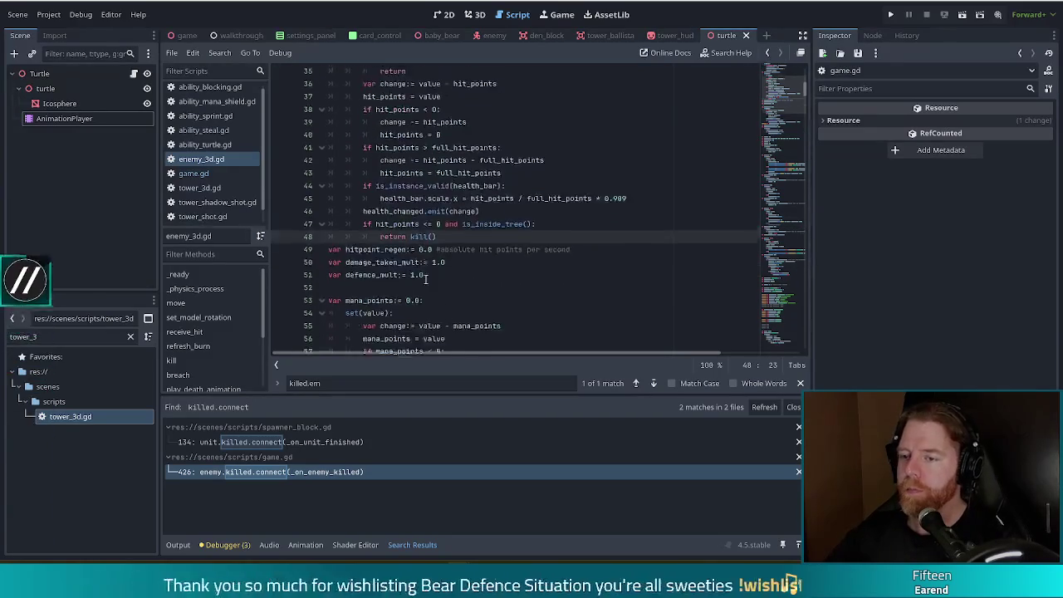
{"action": "left_click", "coordinate": [412, 213]}
{"action": "key", "text": "ctrl+f"}
{"action": "type", "text": "burn"}
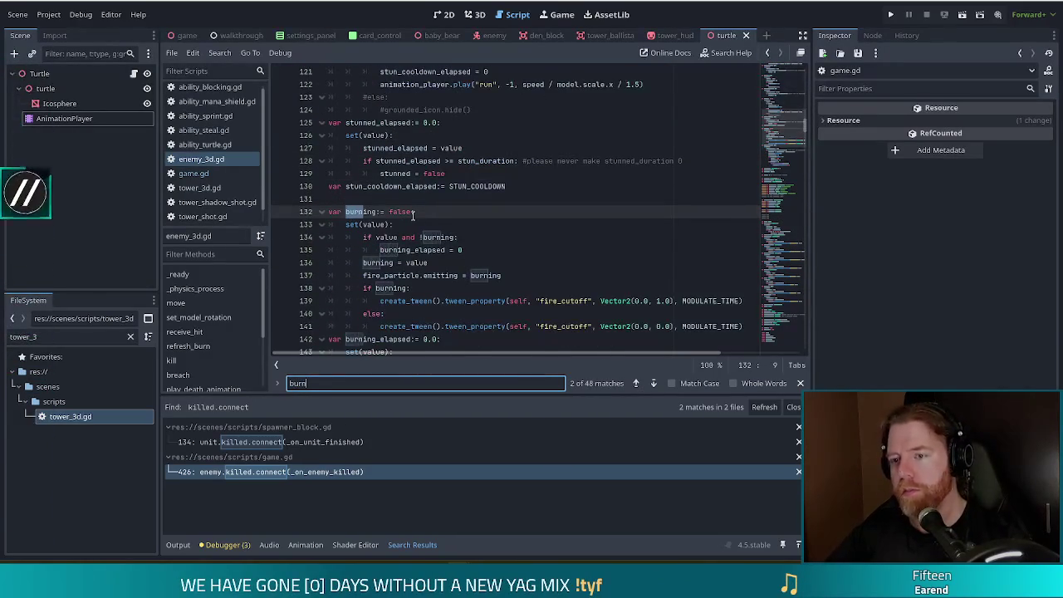
{"action": "type", "text": "_to"}
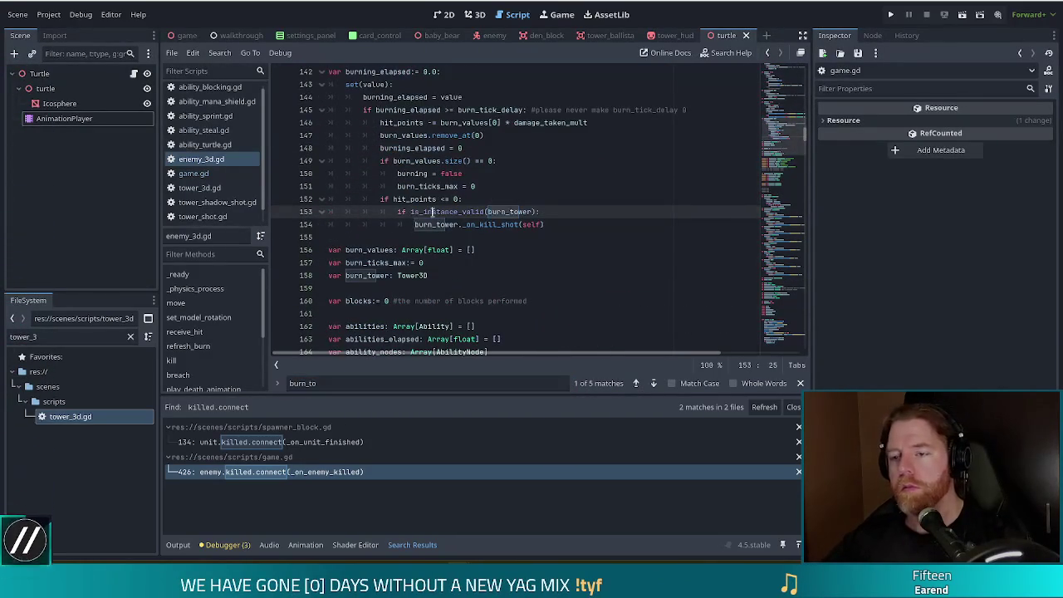
{"action": "left_click", "coordinate": [494, 226]}
{"action": "scroll", "coordinate": [502, 213], "scroll_direction": "down", "scroll_amount": 2}
{"action": "left_click", "coordinate": [462, 213]}
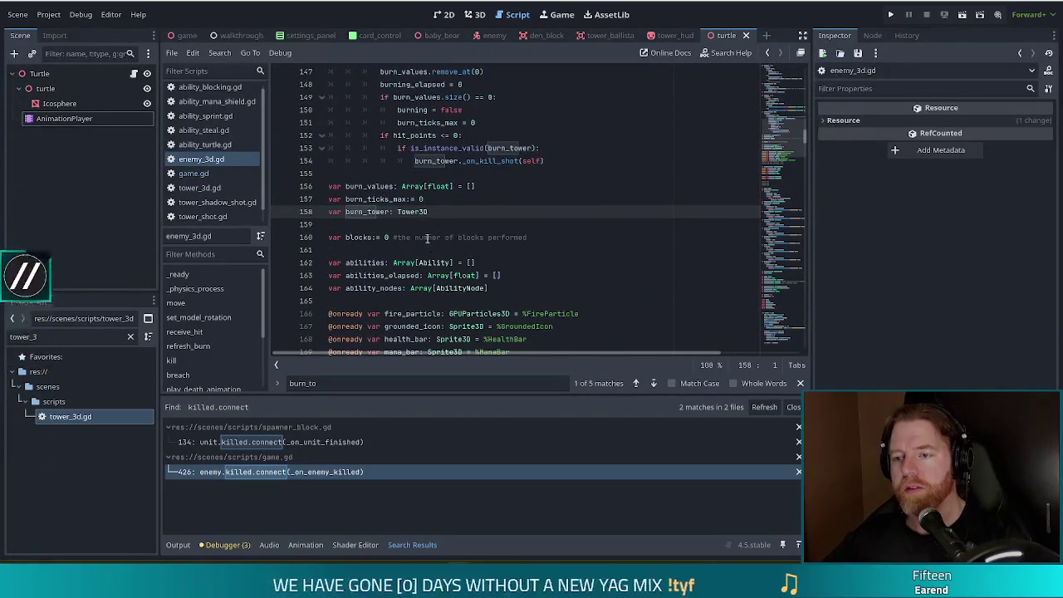
{"action": "key", "text": "Return"}
{"action": "type", "text": "var"}
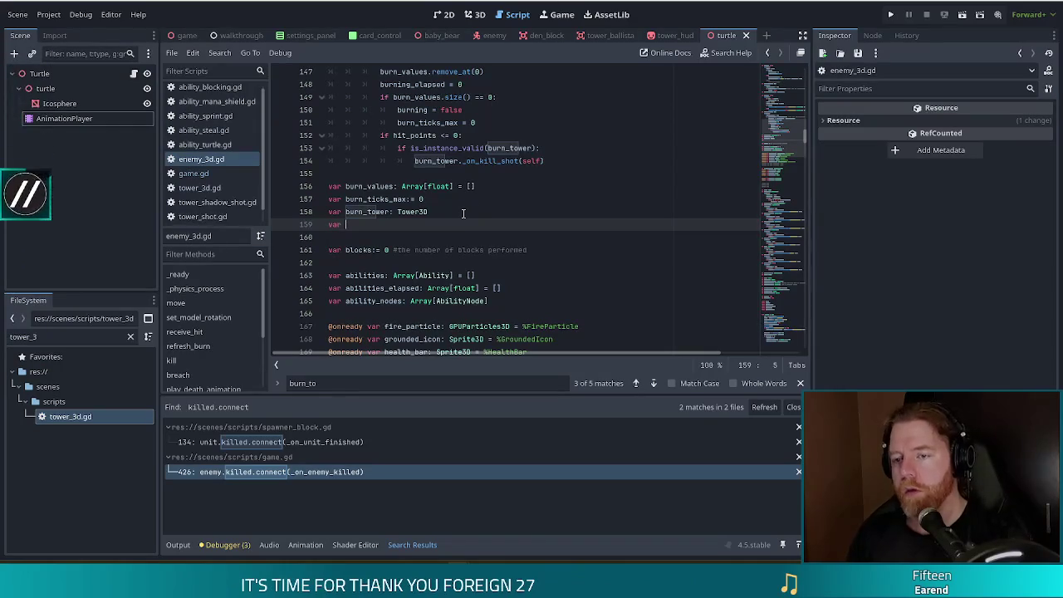
{"action": "type", "text": "t_damage_sou"}
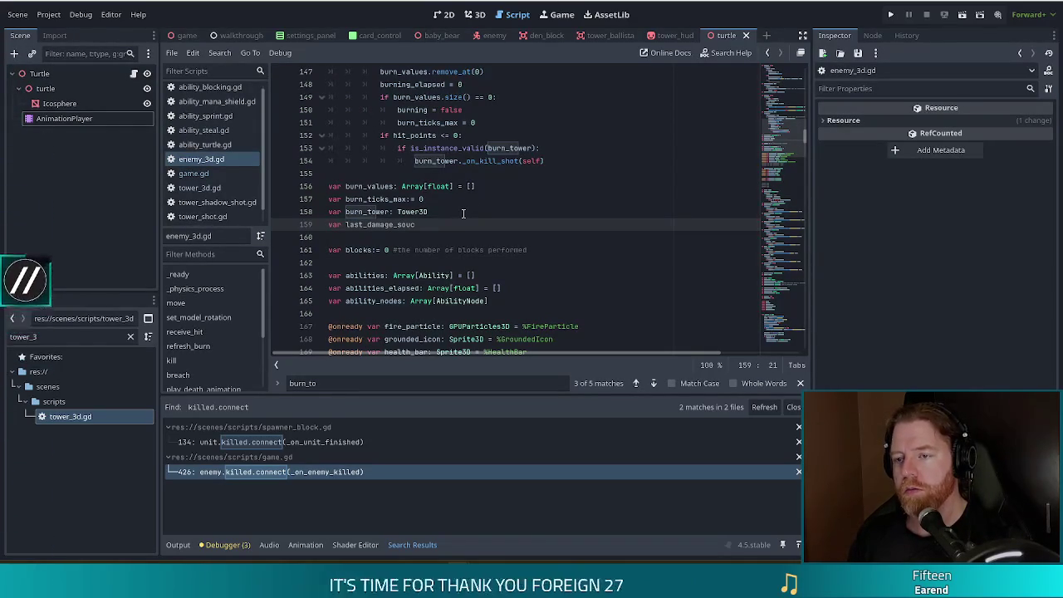
{"action": "type", "text": "ce: Tower"}
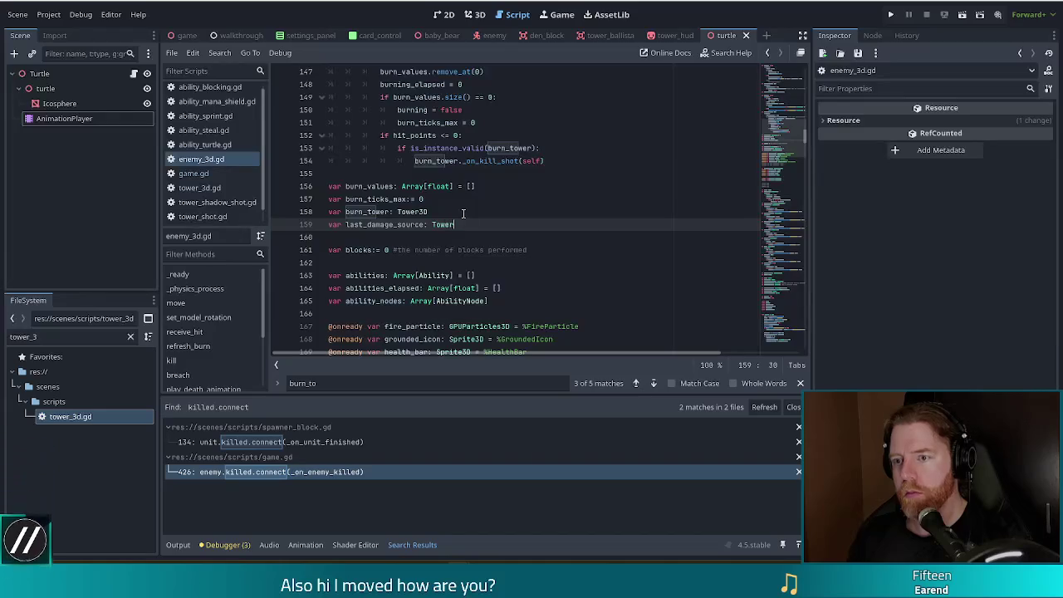
{"action": "type", "text": "3D"}
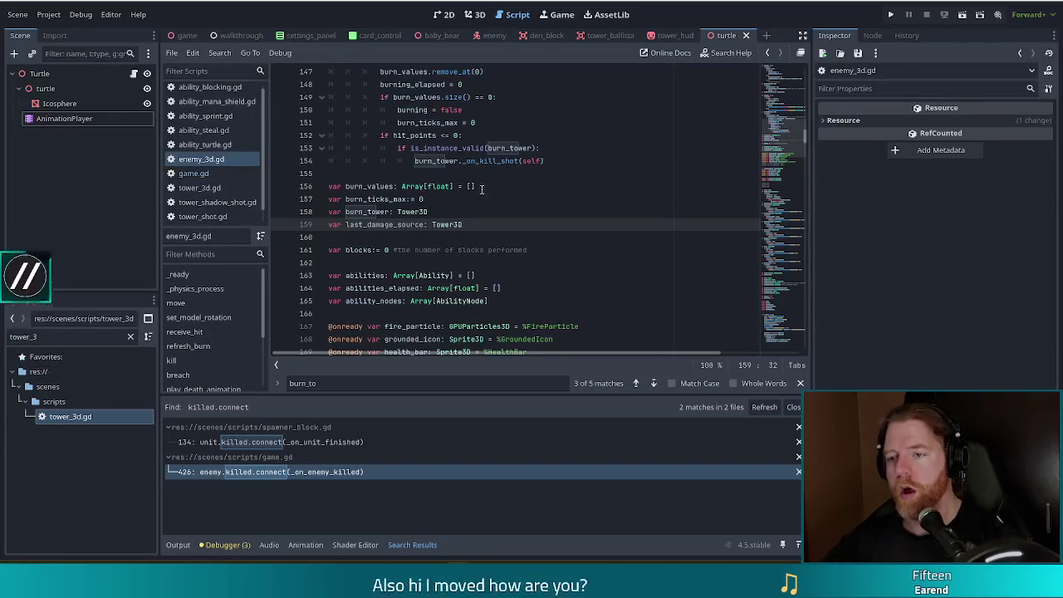
{"action": "scroll", "coordinate": [481, 189], "scroll_direction": "up", "scroll_amount": 2}
Insert 'last_damage_source = burn_tower' inside the burn_tick_delay check and save enemy_3d.gd.
{"action": "left_click", "coordinate": [564, 236]}
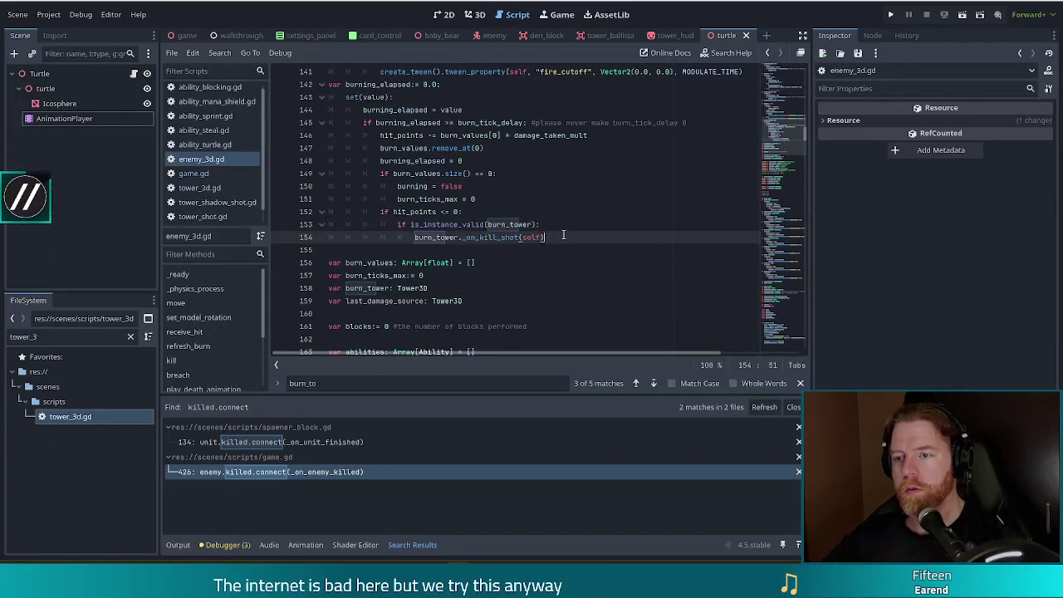
{"action": "key", "text": "Up"}
{"action": "key", "text": "Up"}
{"action": "key", "text": "Up"}
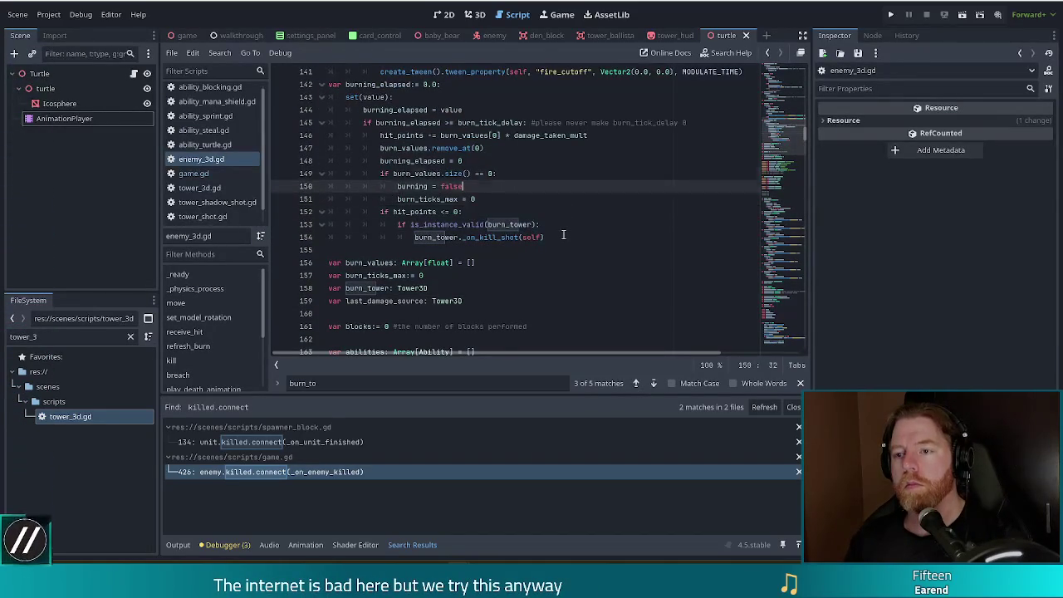
{"action": "key", "text": "Up"}
{"action": "key", "text": "Up"}
{"action": "key", "text": "Up"}
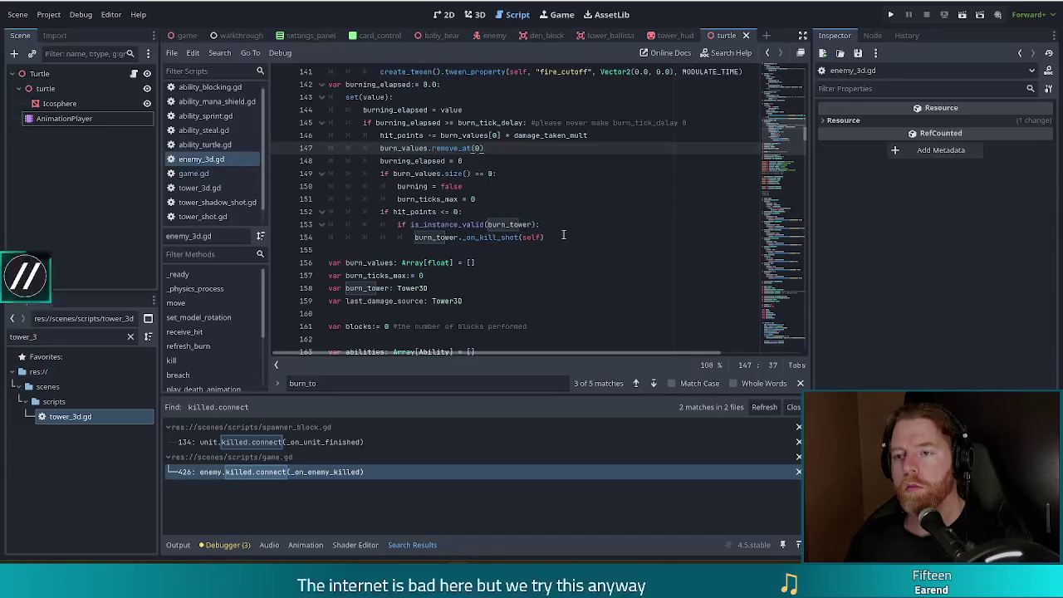
{"action": "key", "text": "Up"}
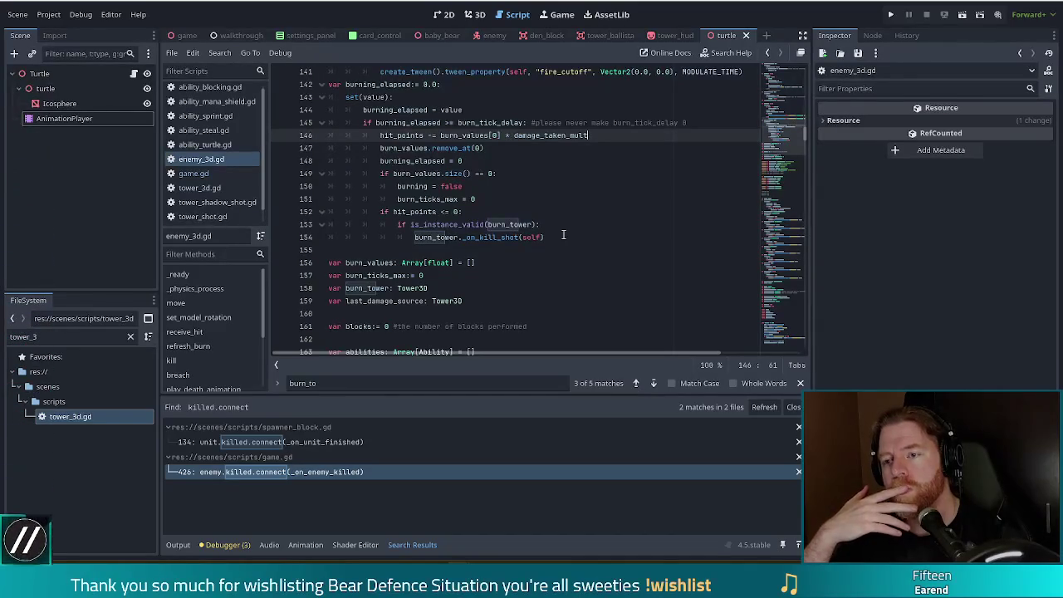
{"action": "key", "text": "Up"}
{"action": "key", "text": "End"}
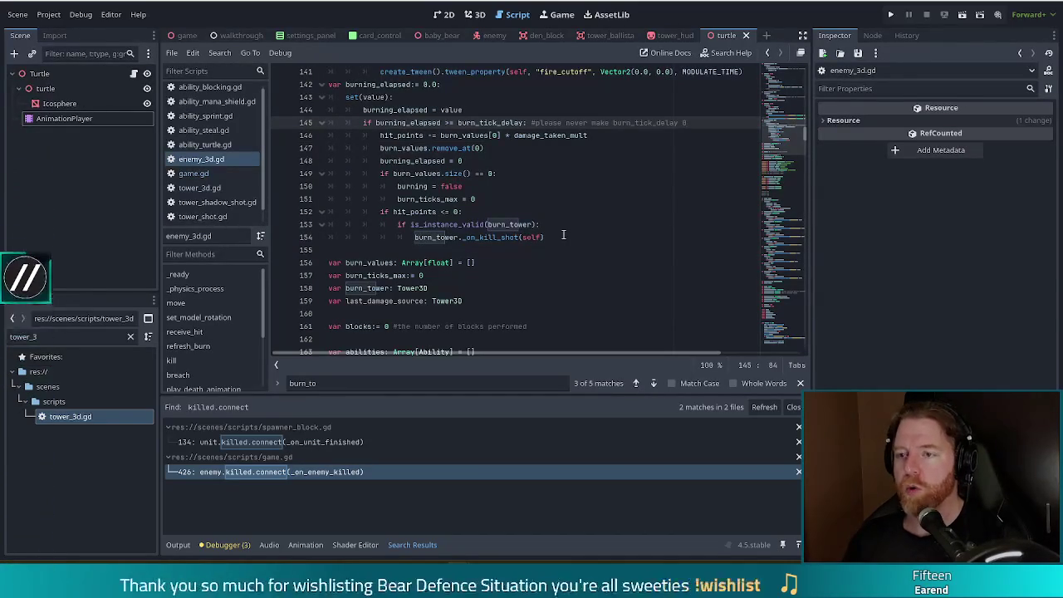
{"action": "key", "text": "Return"}
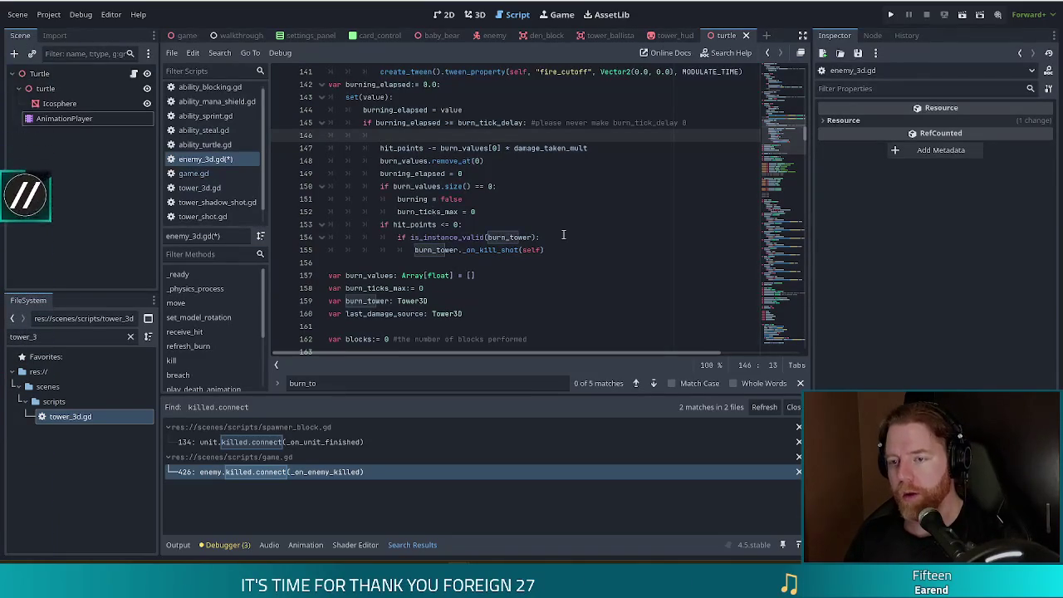
{"action": "type", "text": "last_damage_source"}
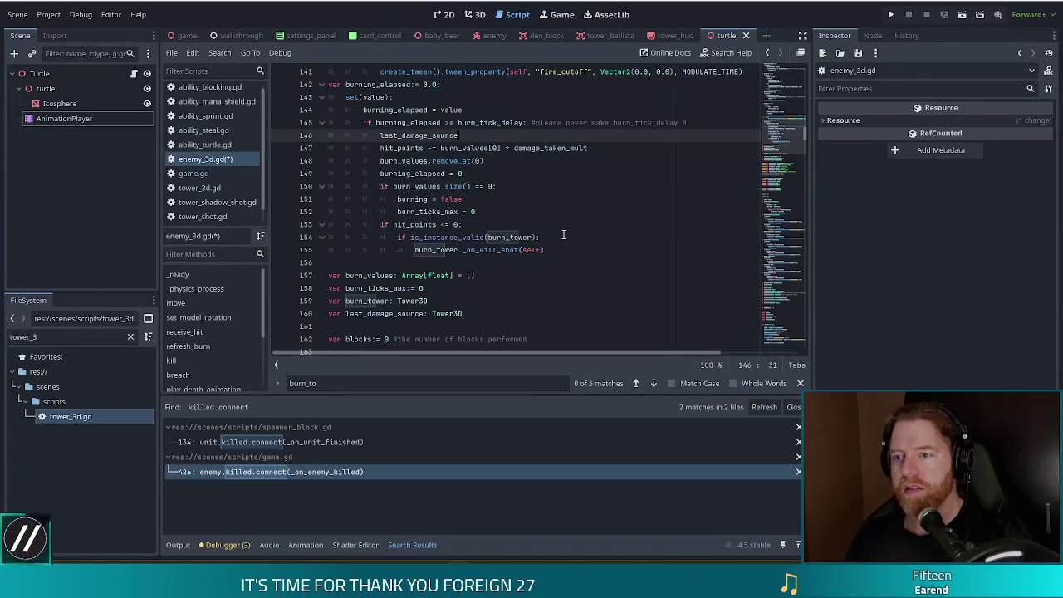
{"action": "type", "text": " = "}
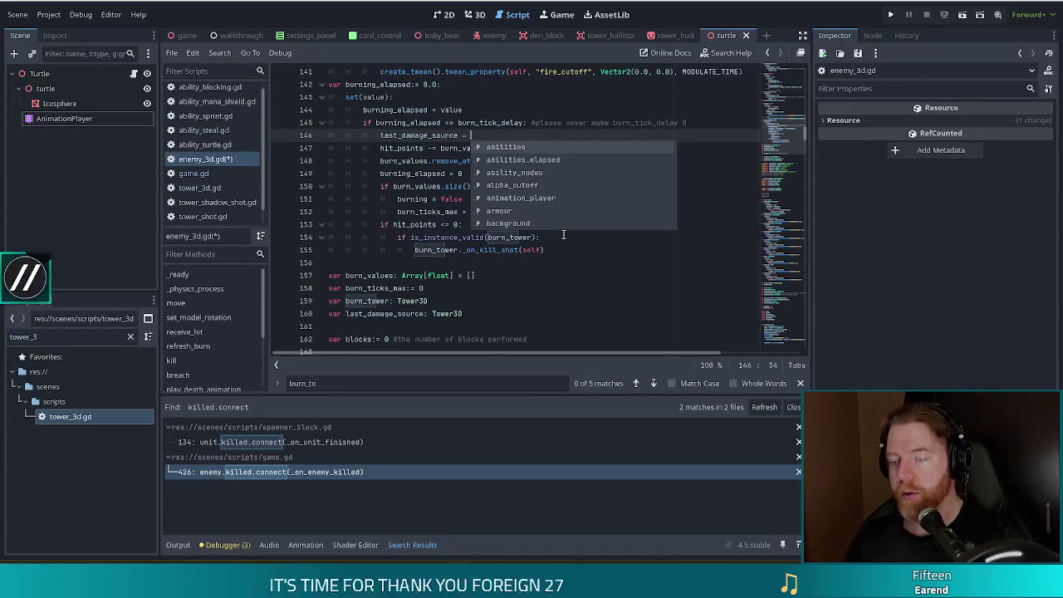
{"action": "type", "text": "burn_tower"}
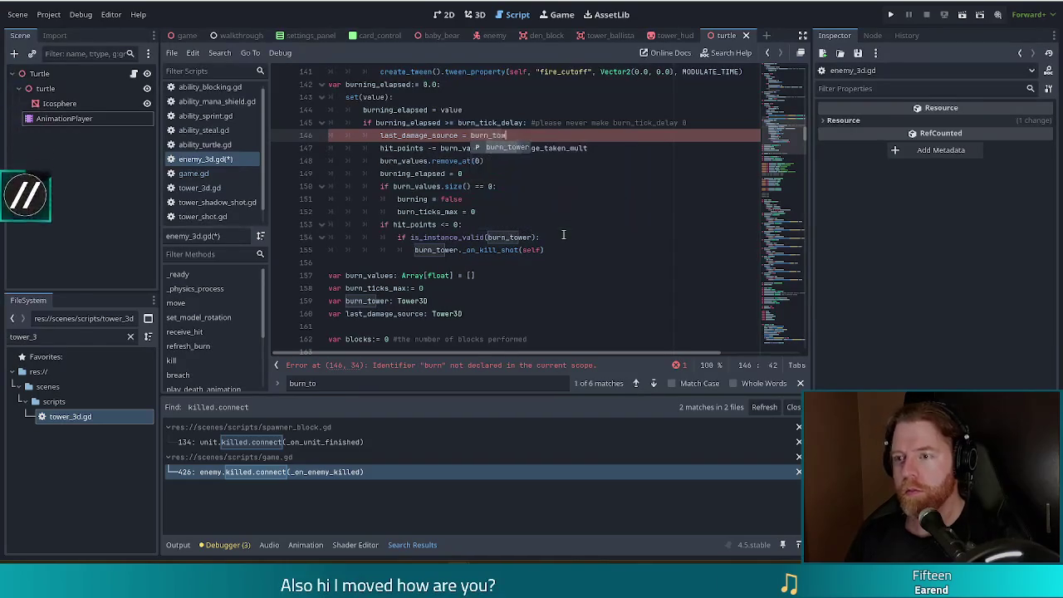
{"action": "key", "text": "ctrl+s"}
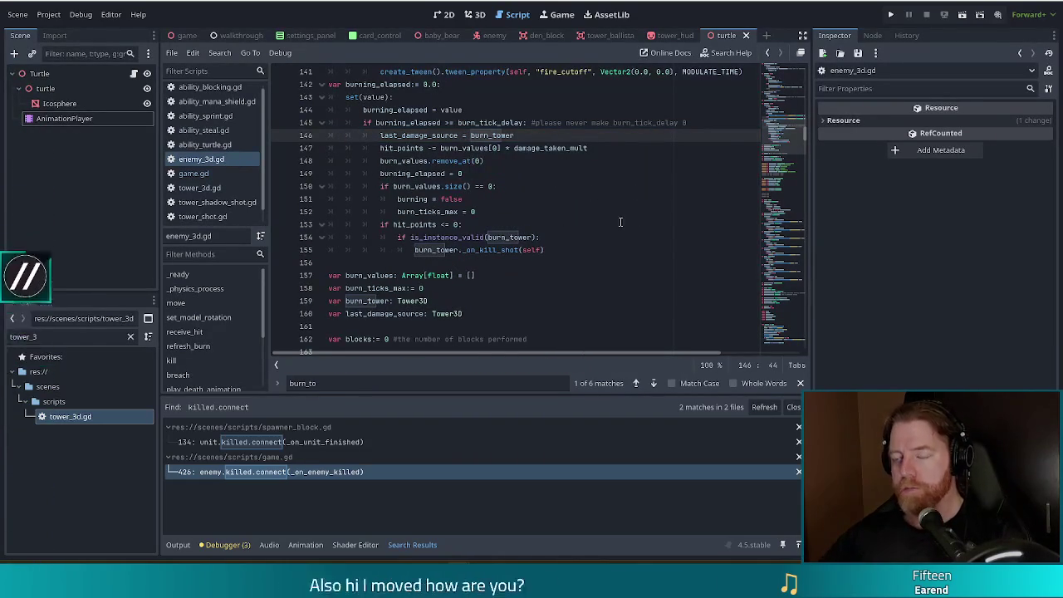
Review receive_hit's damage calculation, cheat-death check and mana shield code in enemy_3d.gd.
{"action": "left_click", "coordinate": [184, 331]}
{"action": "left_click", "coordinate": [424, 264]}
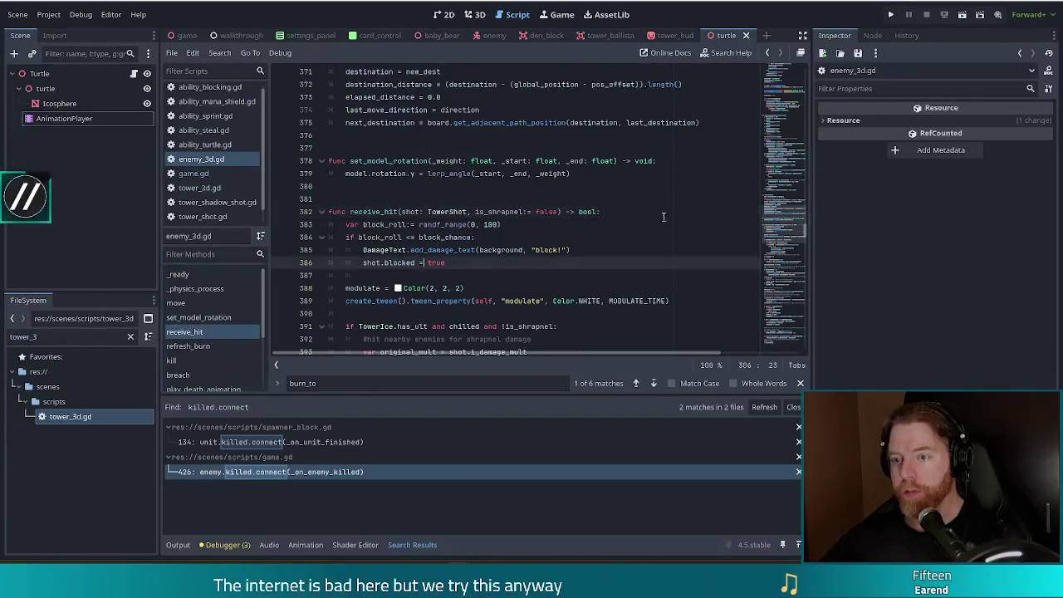
{"action": "scroll", "coordinate": [748, 181], "scroll_direction": "down", "scroll_amount": 3}
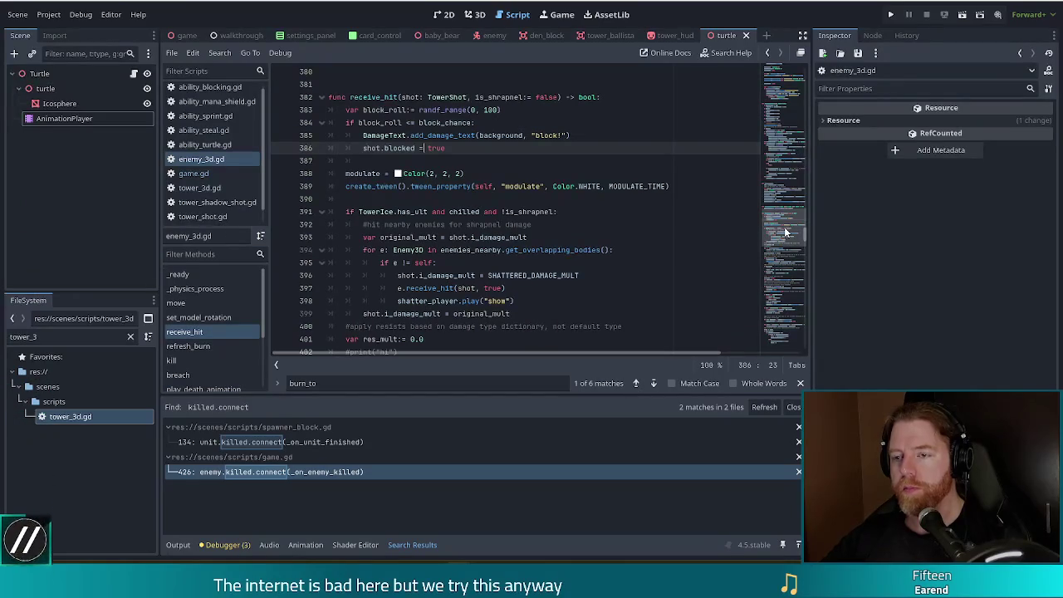
{"action": "left_click", "coordinate": [624, 100]}
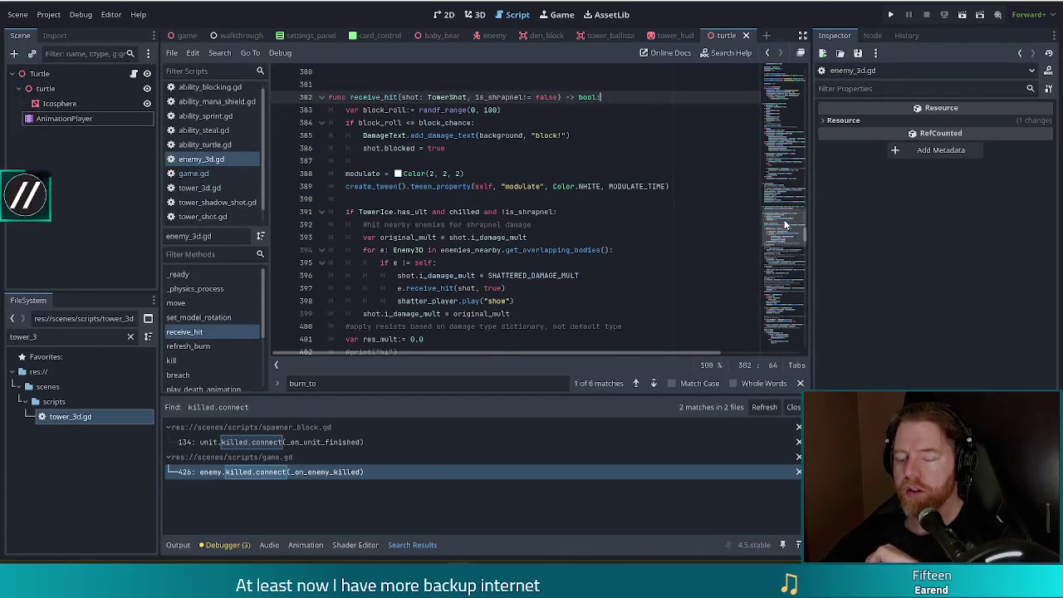
{"action": "scroll", "coordinate": [783, 235], "scroll_direction": "down", "scroll_amount": 5}
{"action": "scroll", "coordinate": [784, 236], "scroll_direction": "down", "scroll_amount": 4}
{"action": "scroll", "coordinate": [783, 241], "scroll_direction": "down", "scroll_amount": 9}
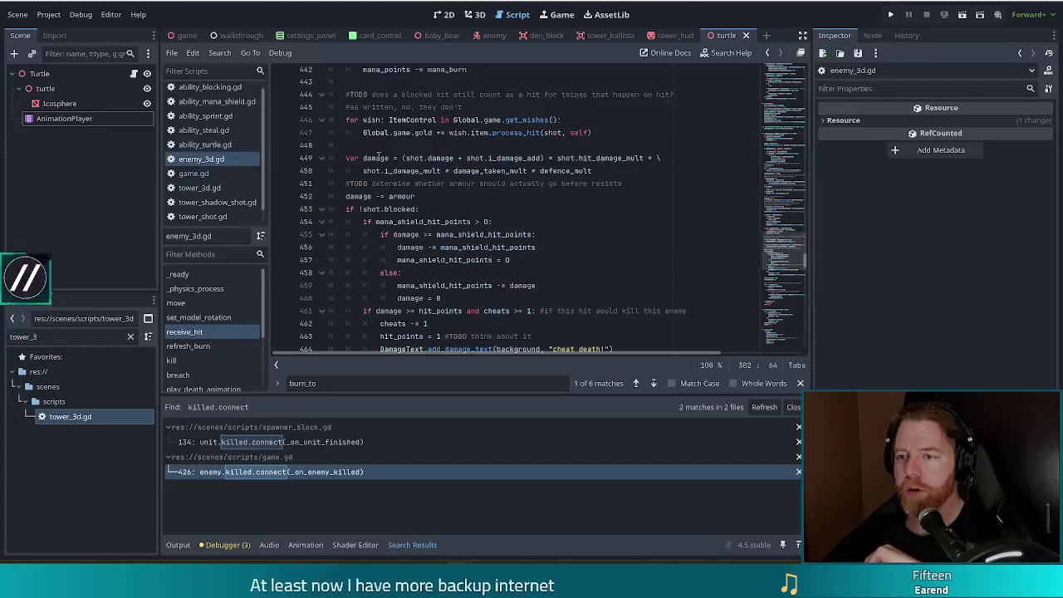
{"action": "left_click", "coordinate": [498, 145]}
{"action": "scroll", "coordinate": [446, 179], "scroll_direction": "down", "scroll_amount": 3}
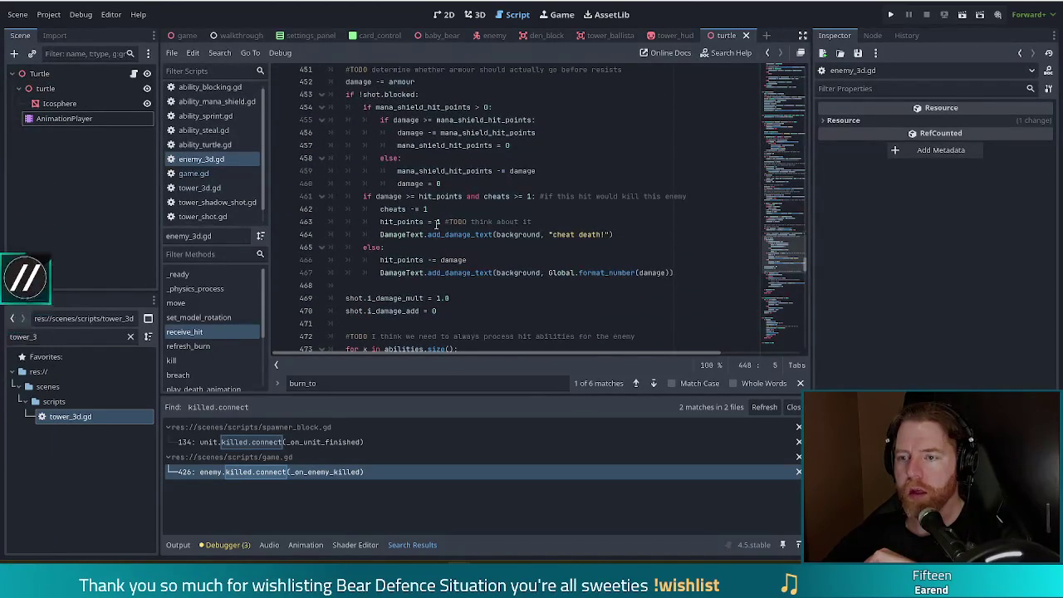
{"action": "left_click", "coordinate": [451, 195]}
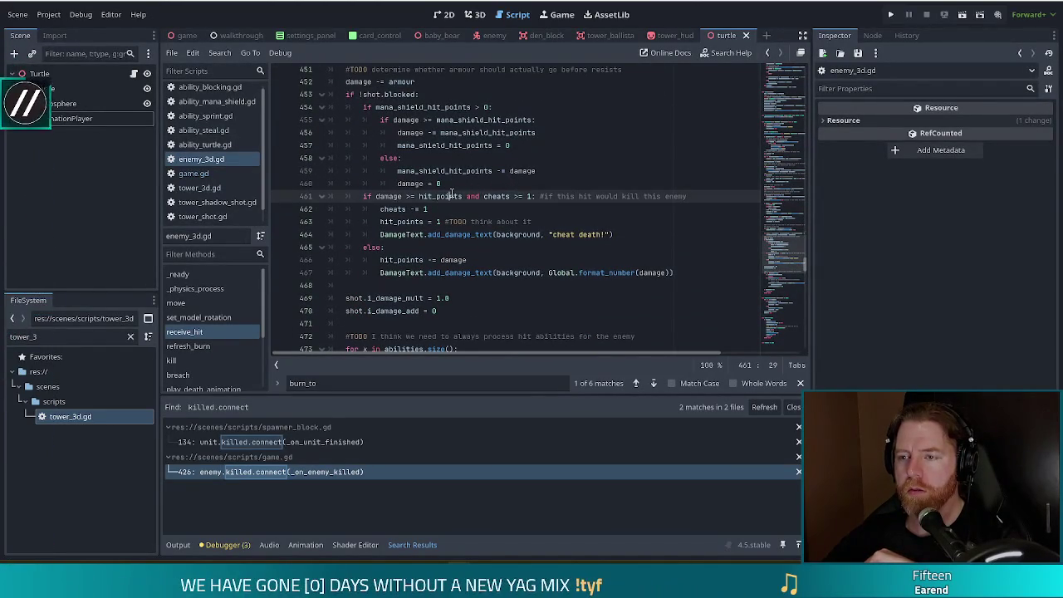
{"action": "left_click", "coordinate": [522, 184]}
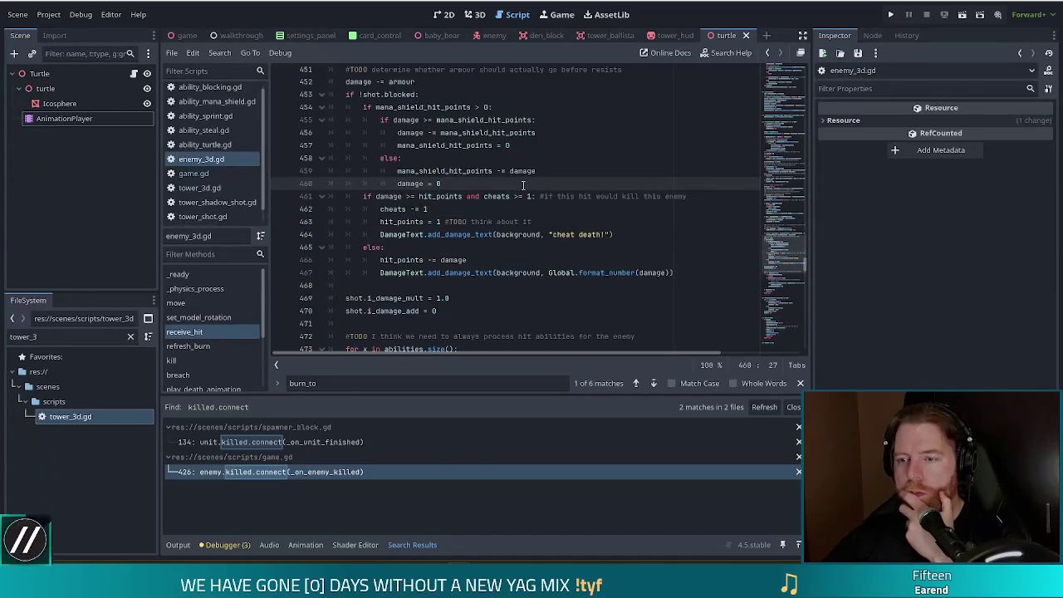
{"action": "left_click", "coordinate": [445, 235]}
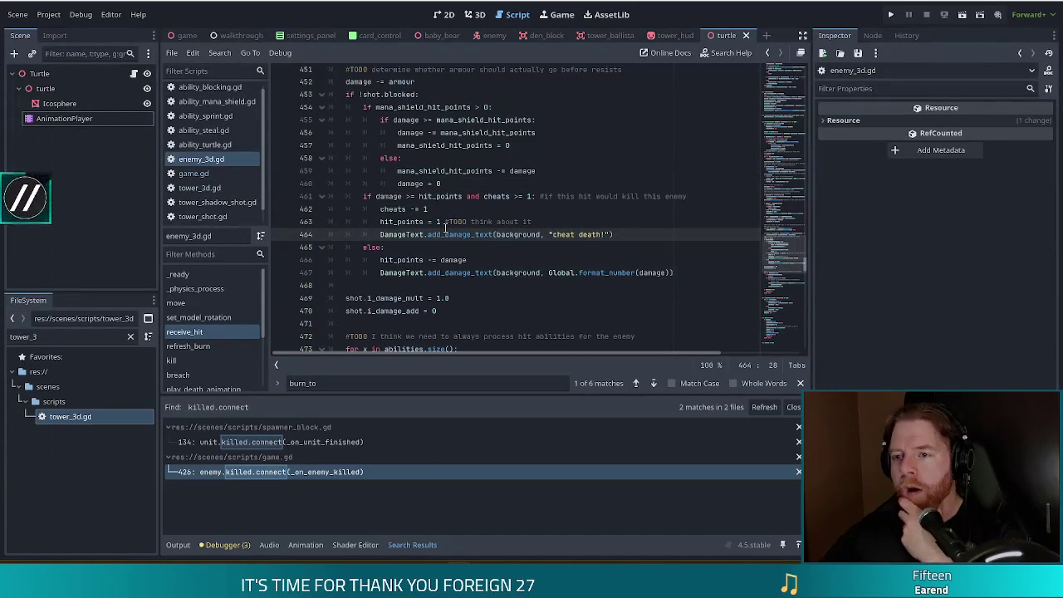
{"action": "scroll", "coordinate": [445, 228], "scroll_direction": "up", "scroll_amount": 1}
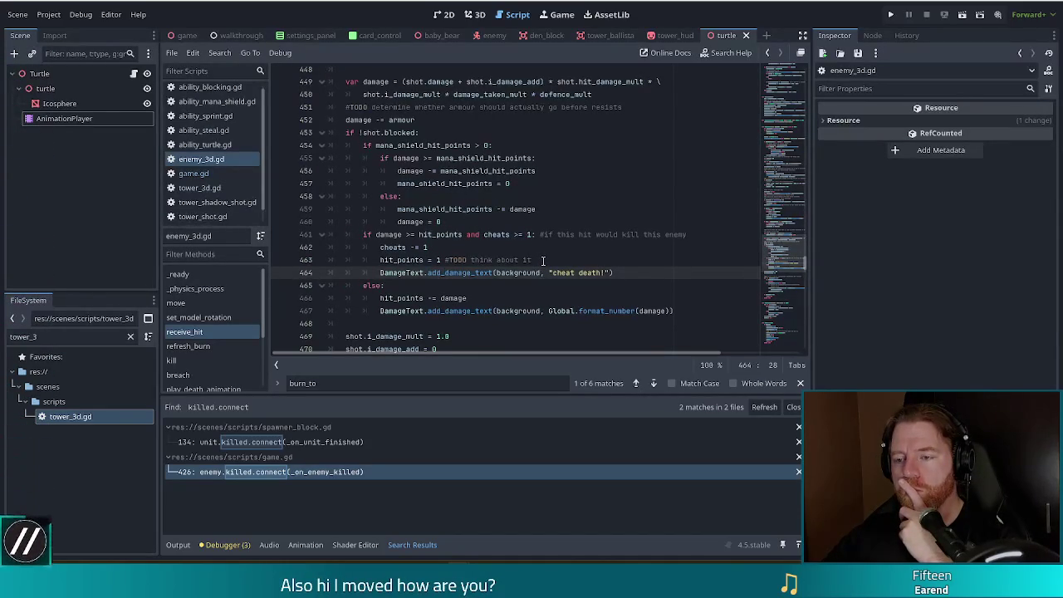
Add 'last_damage_source = shot.tower' after the mana shield branch and save the script.
{"action": "left_click", "coordinate": [500, 222]}
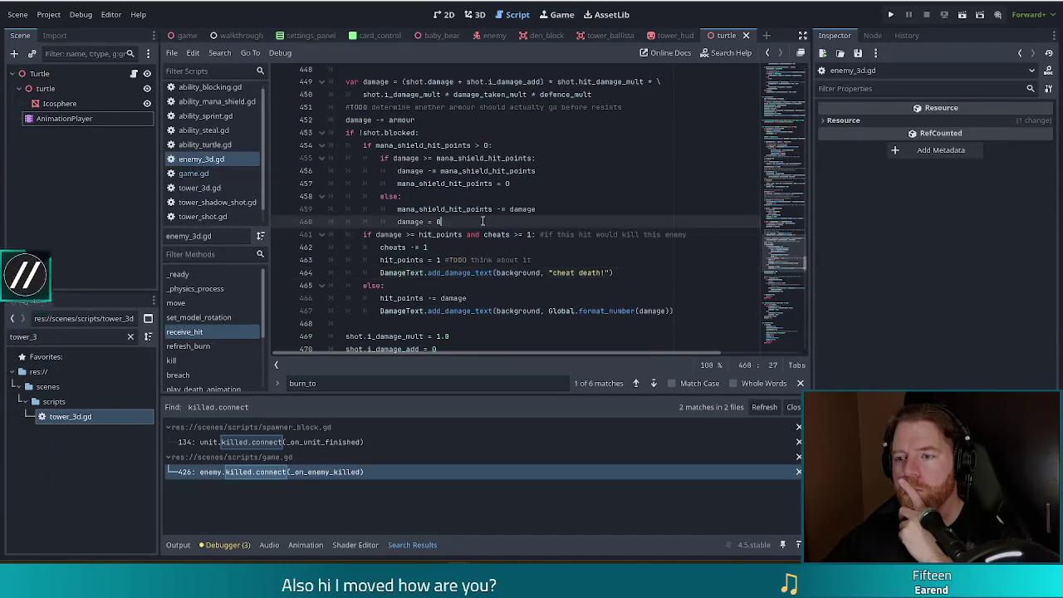
{"action": "key", "text": "Return"}
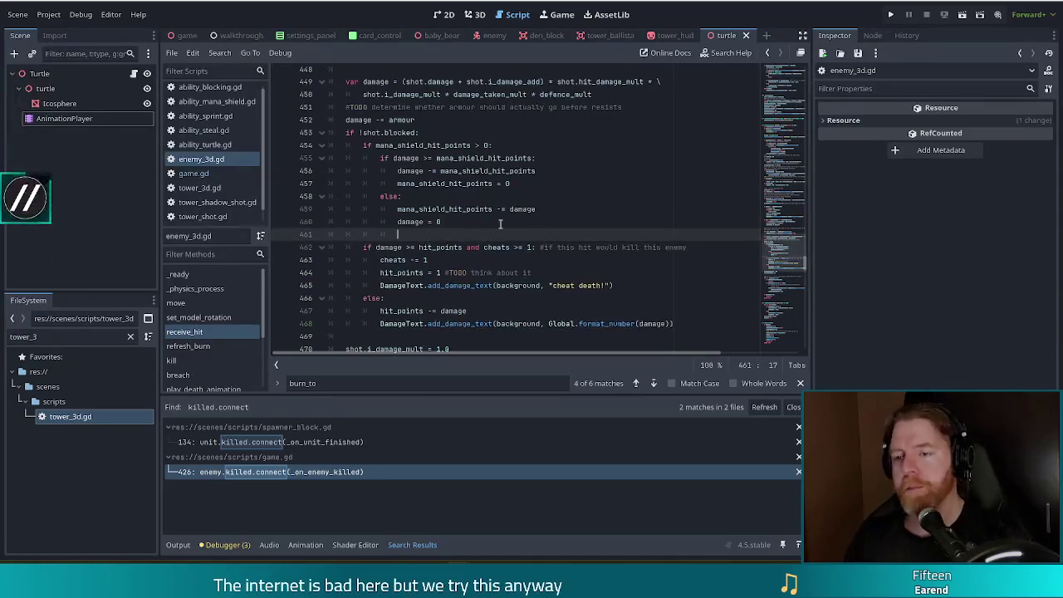
{"action": "key", "text": "BackSpace"}
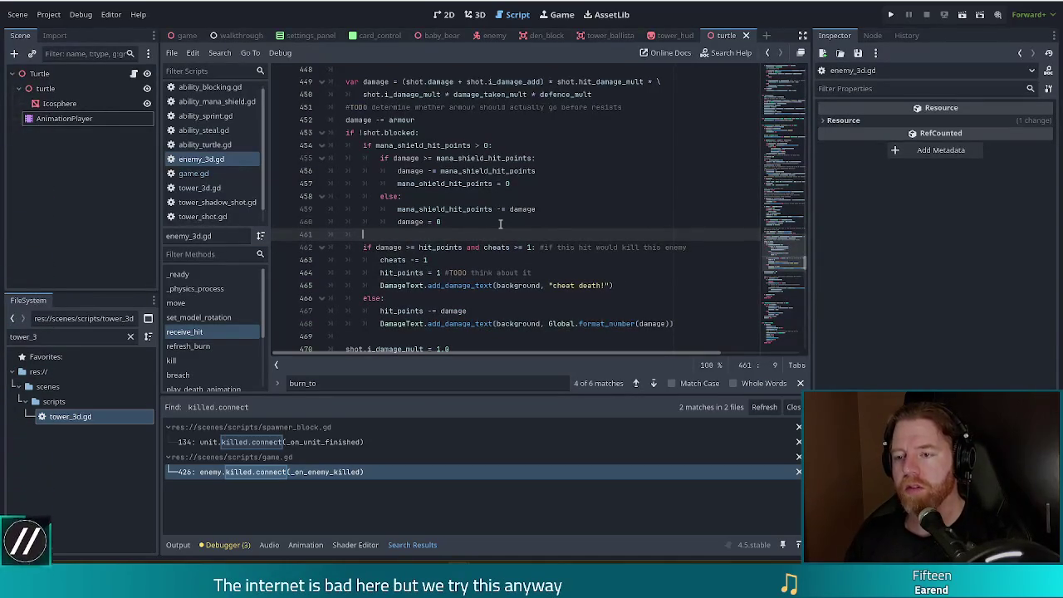
{"action": "type", "text": "last_damage_source = "}
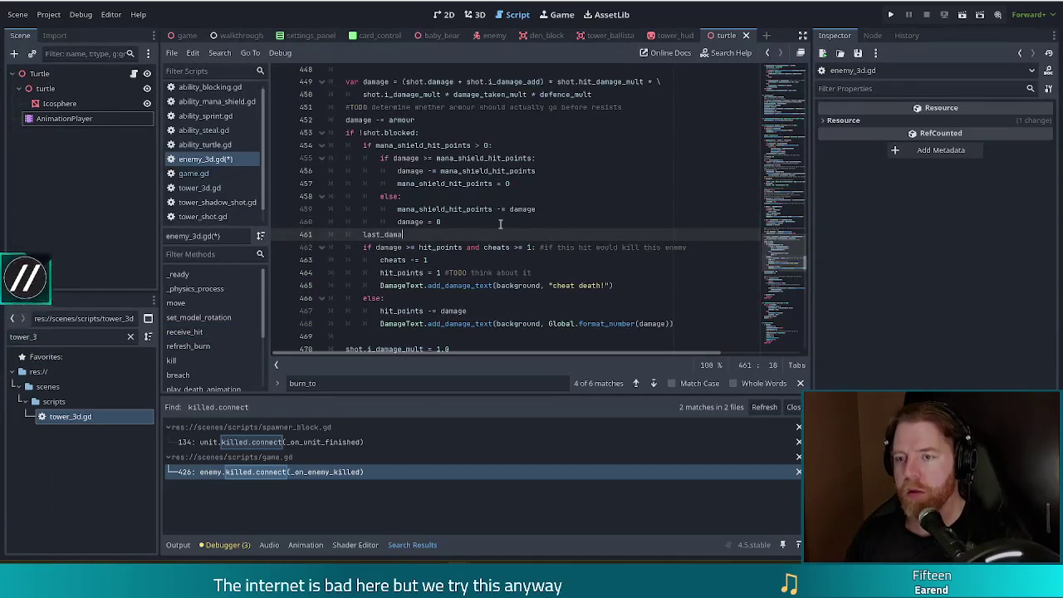
{"action": "type", "text": "shot.tower"}
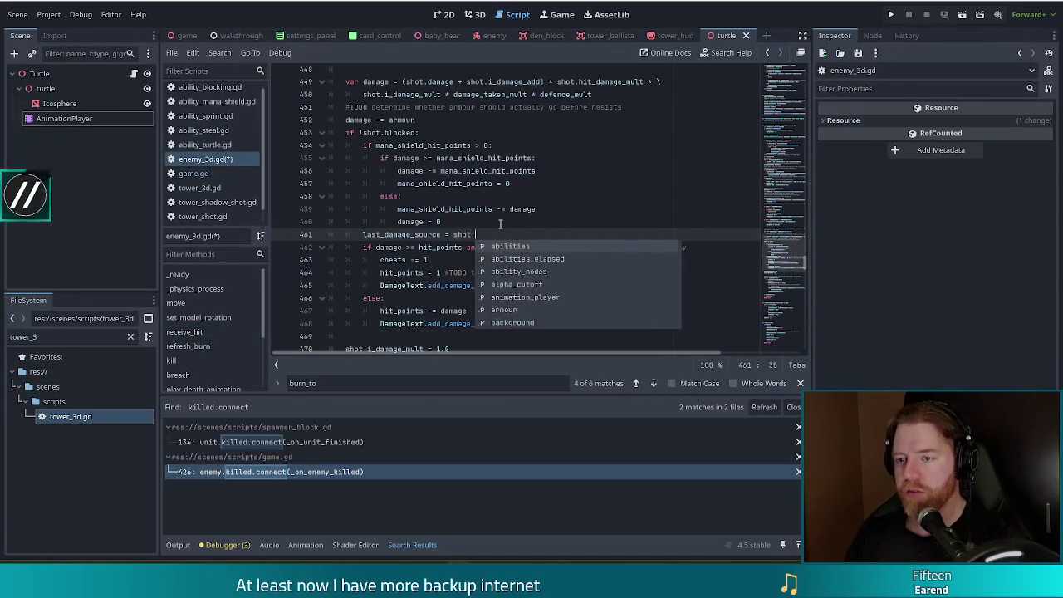
{"action": "key", "text": "ctrl+s"}
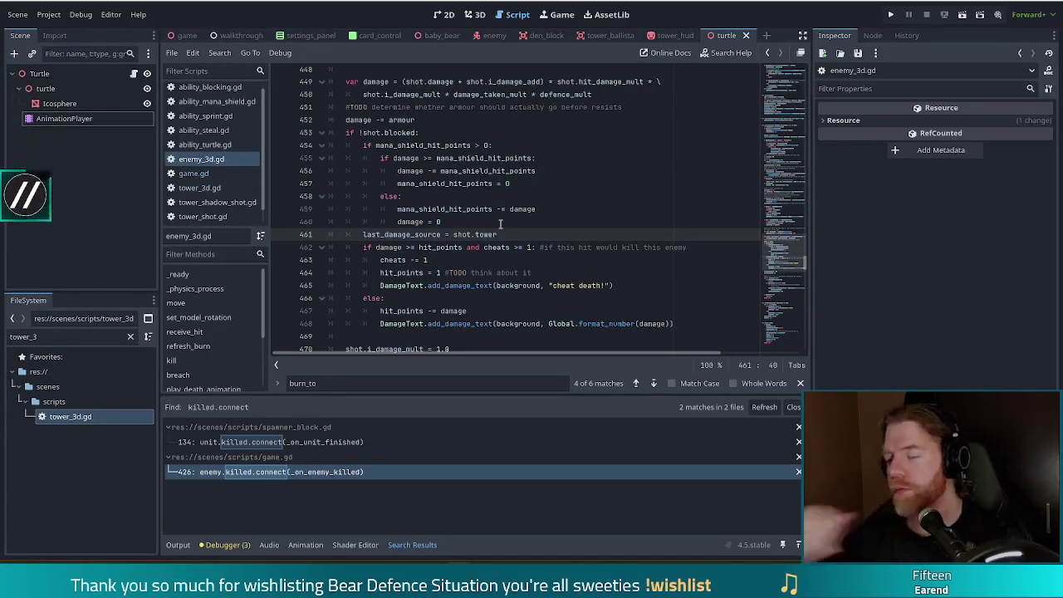
{"action": "scroll", "coordinate": [498, 212], "scroll_direction": "down", "scroll_amount": 3}
{"action": "scroll", "coordinate": [496, 202], "scroll_direction": "down", "scroll_amount": 6}
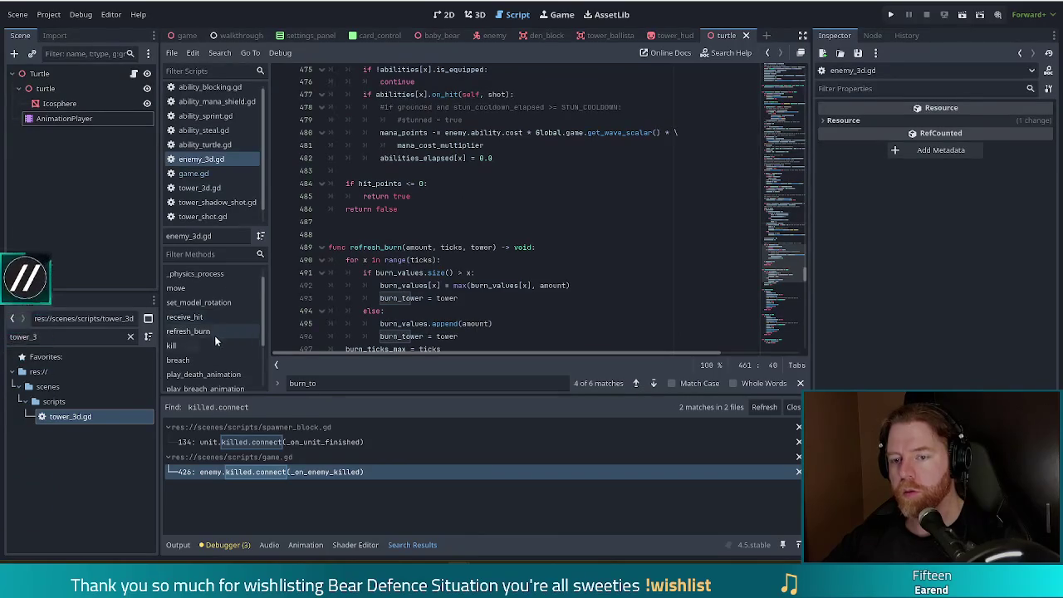
Change kill()'s emit on line 511 to killed.emit(self, last_damage_source) and save.
{"action": "left_click", "coordinate": [179, 347]}
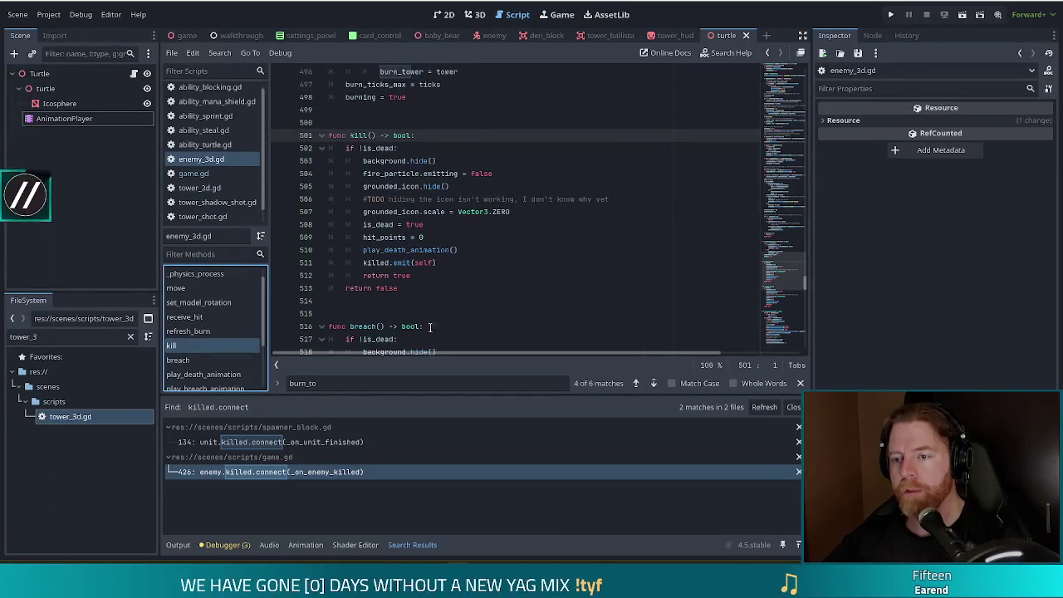
{"action": "left_click", "coordinate": [434, 263]}
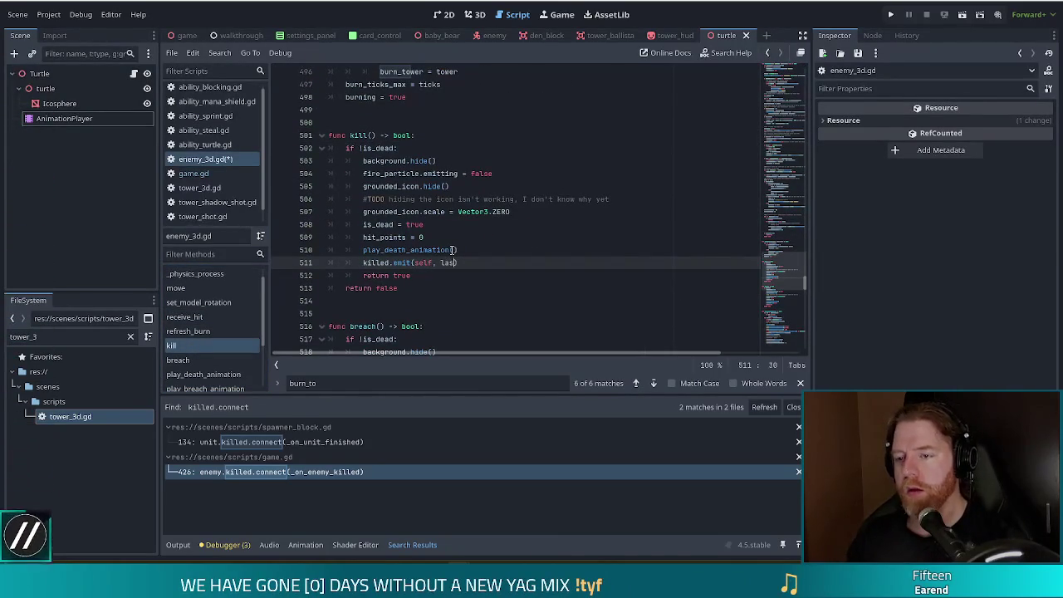
{"action": "type", "text": "t"}
{"action": "key", "text": "Return"}
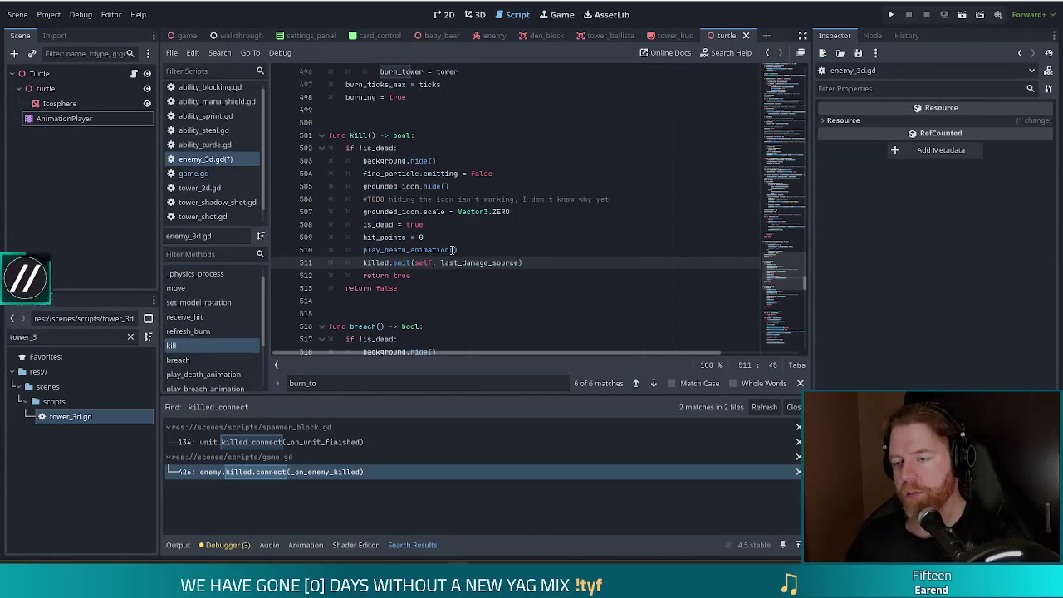
{"action": "key", "text": "ctrl+s"}
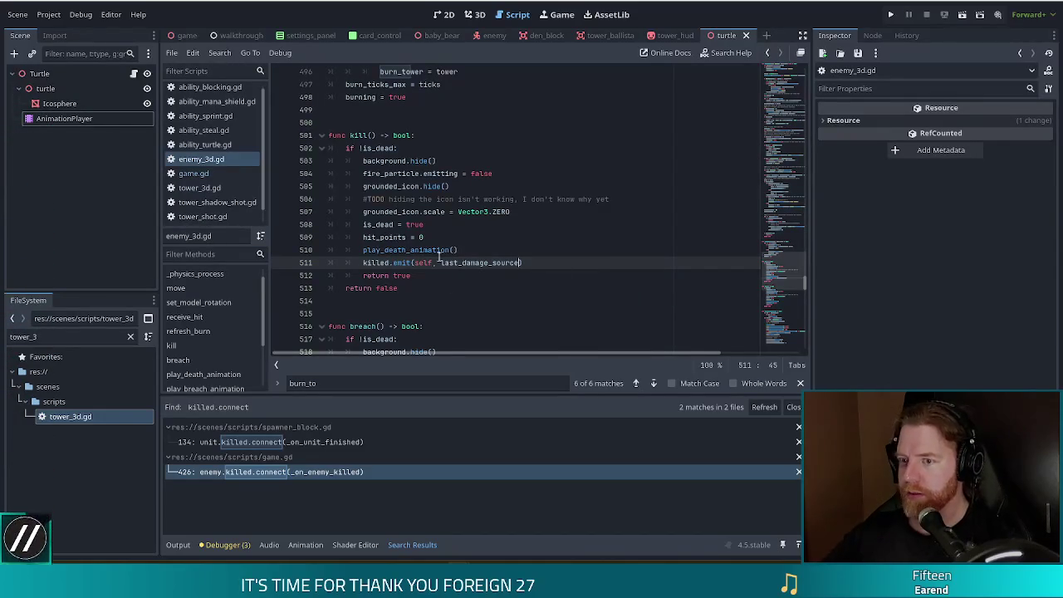
{"action": "left_click", "coordinate": [436, 250]}
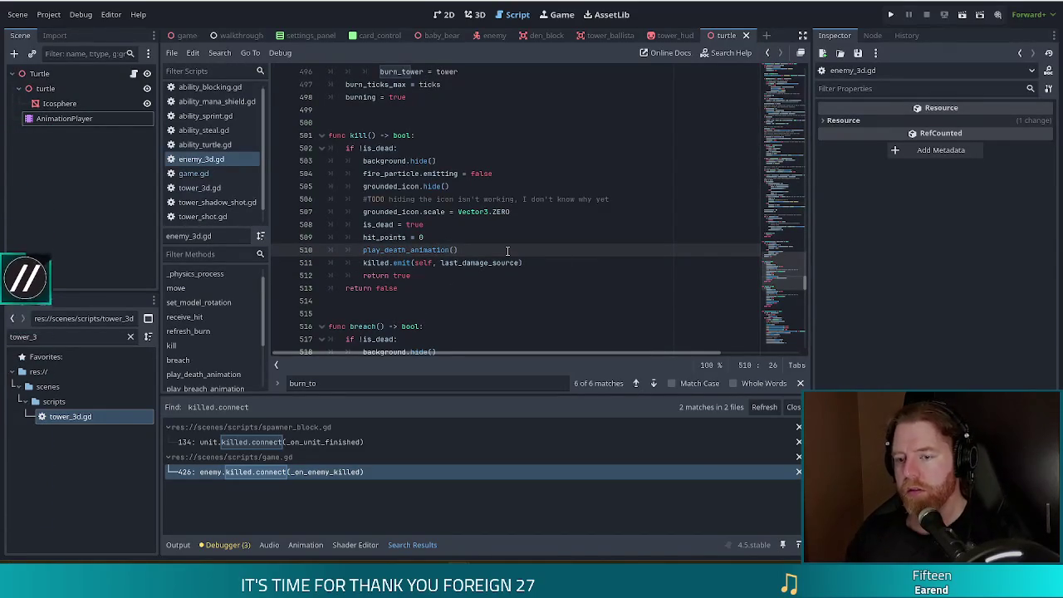
Inspect spawner_block.gd's killed connection on line 134 and the _on_unit_finished definition.
{"action": "left_click", "coordinate": [285, 442]}
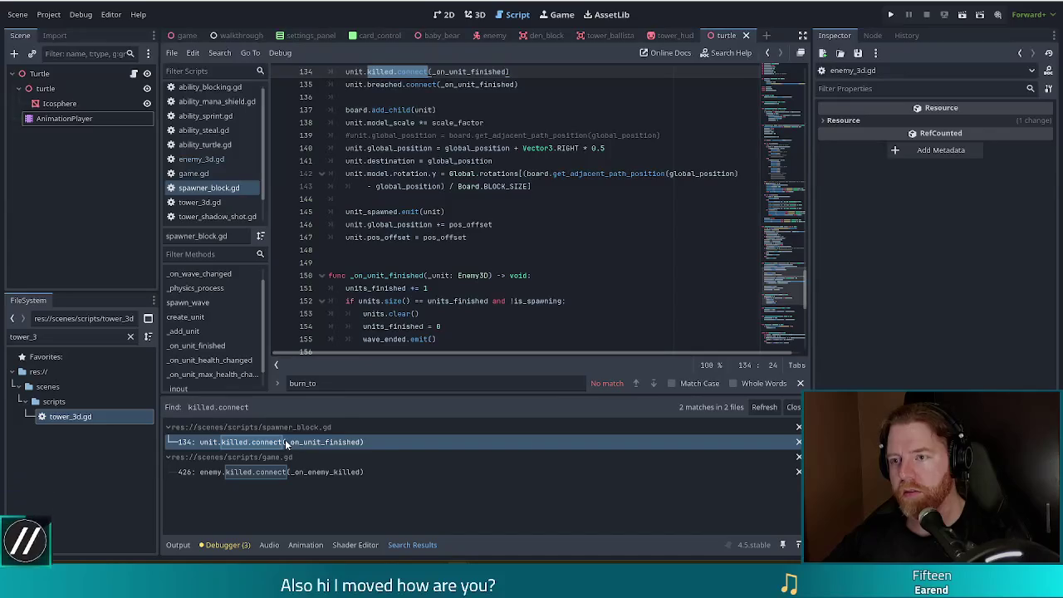
{"action": "left_click", "coordinate": [470, 71]}
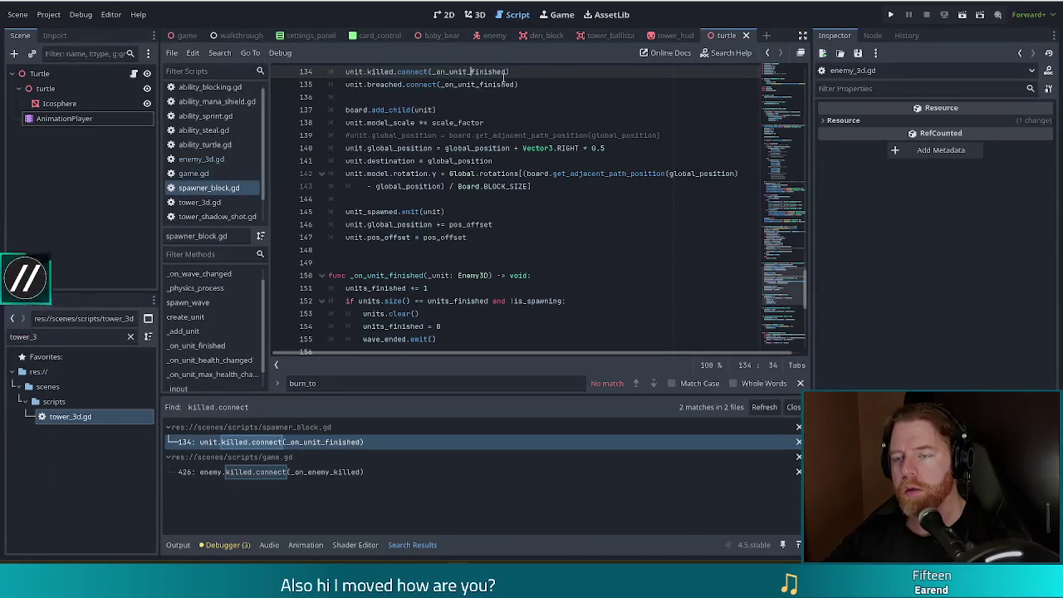
{"action": "scroll", "coordinate": [515, 73], "scroll_direction": "up", "scroll_amount": 1}
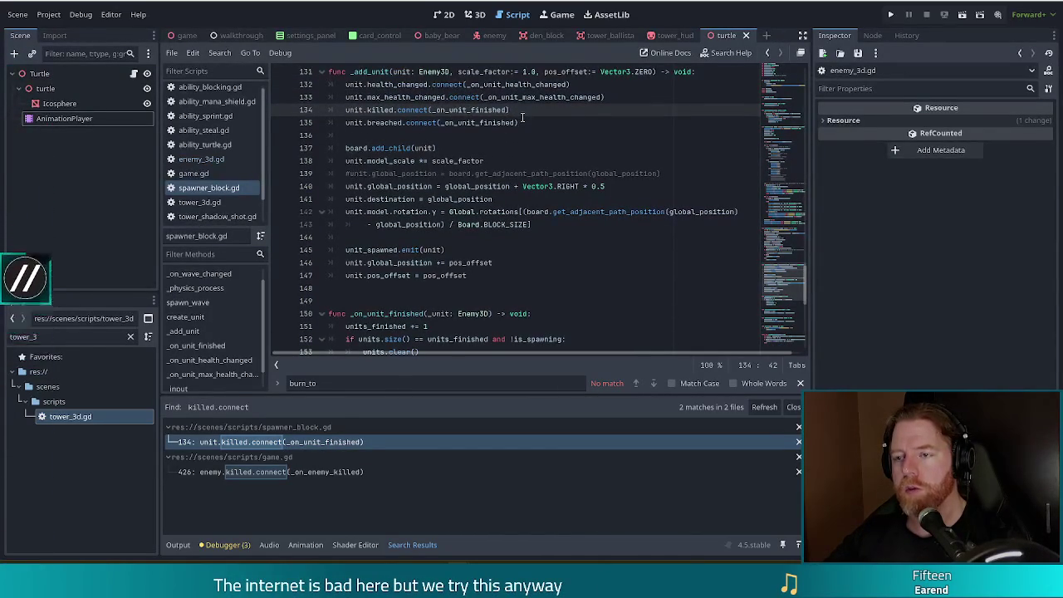
{"action": "left_click", "coordinate": [483, 115], "text": "ctrl"}
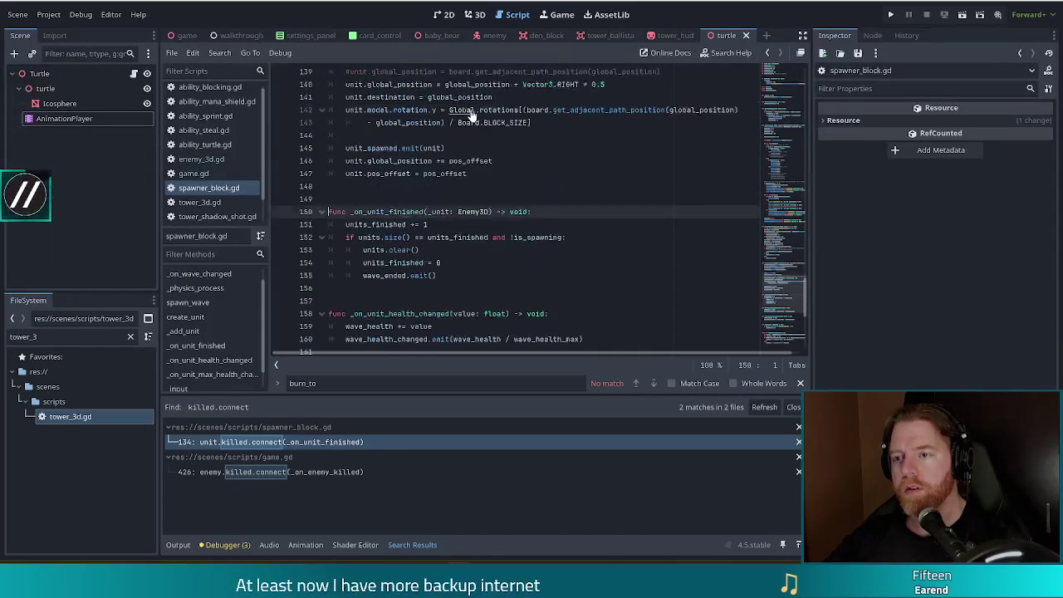
{"action": "key", "text": "alt+Left"}
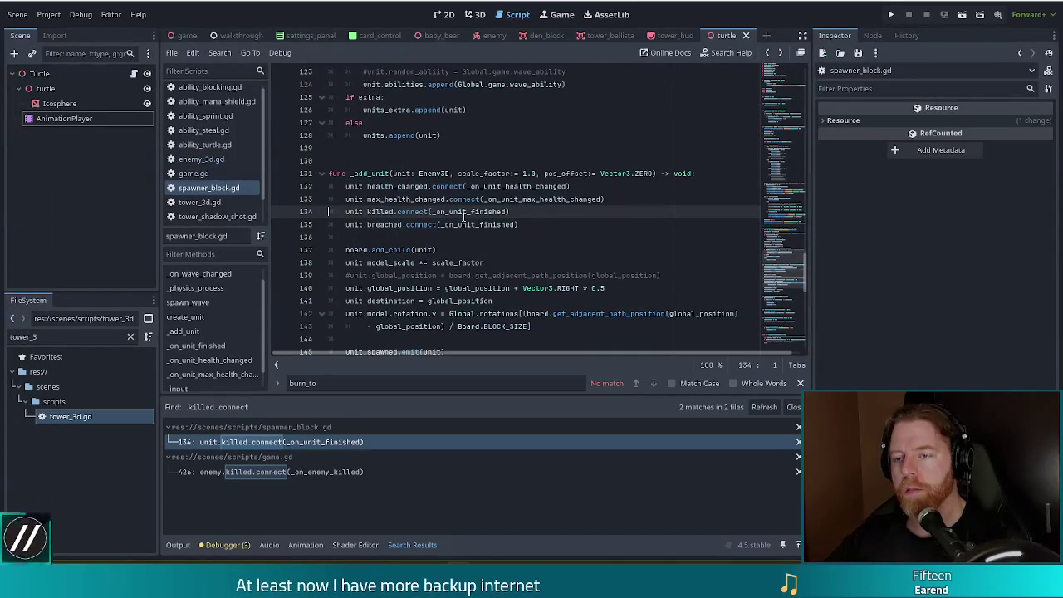
{"action": "left_click", "coordinate": [500, 212], "text": "ctrl"}
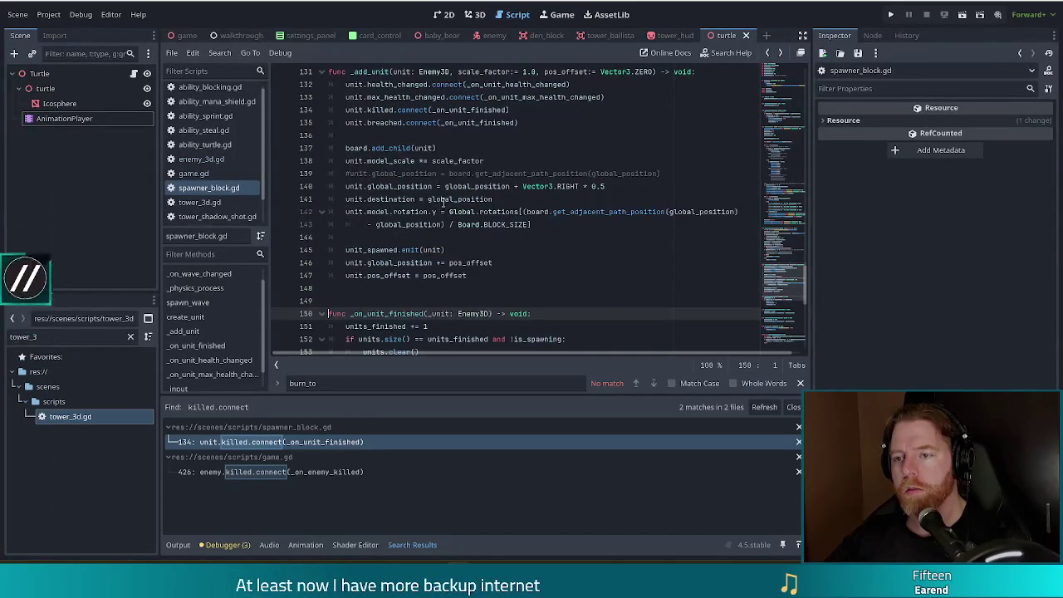
Append .unbind(1) to _on_unit_finished on line 134, checking the Callable.unbind docs.
{"action": "left_click", "coordinate": [518, 111]}
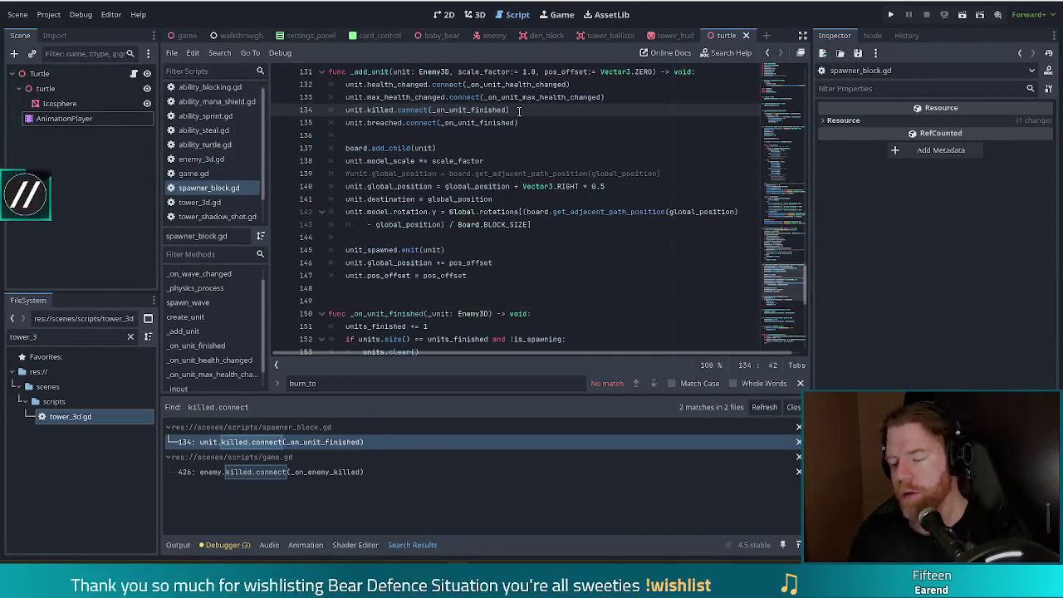
{"action": "type", "text": "."}
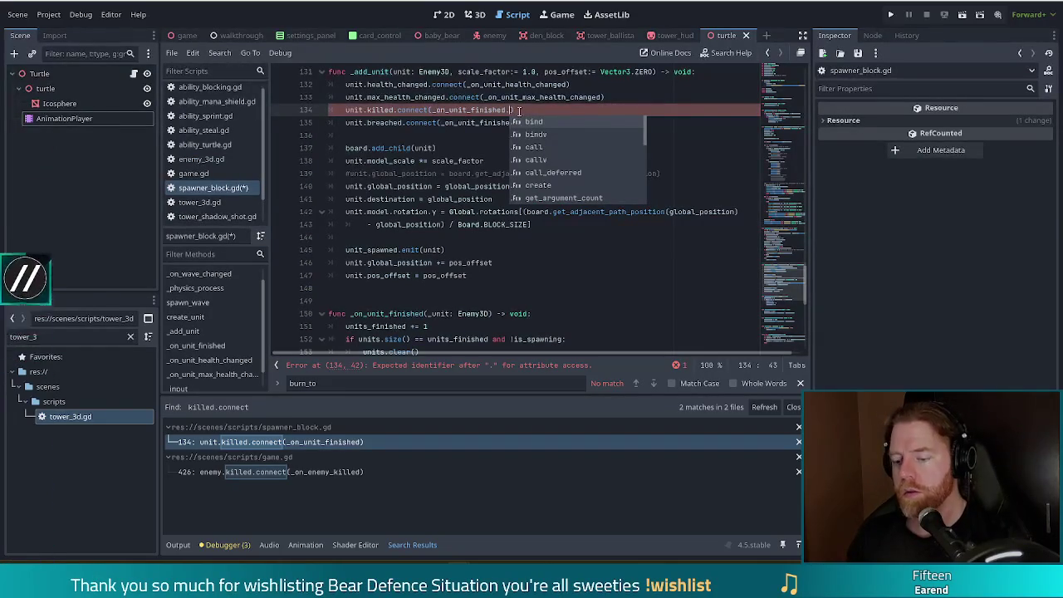
{"action": "type", "text": "unbind"}
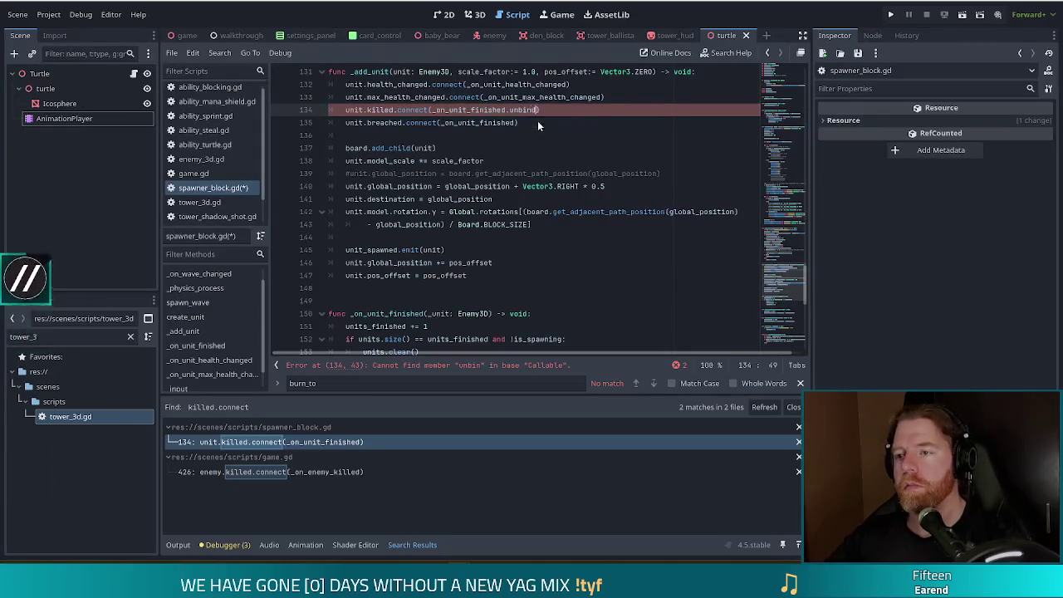
{"action": "left_click", "coordinate": [537, 121]}
{"action": "left_click", "coordinate": [525, 110], "text": "ctrl"}
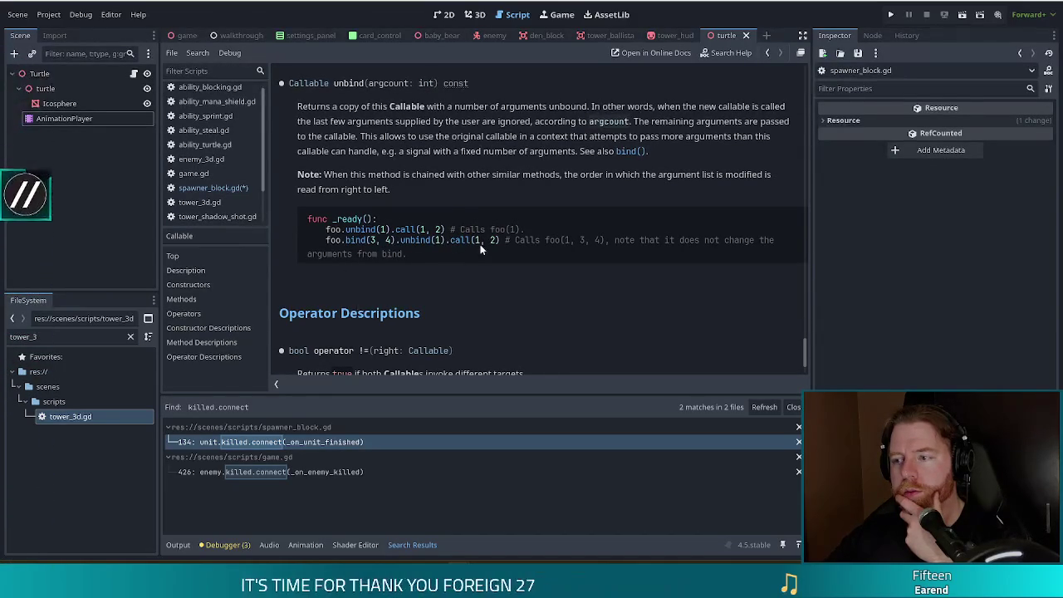
{"action": "key", "text": "alt+Left"}
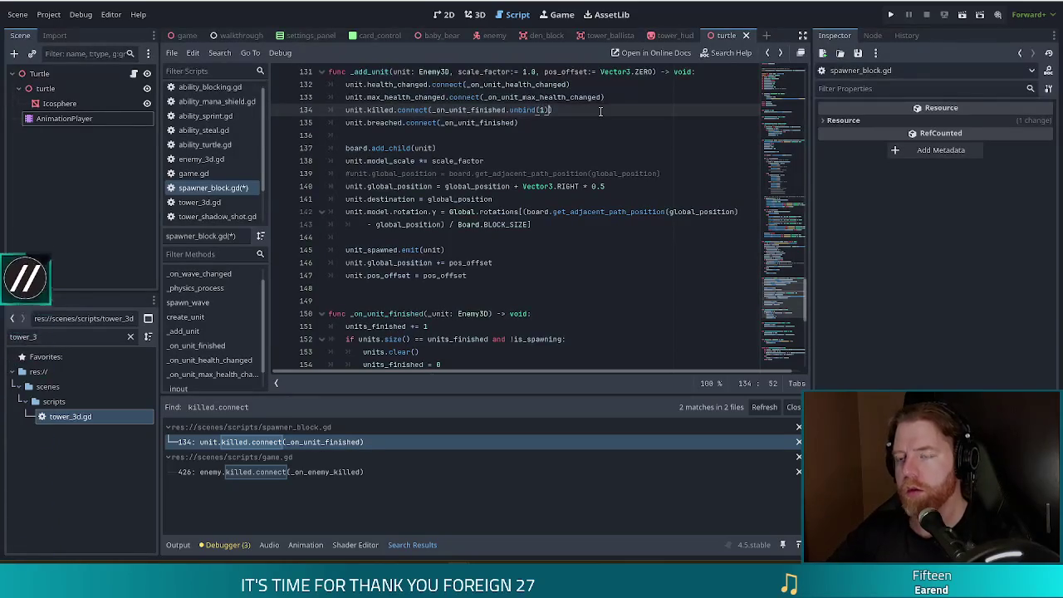
{"action": "left_click", "coordinate": [446, 122]}
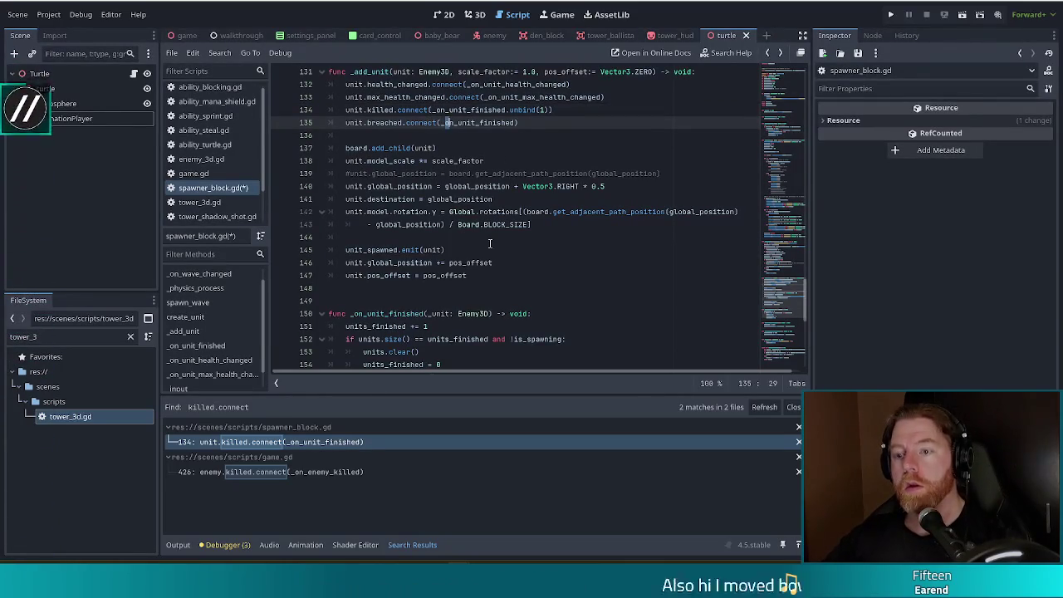
{"action": "left_click", "coordinate": [291, 471]}
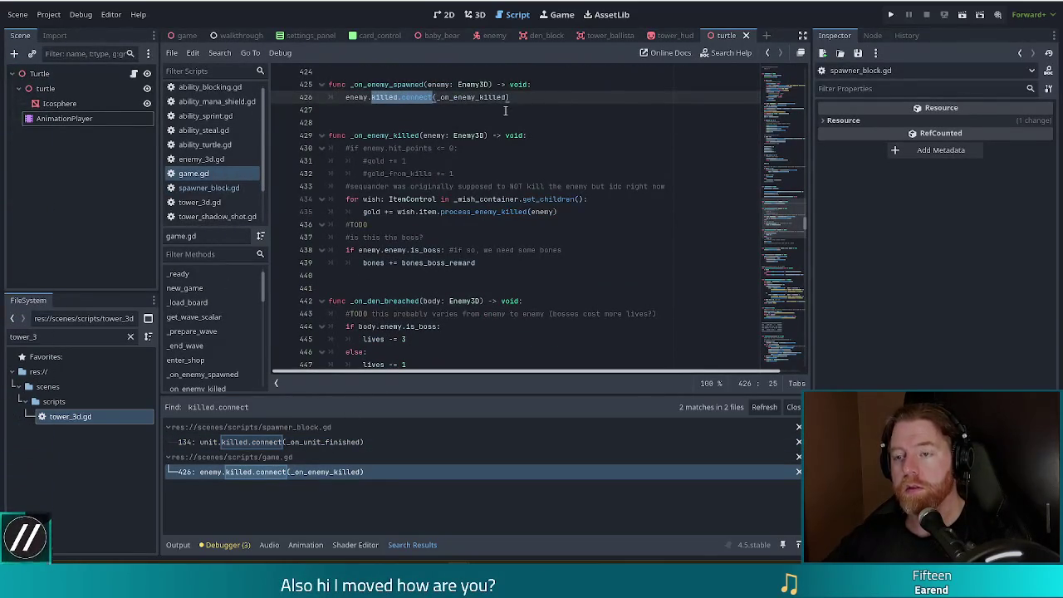
Add a '_tower: Tower3D' parameter to game.gd's _on_enemy_killed signature and save.
{"action": "left_click", "coordinate": [471, 97]}
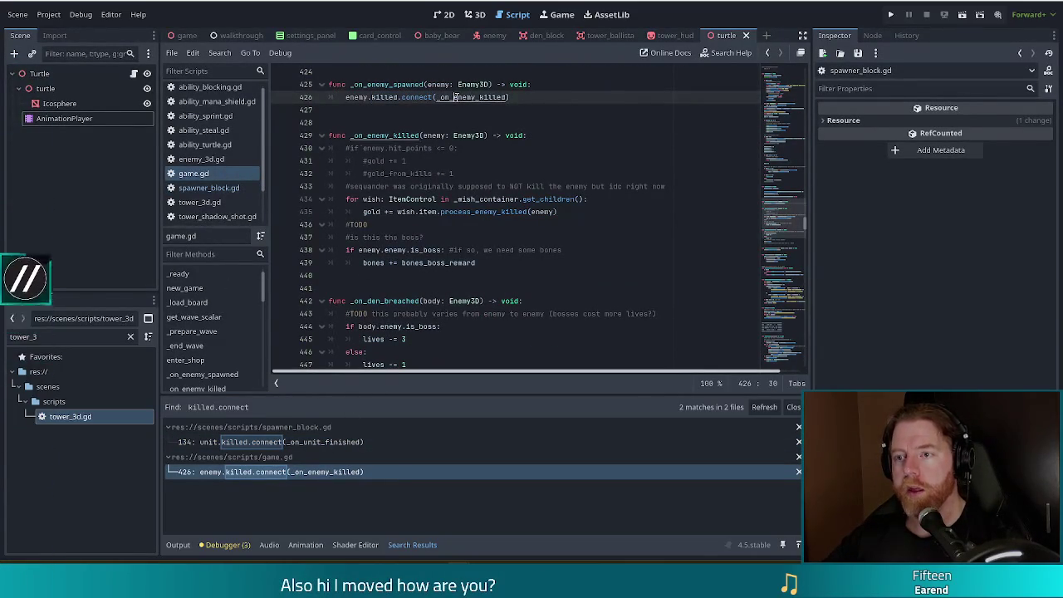
{"action": "left_click", "coordinate": [458, 97], "text": "ctrl"}
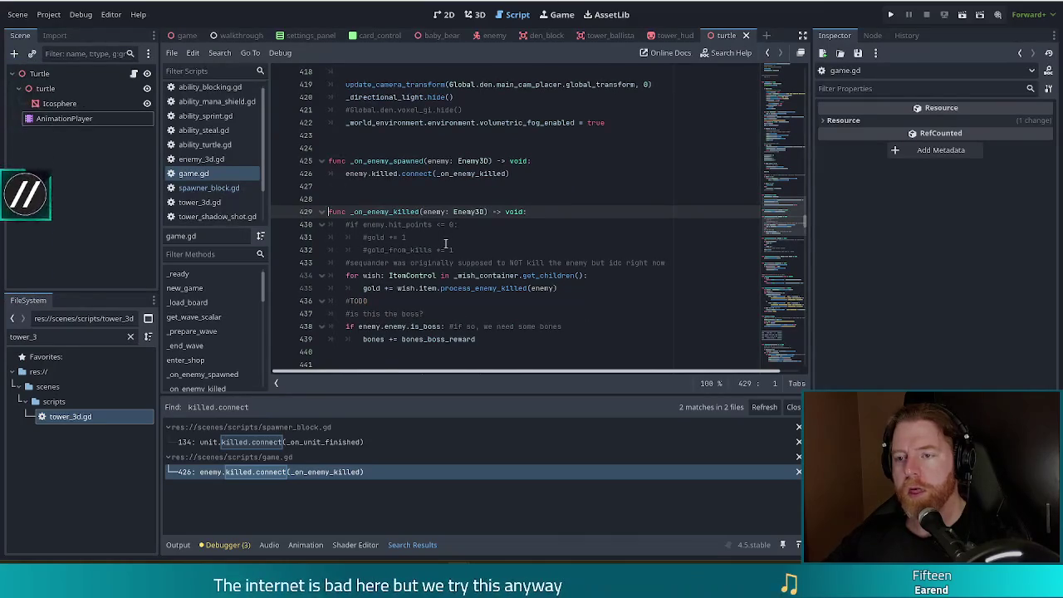
{"action": "scroll", "coordinate": [456, 224], "scroll_direction": "down", "scroll_amount": 4}
{"action": "scroll", "coordinate": [449, 232], "scroll_direction": "up", "scroll_amount": 2}
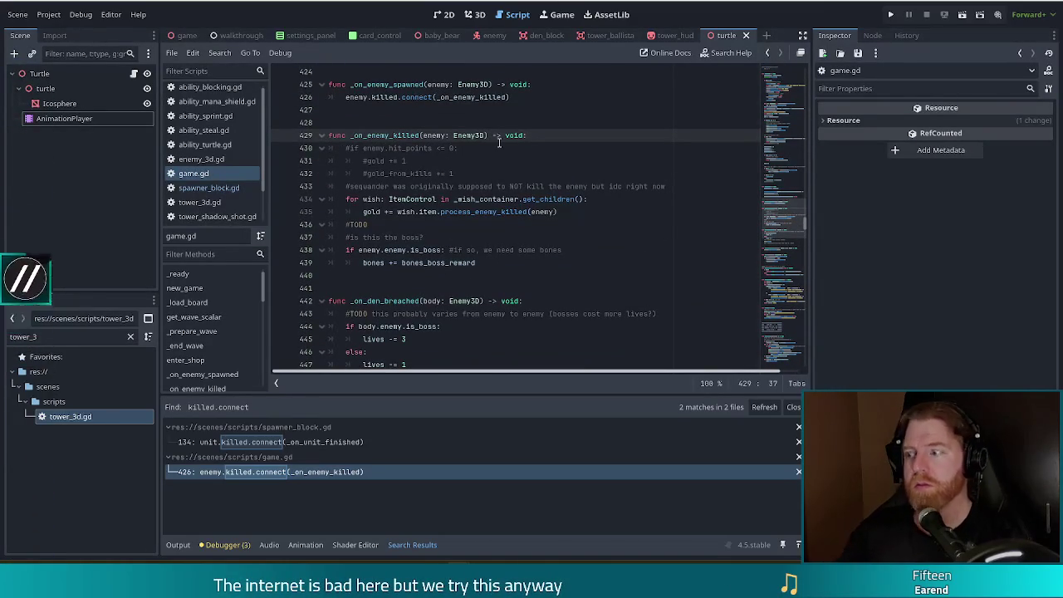
{"action": "type", "text": ", _tower: "}
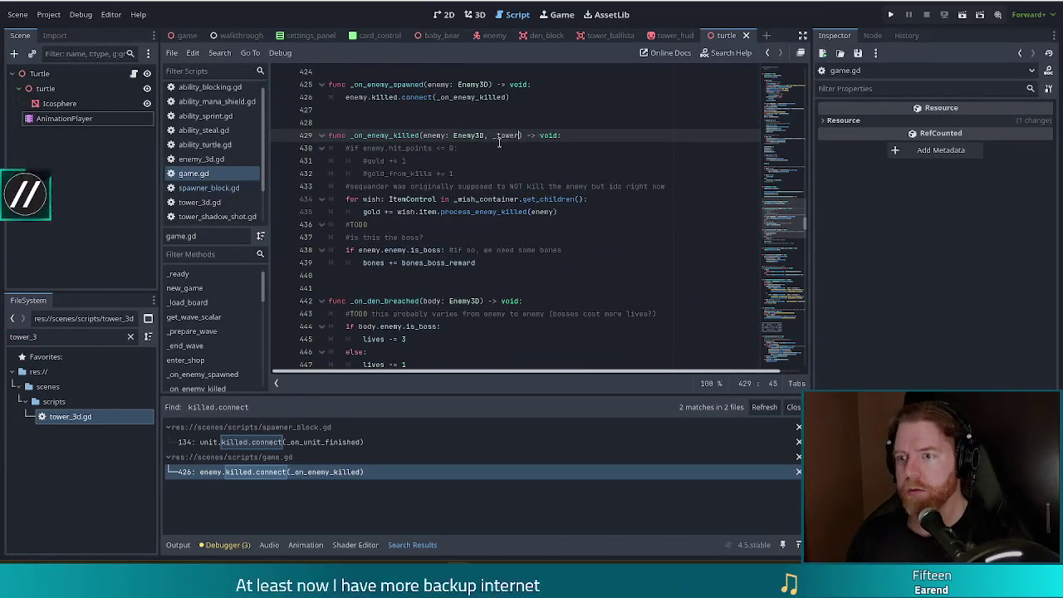
{"action": "type", "text": "Tower3D"}
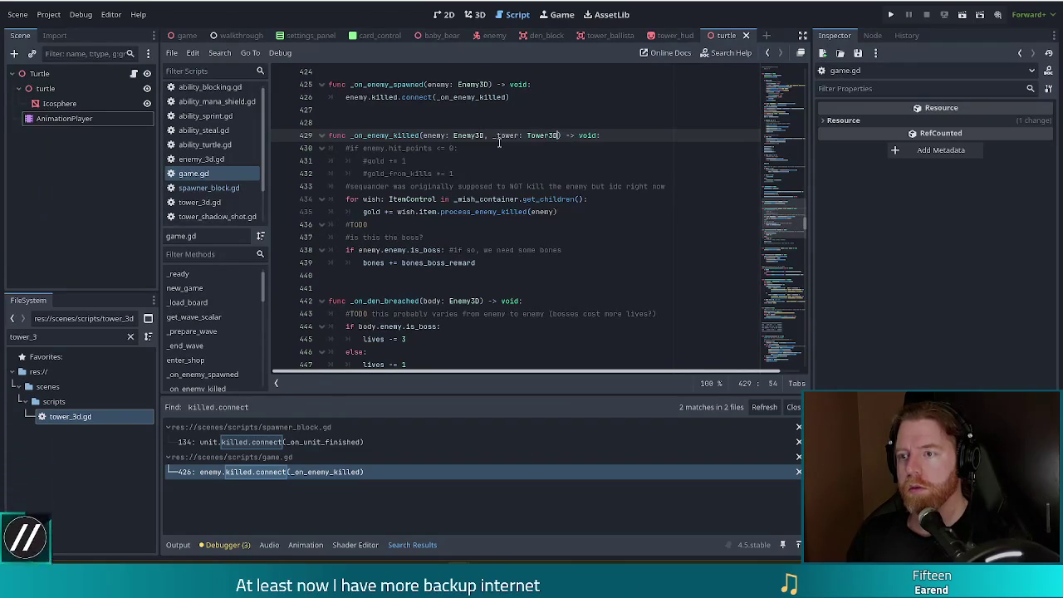
{"action": "key", "text": "ctrl+s"}
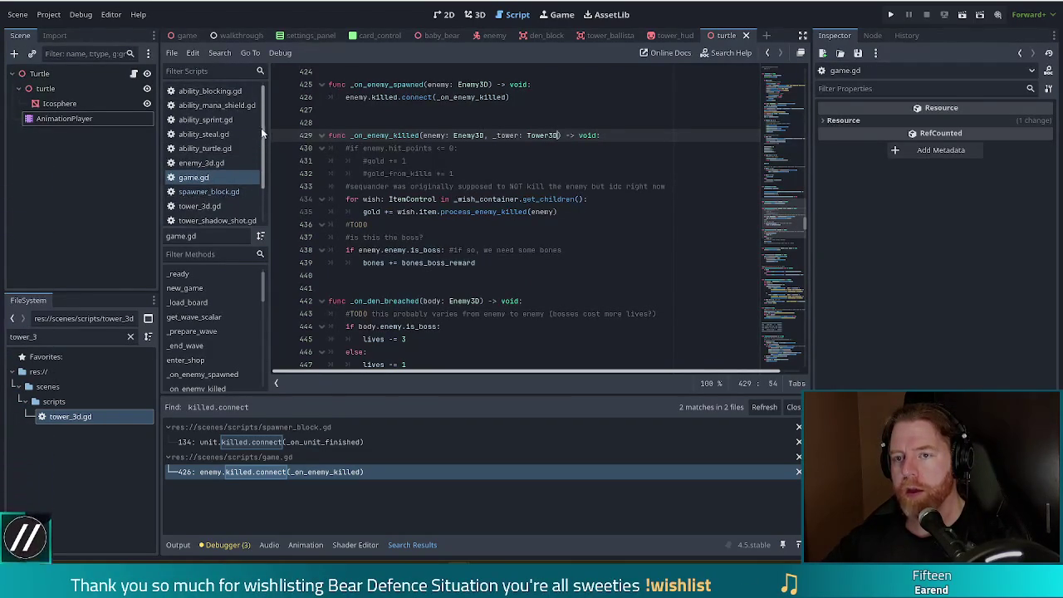
{"action": "left_click", "coordinate": [209, 134]}
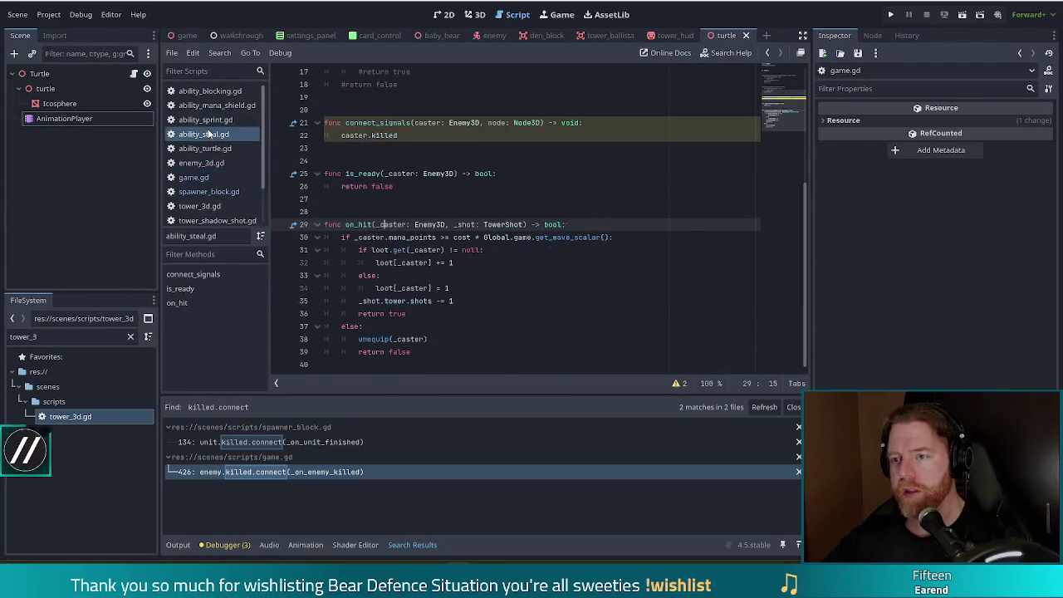
Change line 22 of ability_steal.gd to caster.killed.connect(_refund_tower).
{"action": "left_click", "coordinate": [434, 135]}
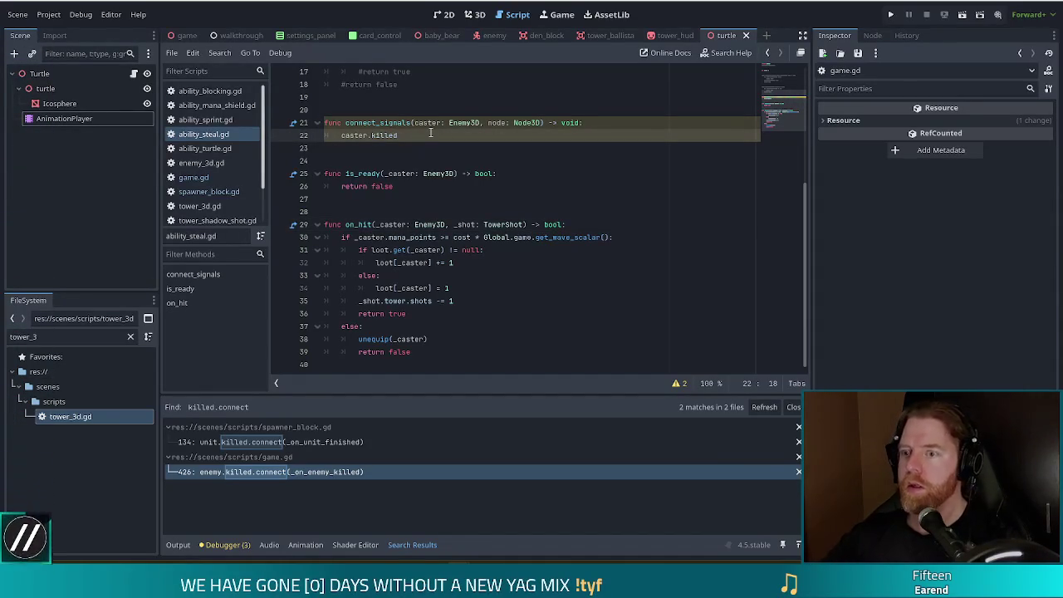
{"action": "scroll", "coordinate": [448, 208], "scroll_direction": "up", "scroll_amount": 1}
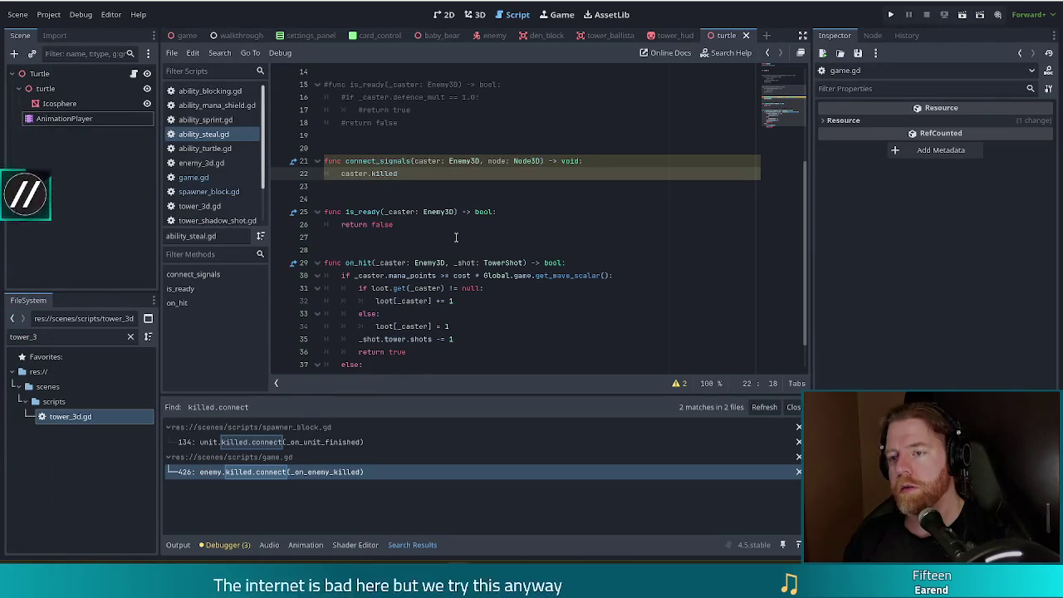
{"action": "type", "text": ".connect(_r"}
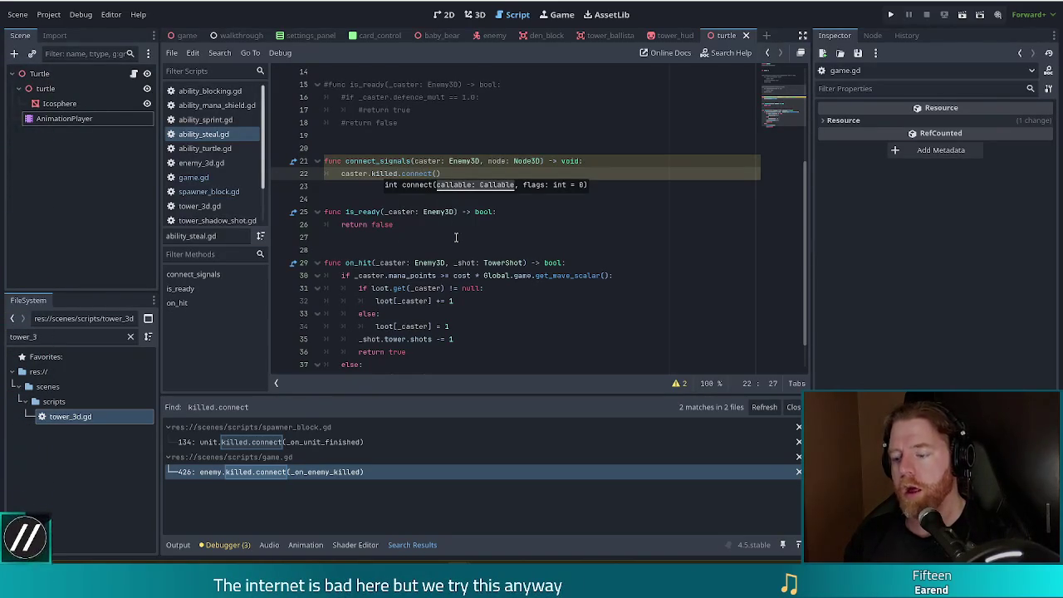
{"action": "type", "text": "efund"}
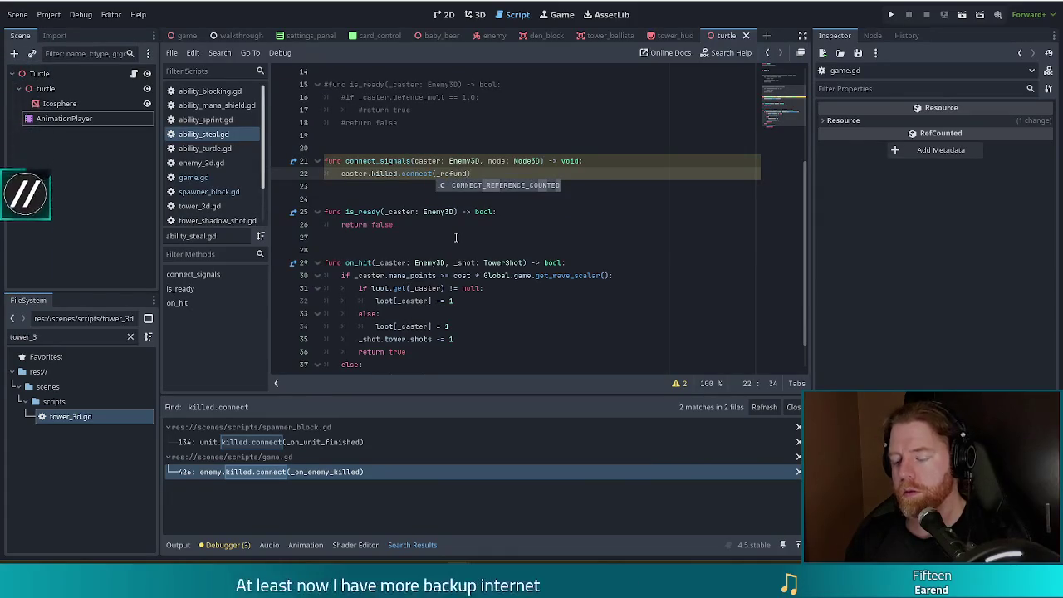
{"action": "type", "text": "_tower"}
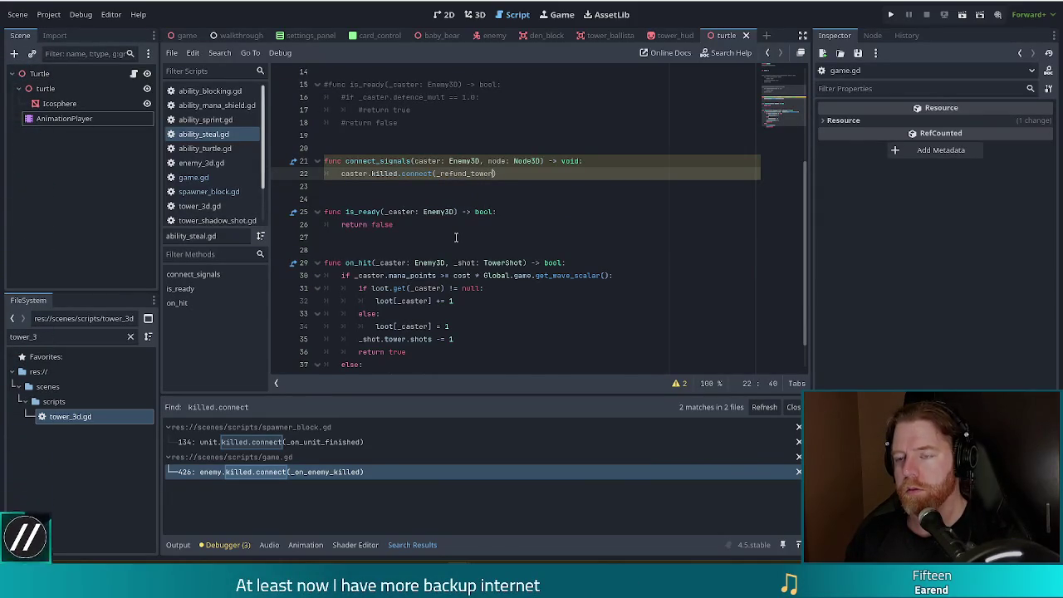
Below on_hit, declare func refund_tower(enemy: Enemy3D, tower: Tower3D) -> void:.
{"action": "scroll", "coordinate": [456, 249], "scroll_direction": "down", "scroll_amount": 1}
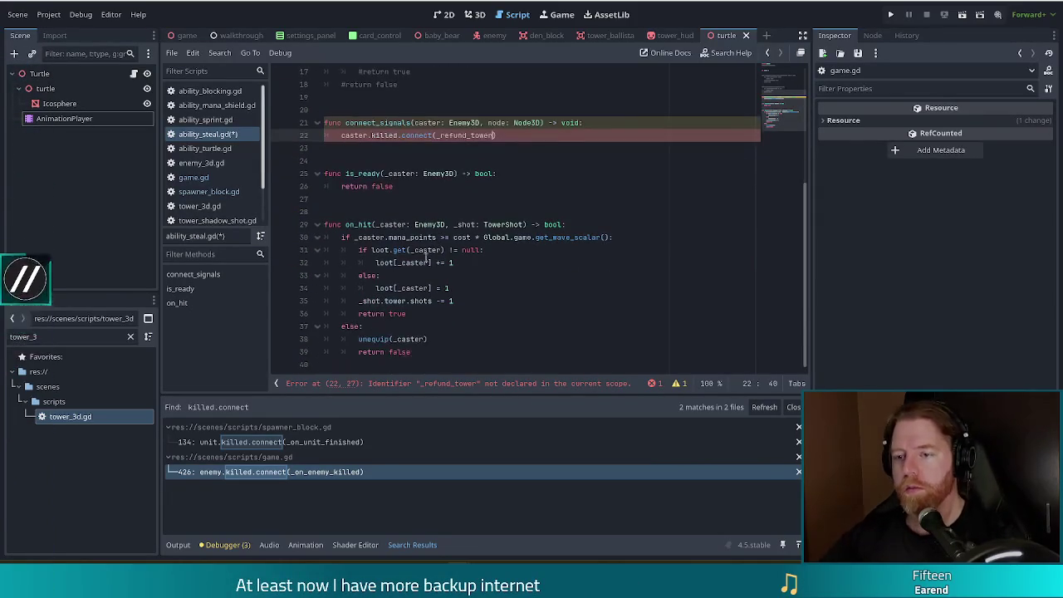
{"action": "left_click", "coordinate": [454, 362]}
{"action": "key", "text": "Return"}
{"action": "key", "text": "Return"}
{"action": "type", "text": "fu"}
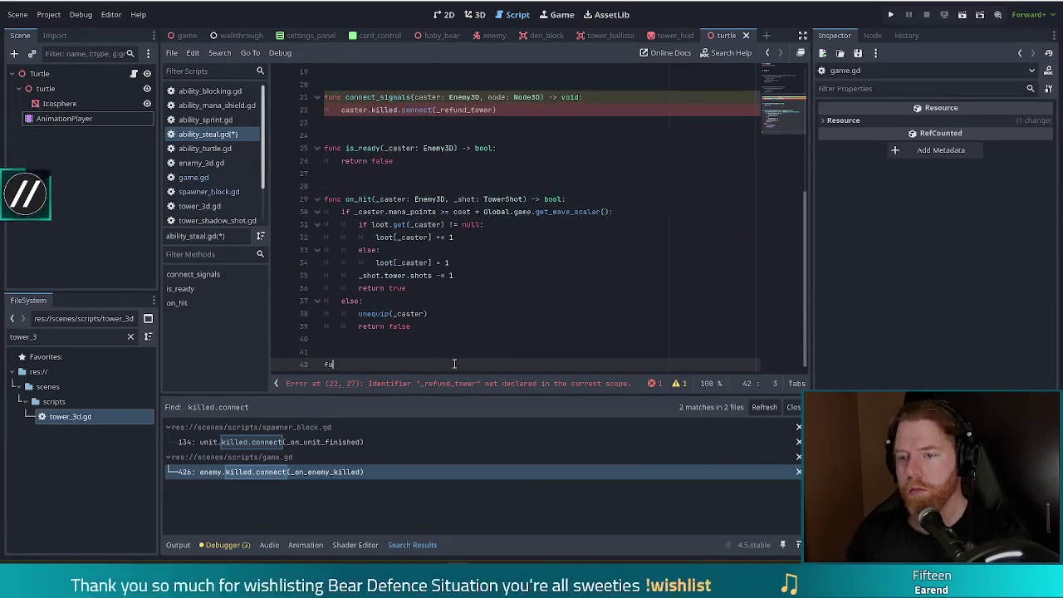
{"action": "type", "text": "nc refund_tower("}
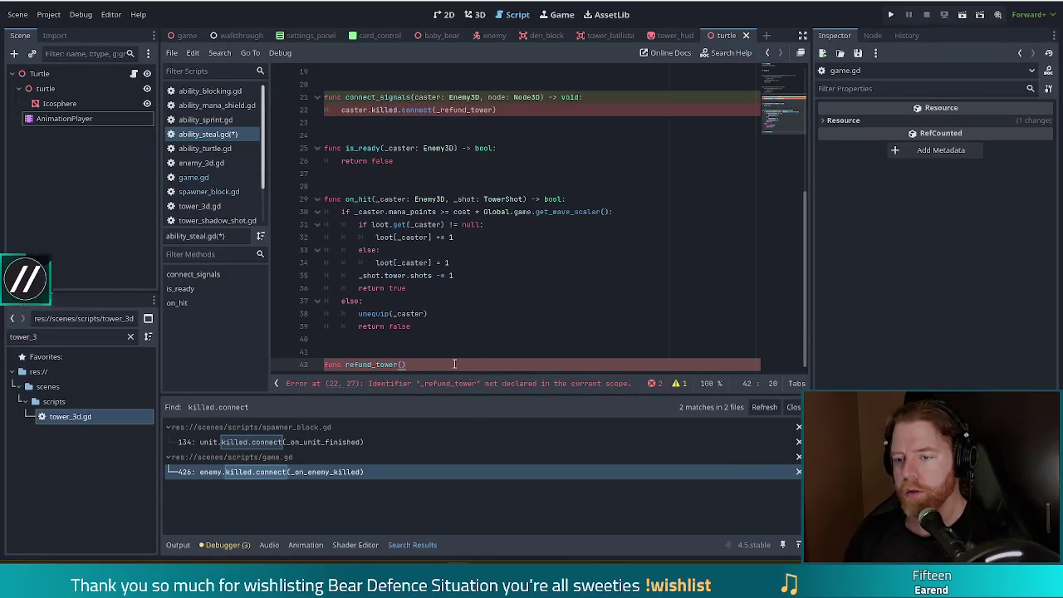
{"action": "key", "text": "Left"}
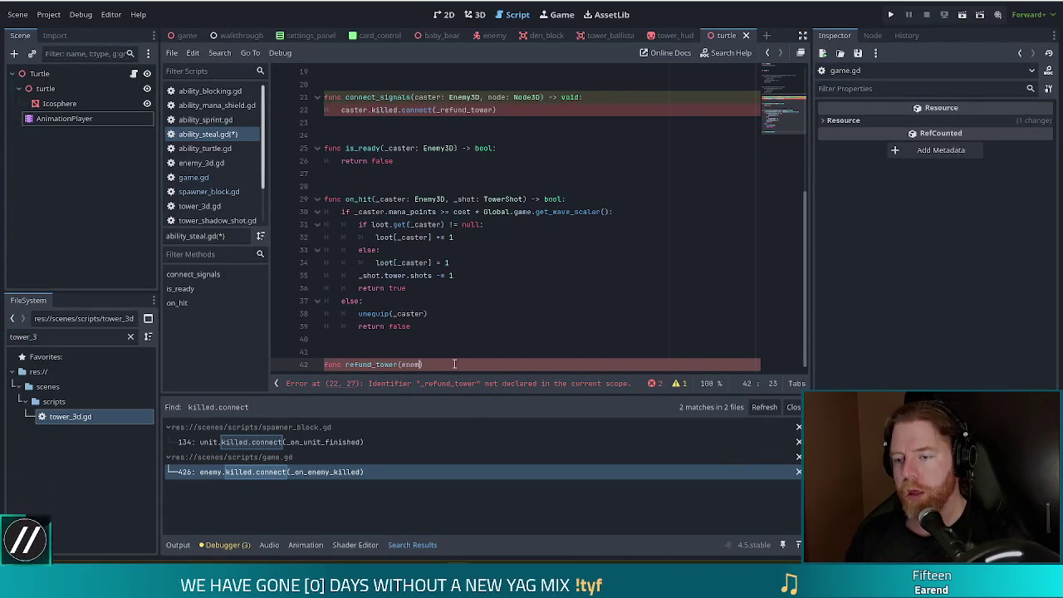
{"action": "type", "text": ": enemy"}
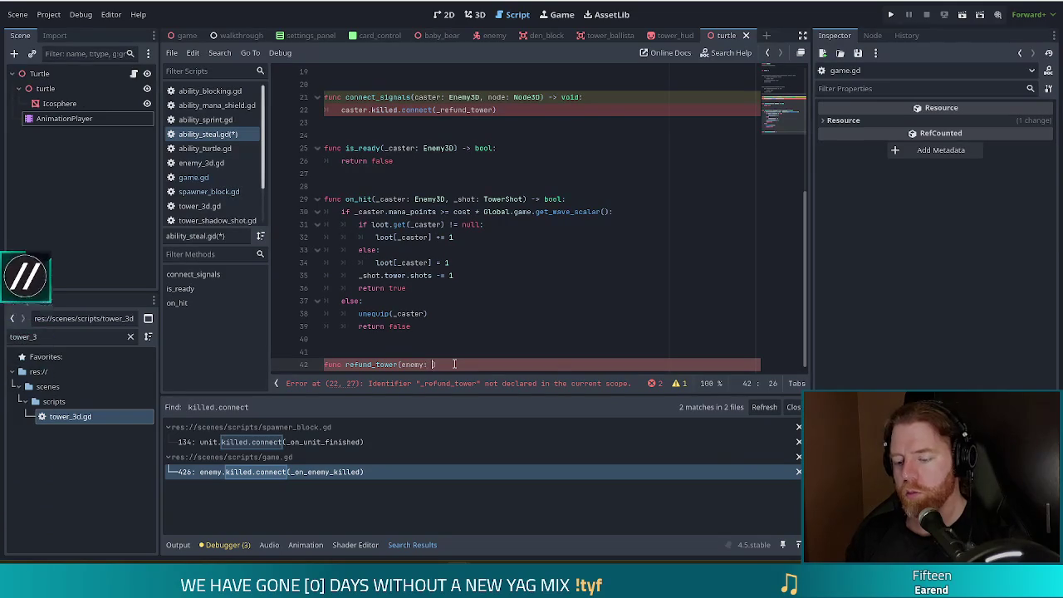
{"action": "type", "text": "3D"}
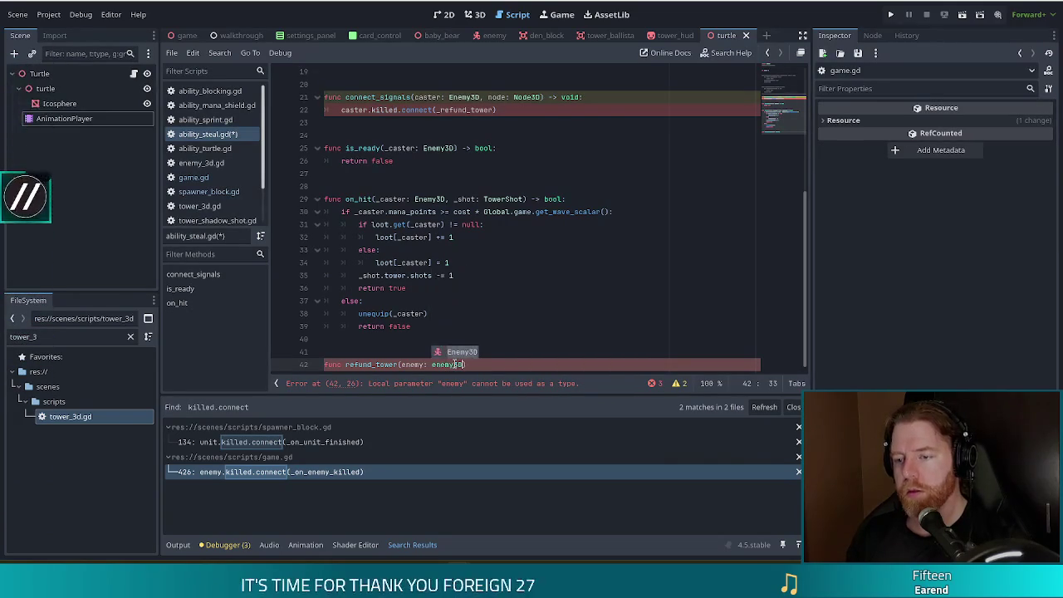
{"action": "key", "text": "ctrl+Left"}
{"action": "key", "text": "Delete"}
{"action": "type", "text": "E"}
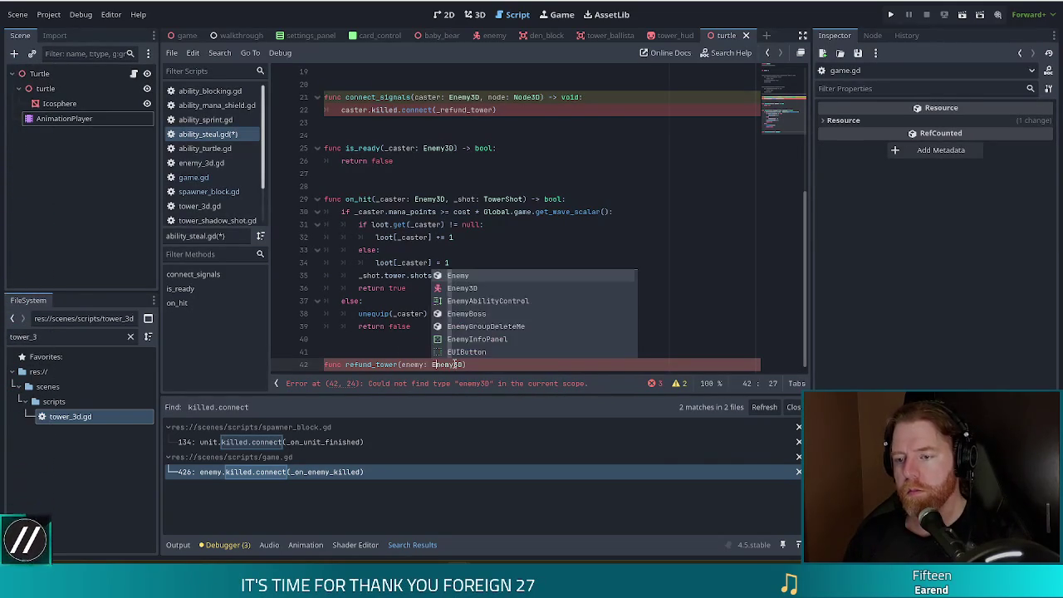
{"action": "key", "text": "End"}
{"action": "key", "text": "Left"}
{"action": "type", "text": ", tower:"}
{"action": "type", "text": " Tower"}
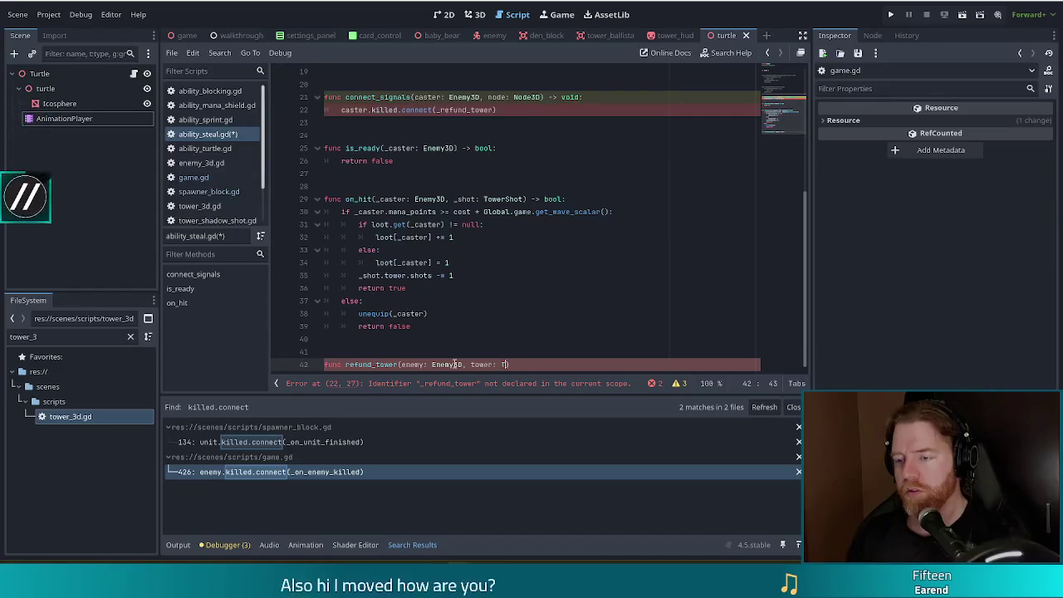
{"action": "type", "text": "3D) -> void"}
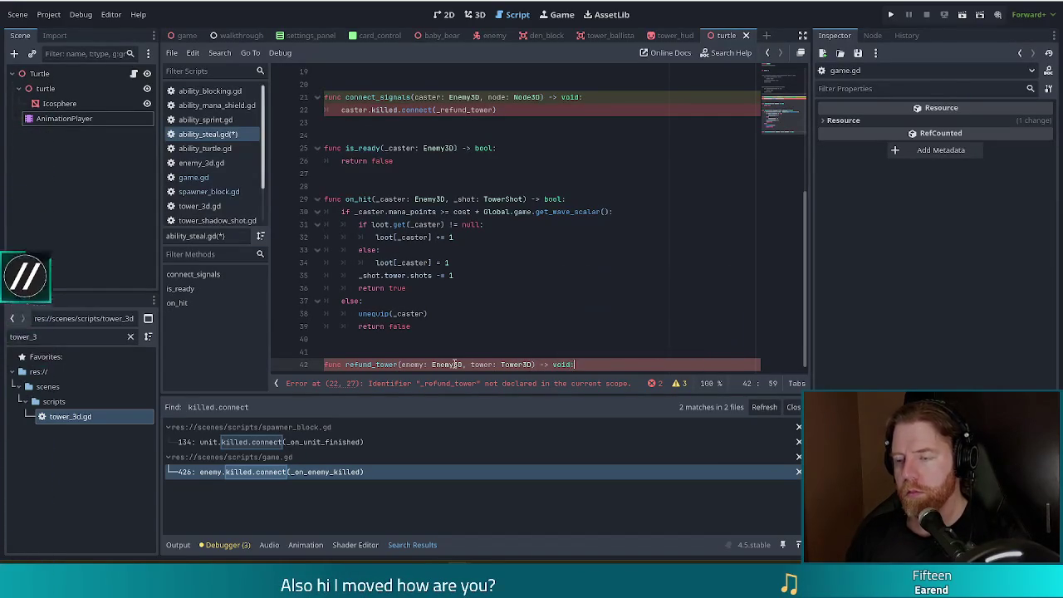
{"action": "type", "text": ":"}
{"action": "key", "text": "Return"}
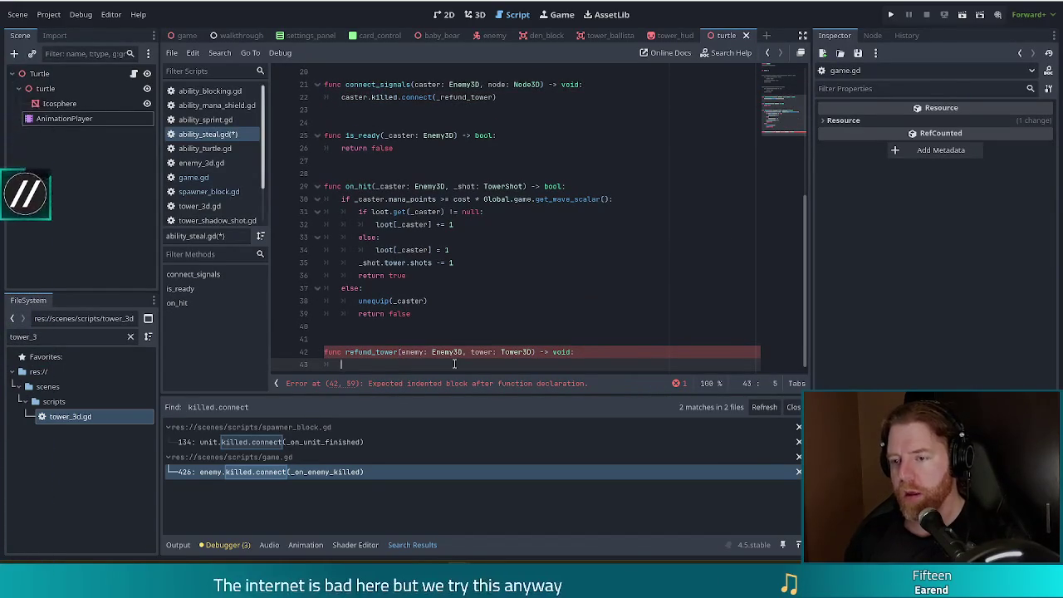
Write the refund body line tower.shots += loot.get(enemy, 0).
{"action": "type", "text": "tower."}
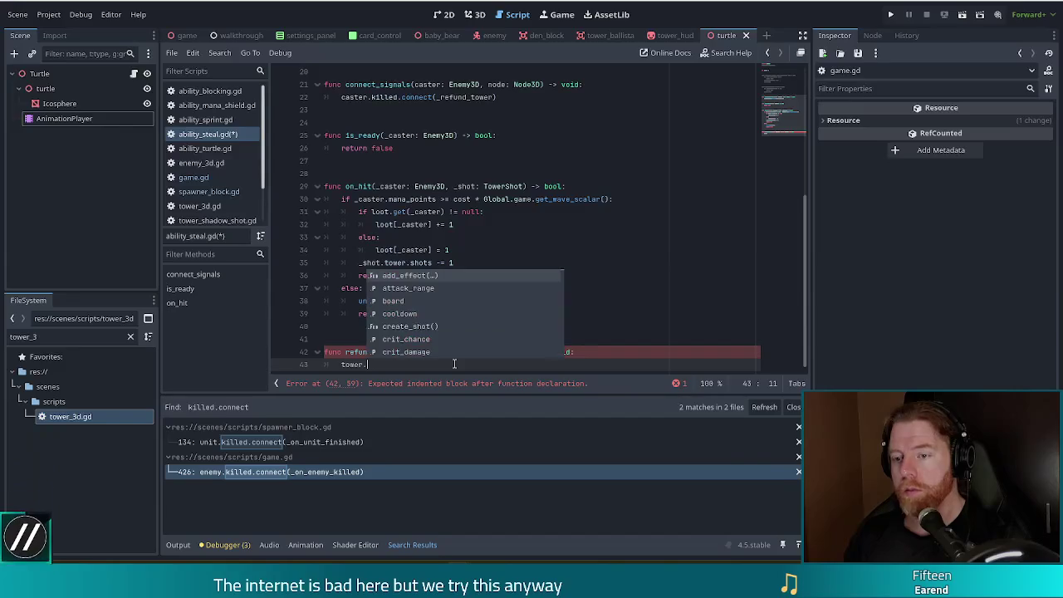
{"action": "type", "text": "shots +="}
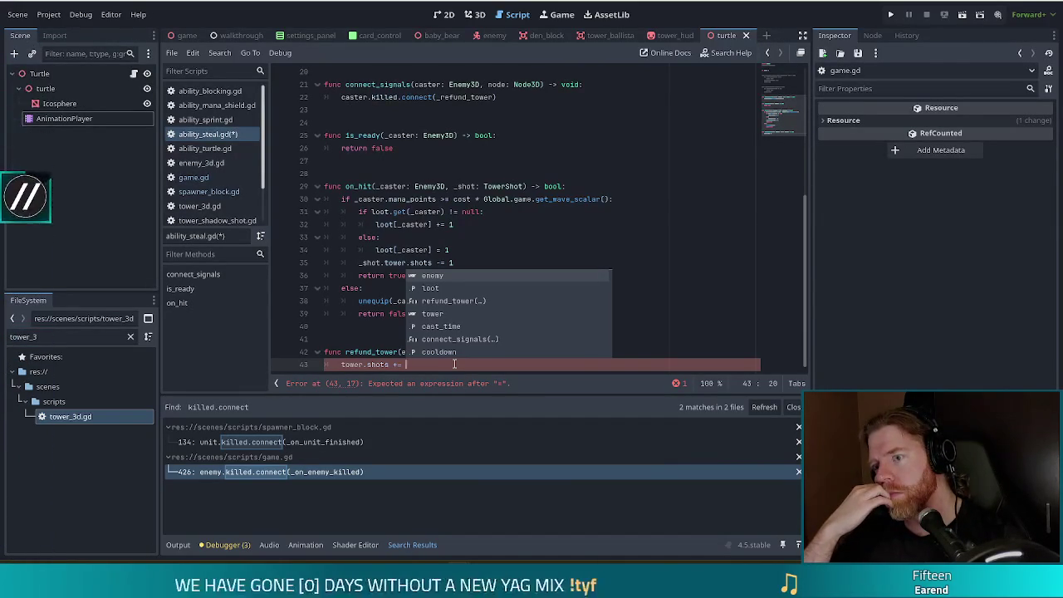
{"action": "left_click", "coordinate": [469, 200]}
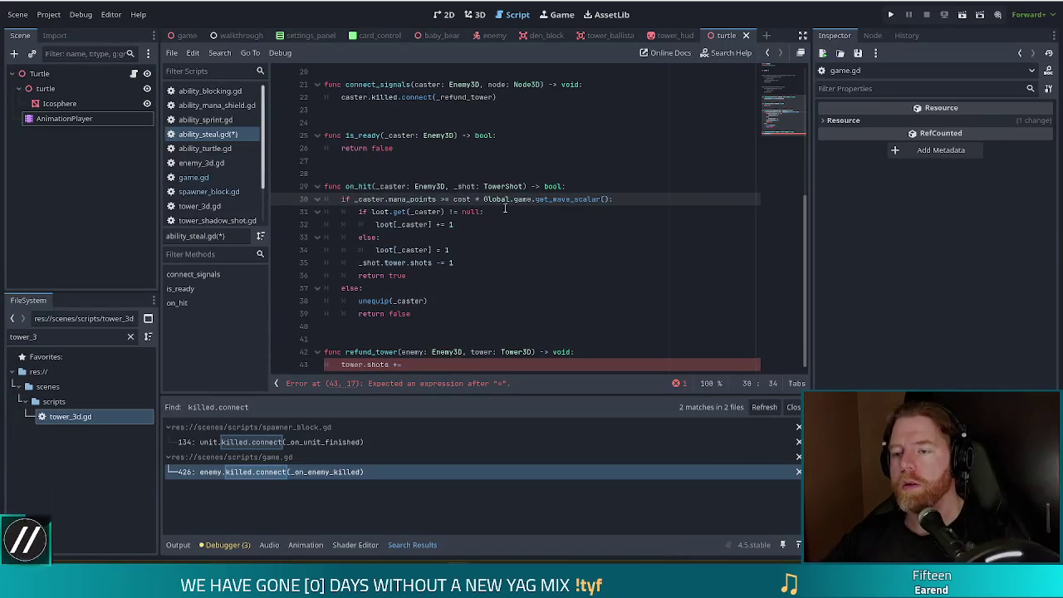
{"action": "left_click", "coordinate": [424, 362]}
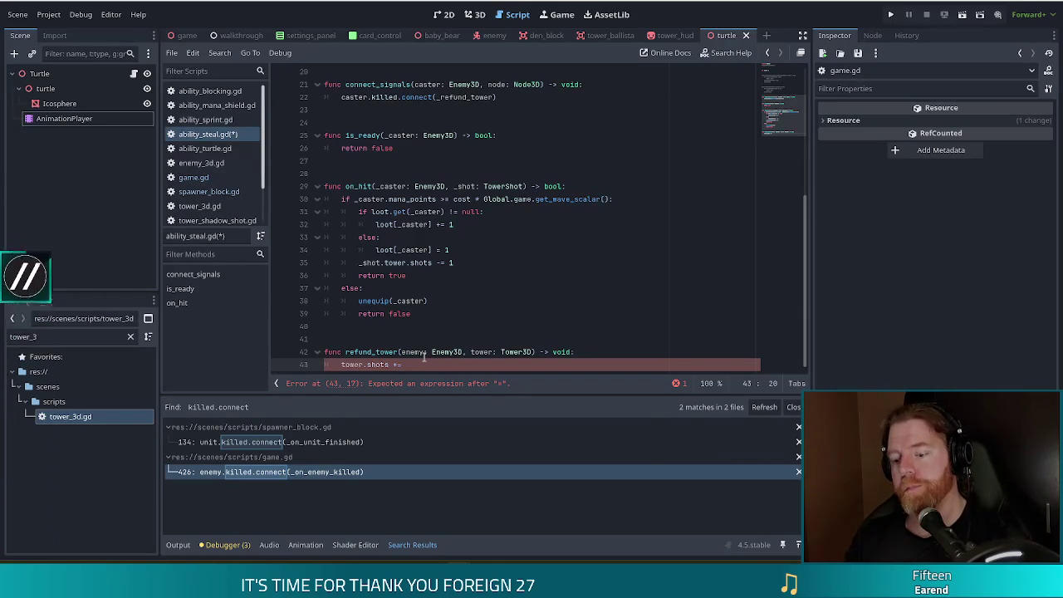
{"action": "type", "text": "loot"}
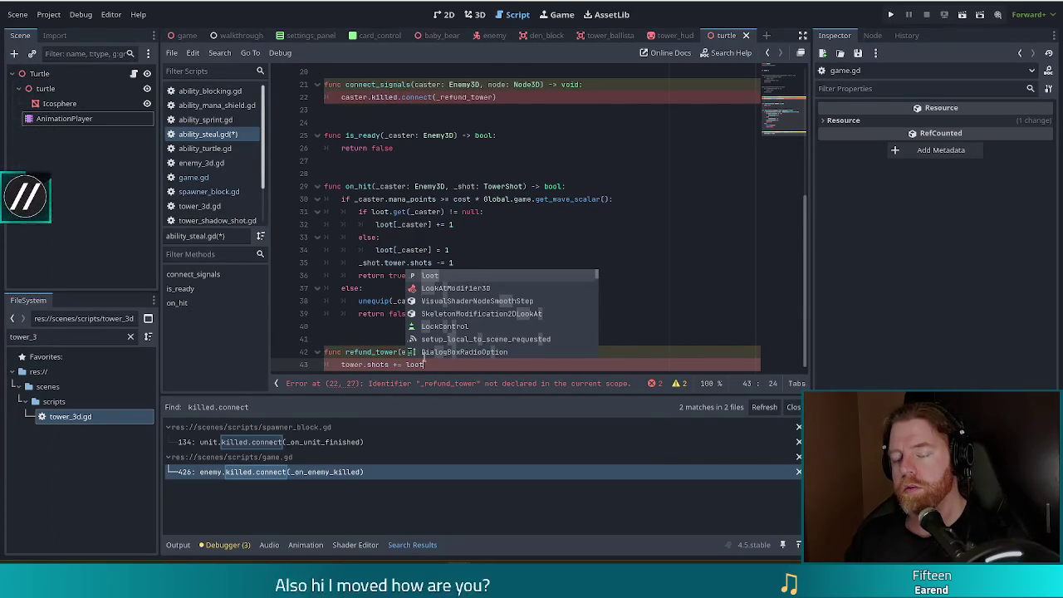
{"action": "type", "text": "["}
{"action": "key", "text": "BackSpace"}
{"action": "type", "text": ".get("}
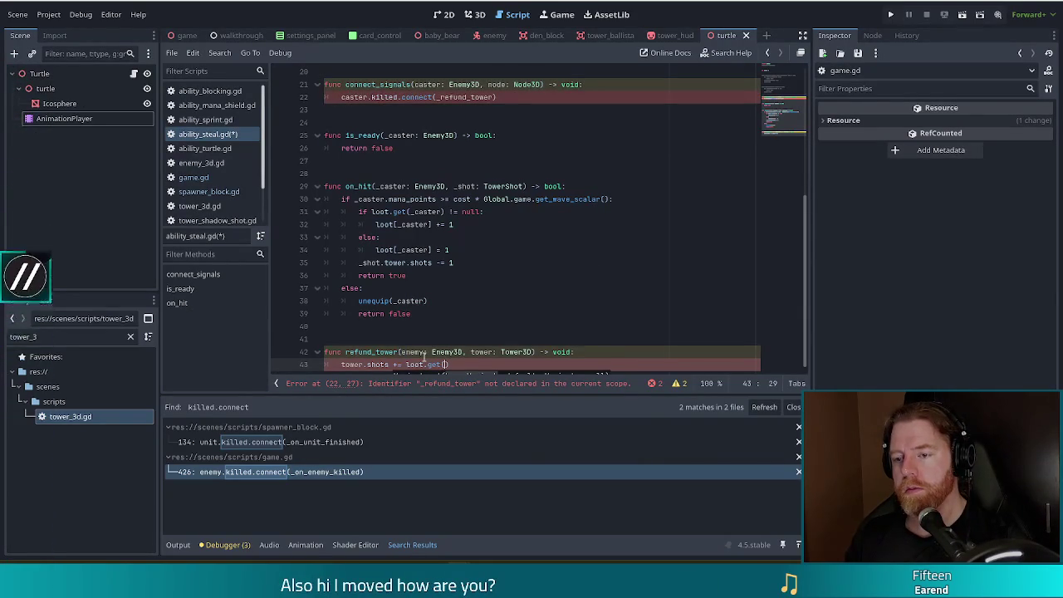
{"action": "type", "text": "enemy,"}
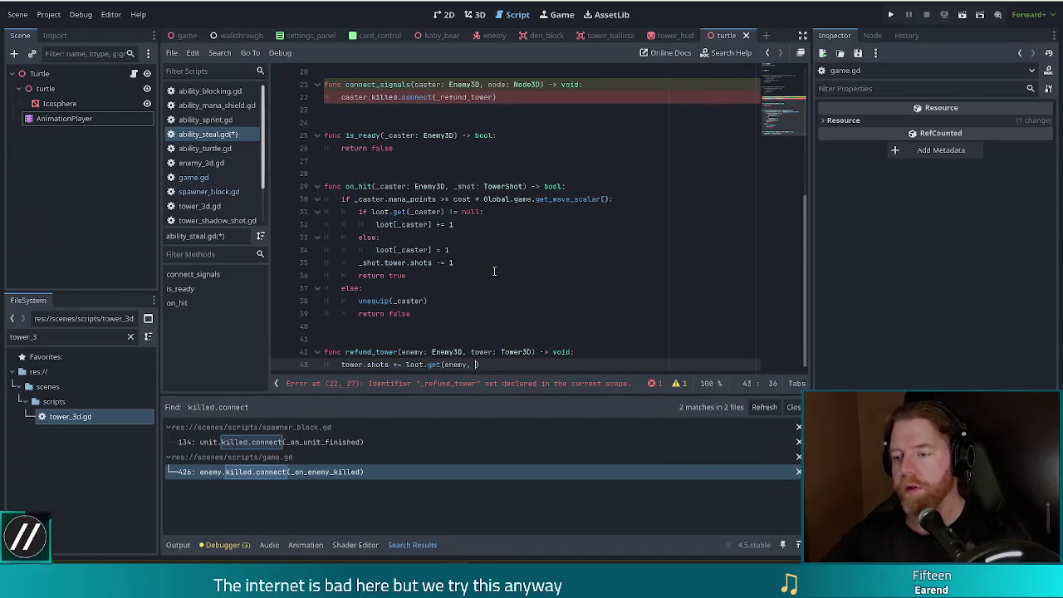
{"action": "scroll", "coordinate": [502, 284], "scroll_direction": "up", "scroll_amount": 1}
{"action": "scroll", "coordinate": [501, 284], "scroll_direction": "down", "scroll_amount": 1}
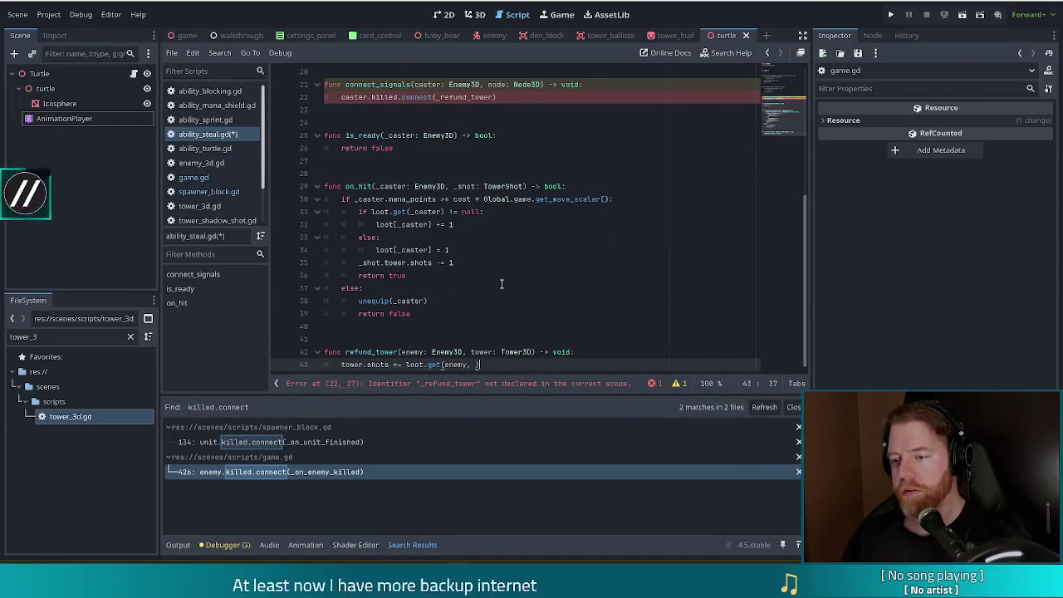
{"action": "key", "text": "Down"}
{"action": "key", "text": "Up"}
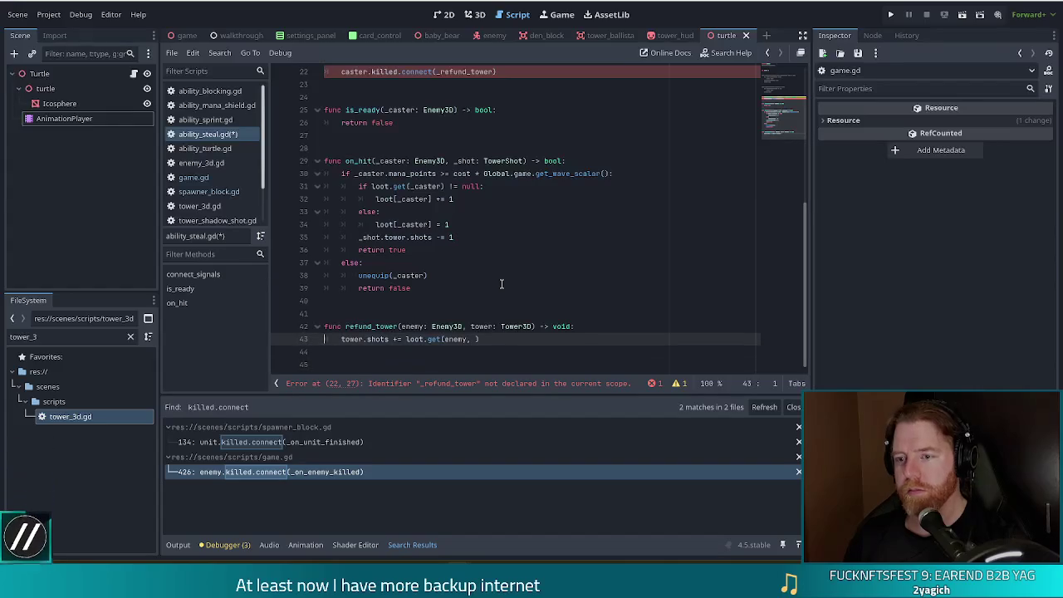
{"action": "type", "text": ", 0"}
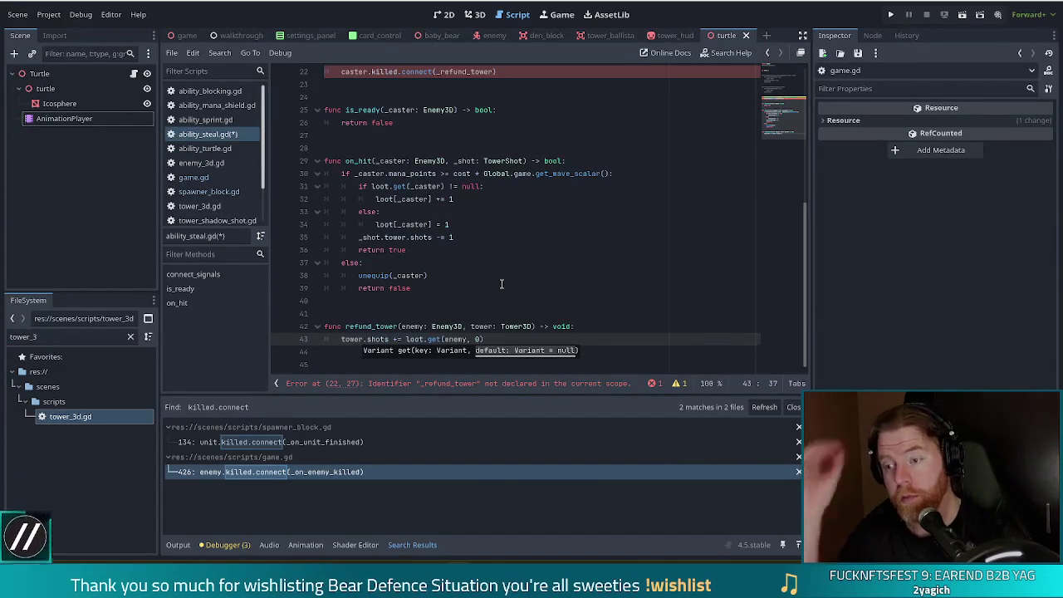
{"action": "type", "text": ")"}
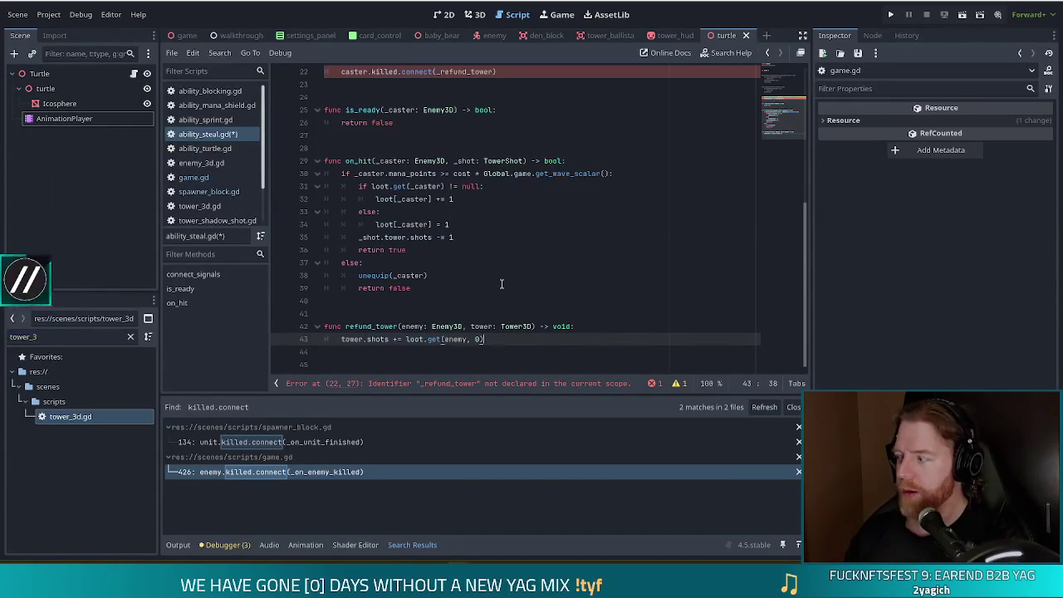
Add loot.erase(enemy) to the refund function, checking the Dictionary erase docs.
{"action": "key", "text": "Return"}
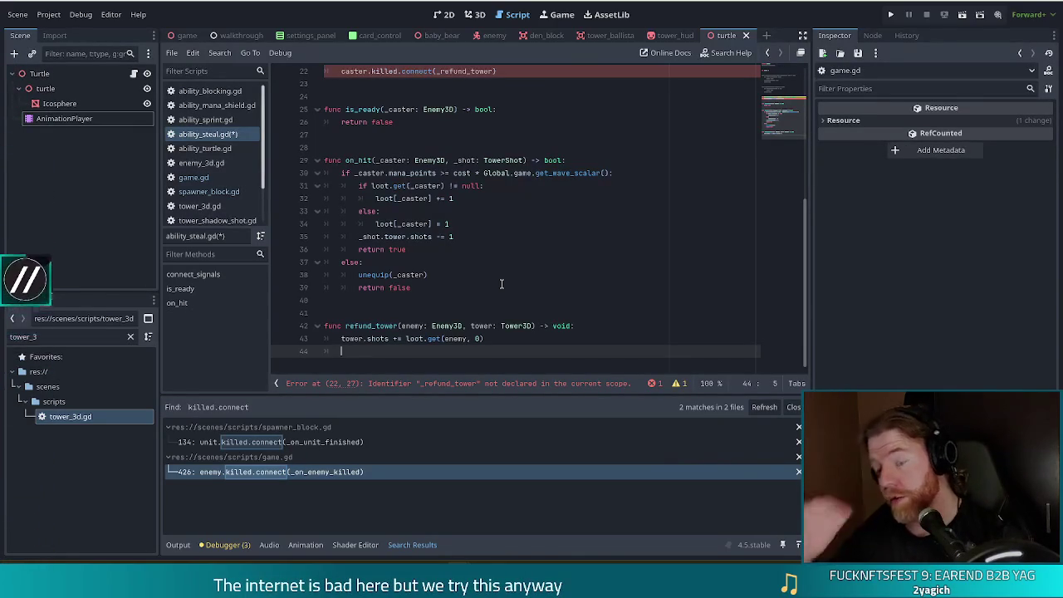
{"action": "type", "text": "loot.er"}
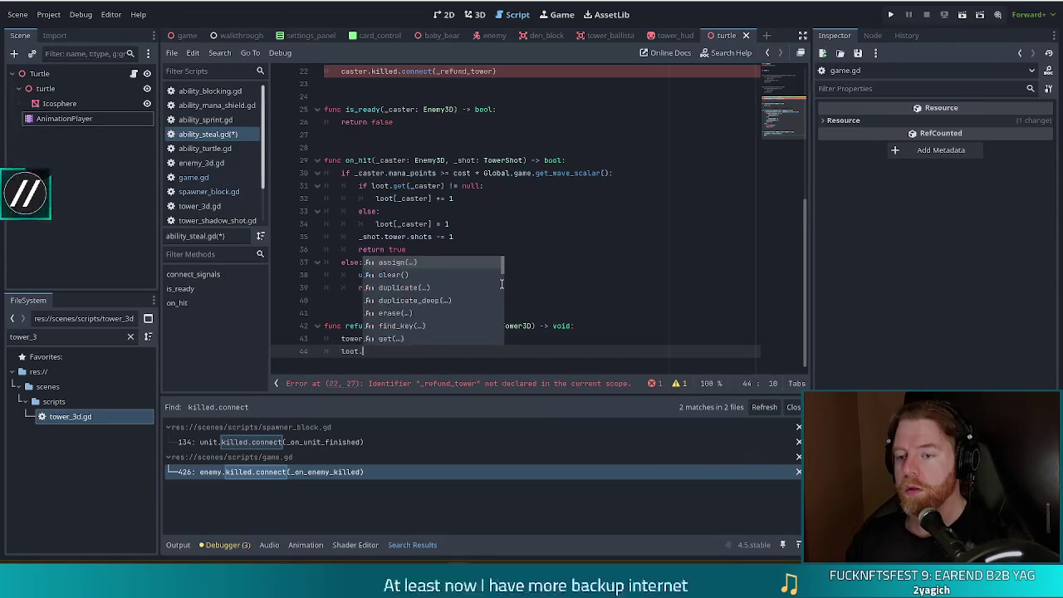
{"action": "key", "text": "Return"}
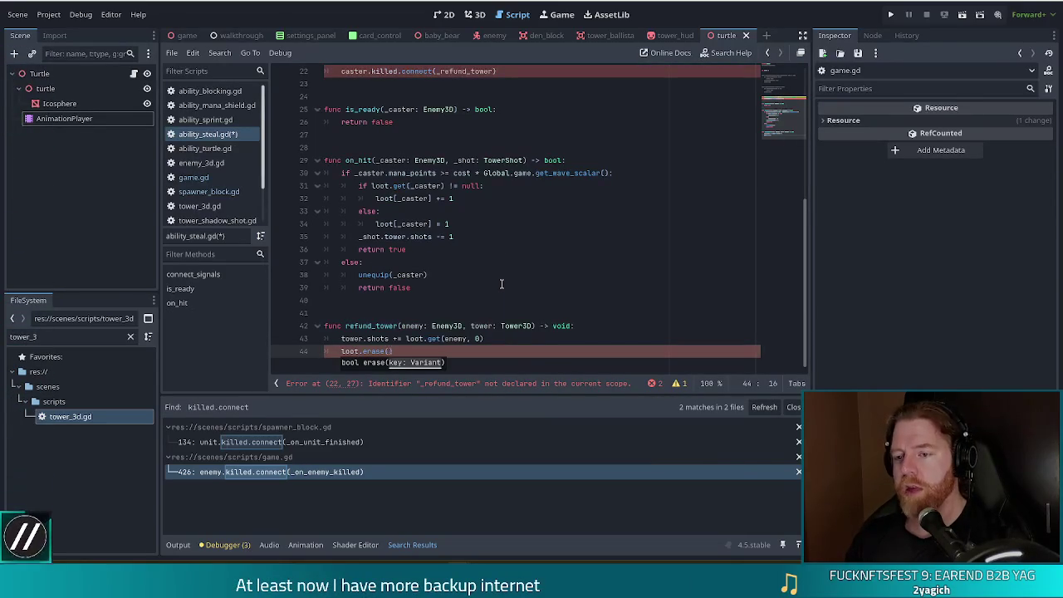
{"action": "type", "text": "enemy"}
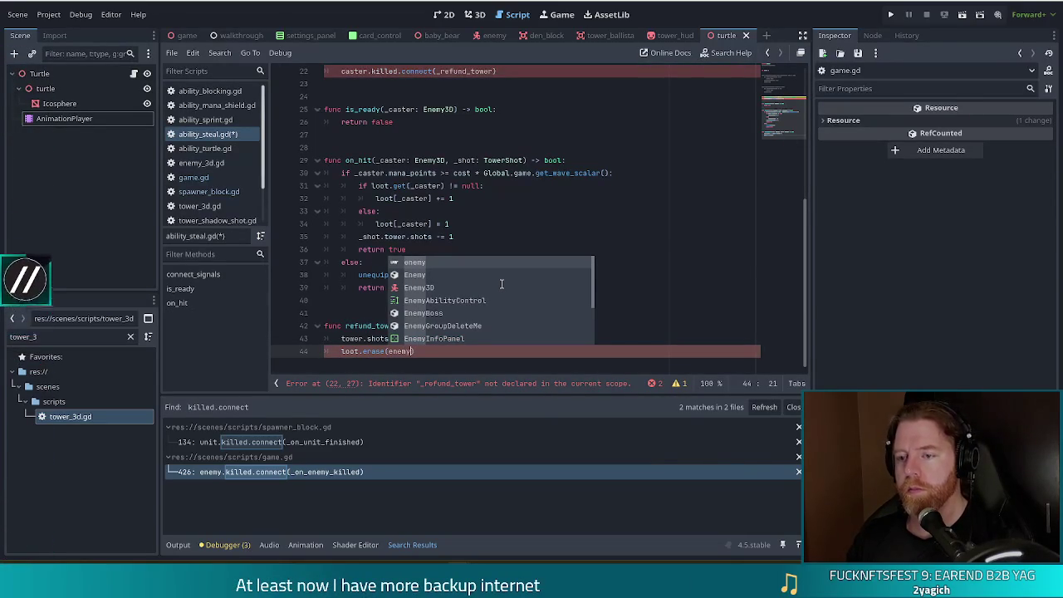
{"action": "type", "text": ")"}
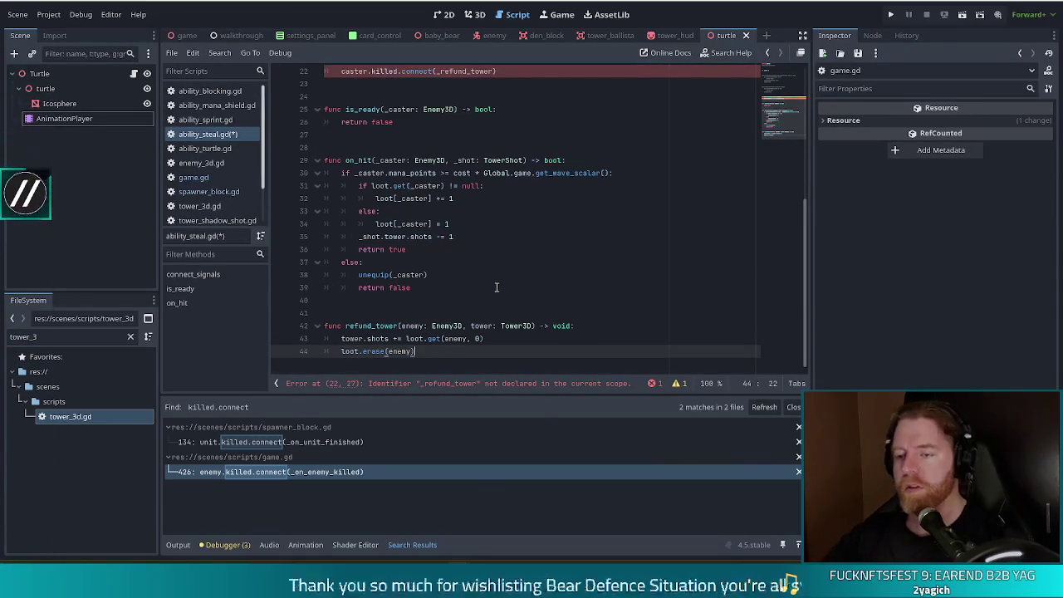
{"action": "left_click", "coordinate": [374, 352]}
{"action": "left_click", "coordinate": [374, 352], "text": "ctrl"}
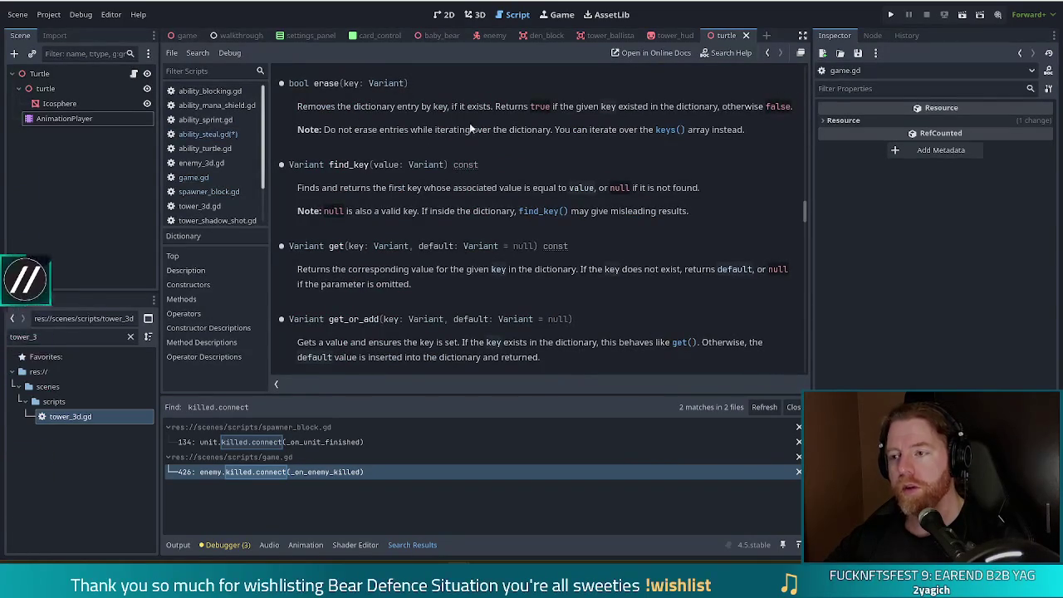
{"action": "key", "text": "alt+Left"}
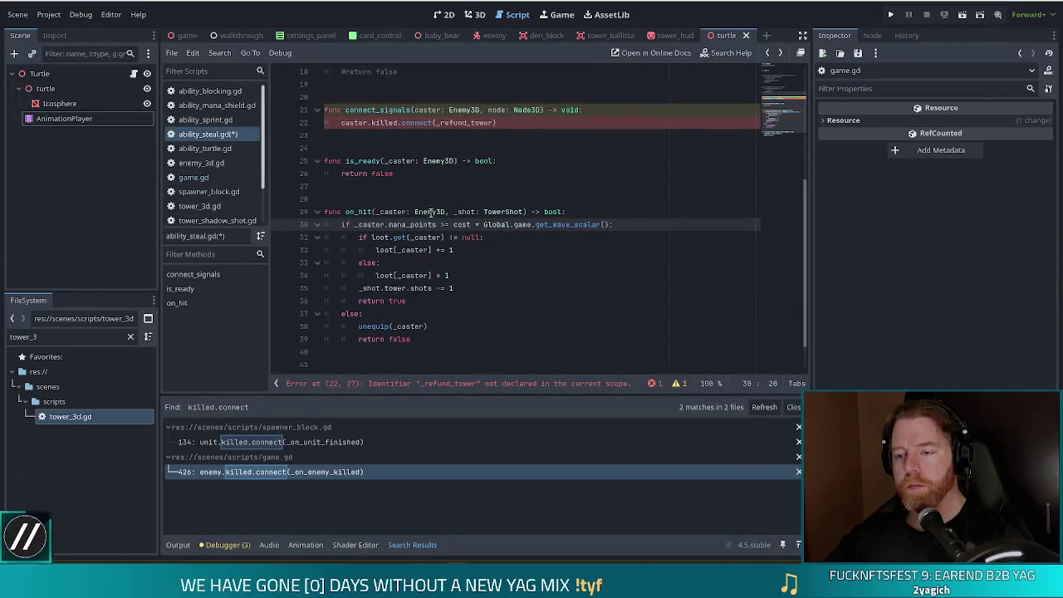
Rename the function to _refund_tower and save ability_steal.gd.
{"action": "scroll", "coordinate": [430, 214], "scroll_direction": "down", "scroll_amount": 1}
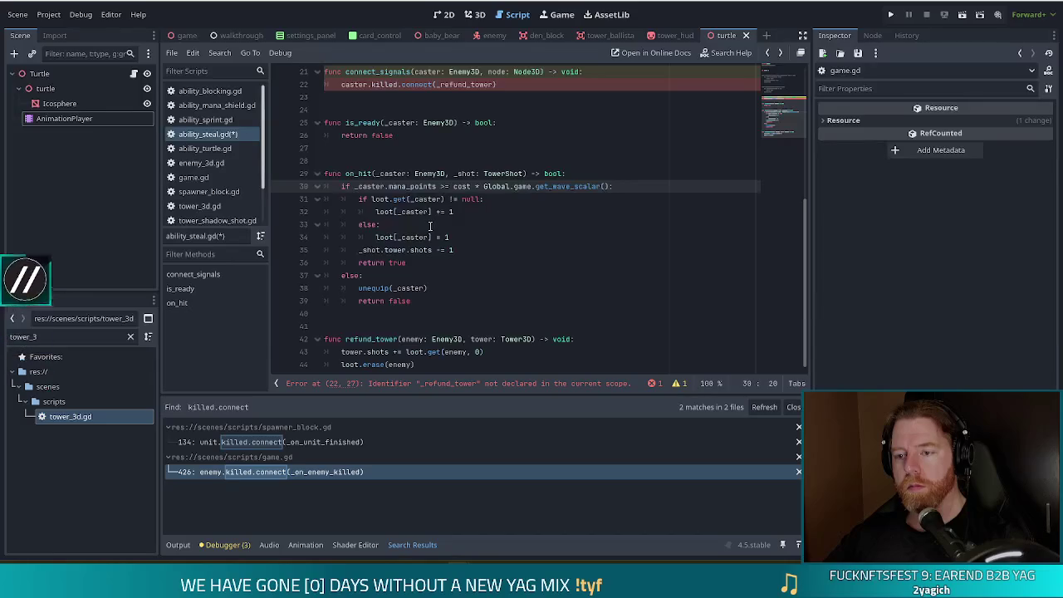
{"action": "left_click", "coordinate": [347, 339]}
{"action": "type", "text": "_"}
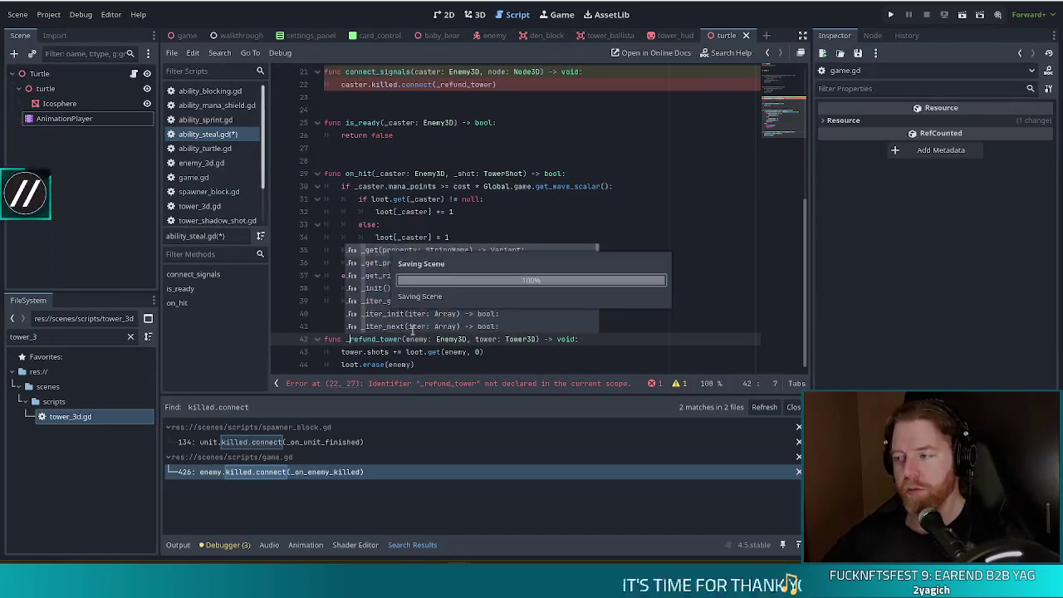
{"action": "key", "text": "ctrl+s"}
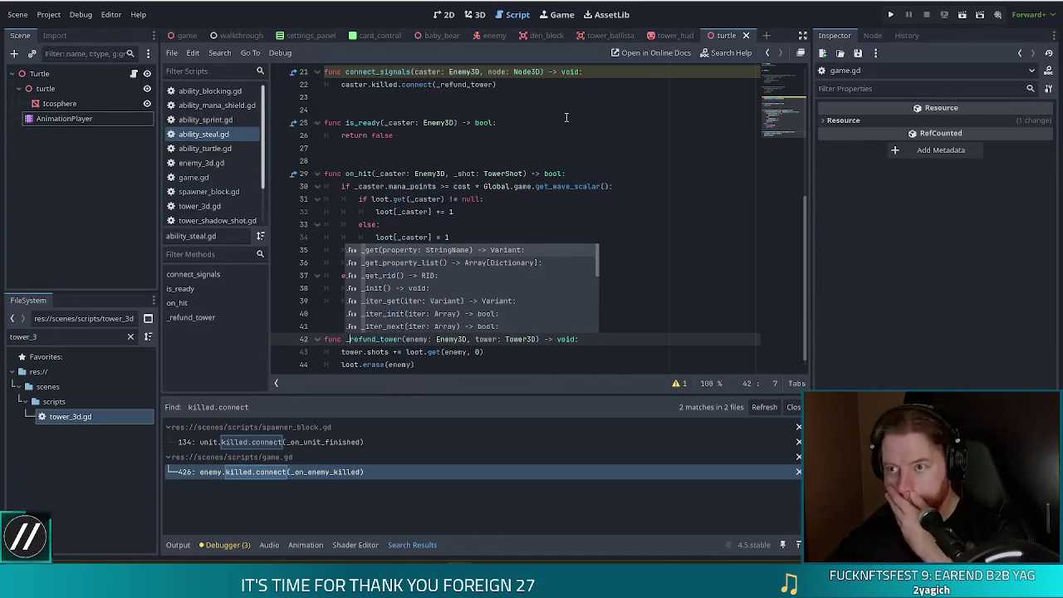
Review connect_signals and the script, then run the project to test.
{"action": "left_click", "coordinate": [428, 72]}
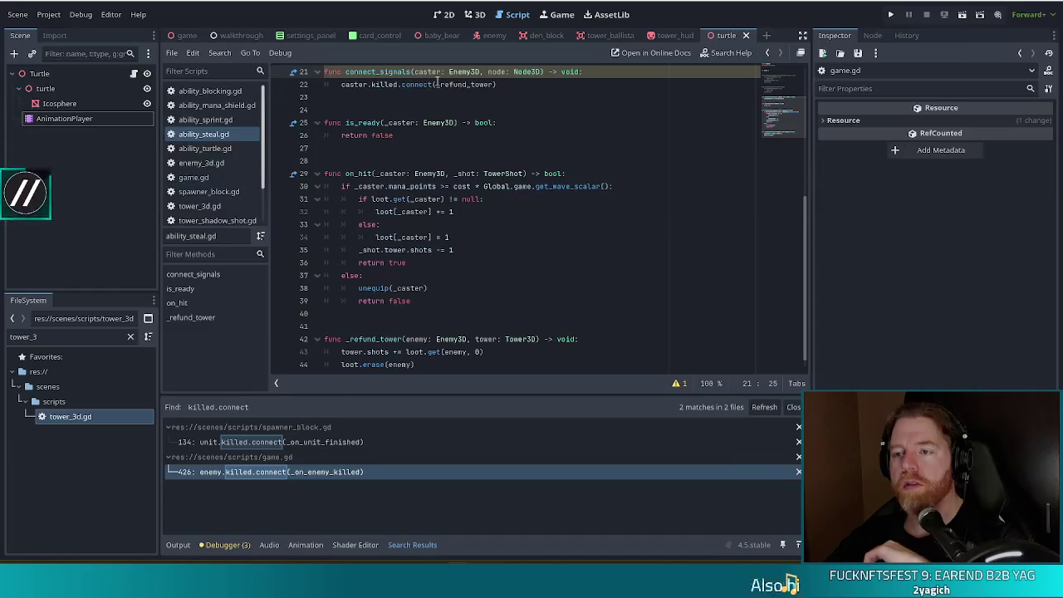
{"action": "scroll", "coordinate": [547, 156], "scroll_direction": "up", "scroll_amount": 1}
{"action": "type", "text": "_"}
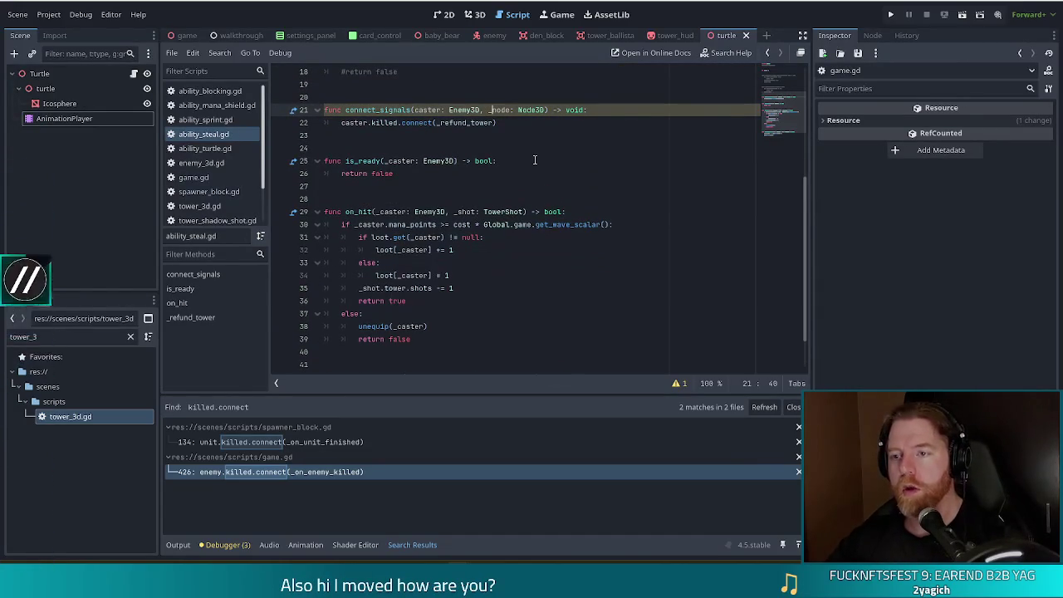
{"action": "left_click", "coordinate": [475, 174]}
{"action": "scroll", "coordinate": [496, 275], "scroll_direction": "down", "scroll_amount": 1}
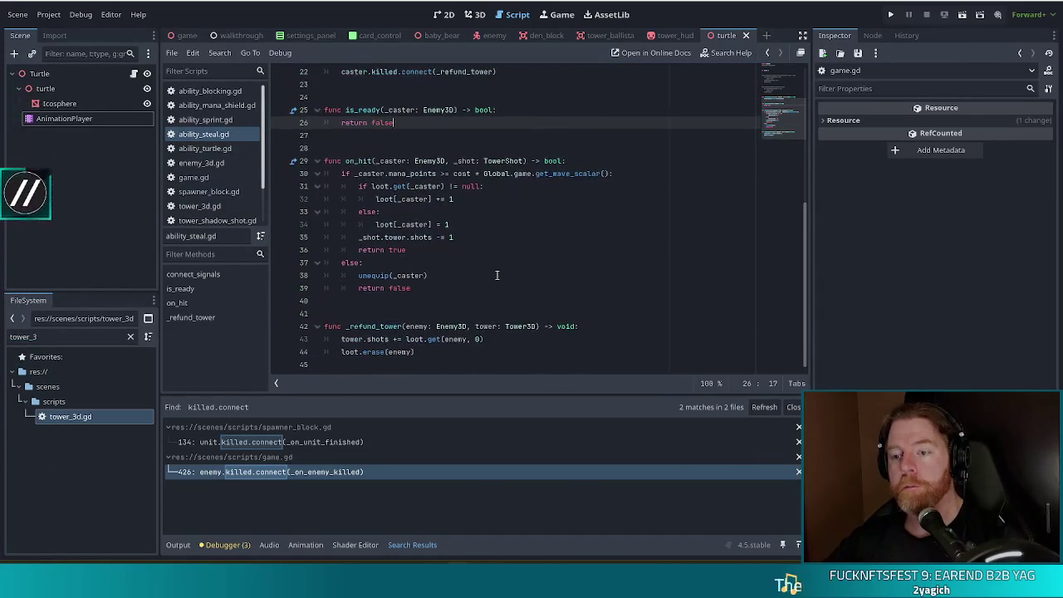
{"action": "scroll", "coordinate": [496, 274], "scroll_direction": "up", "scroll_amount": 4}
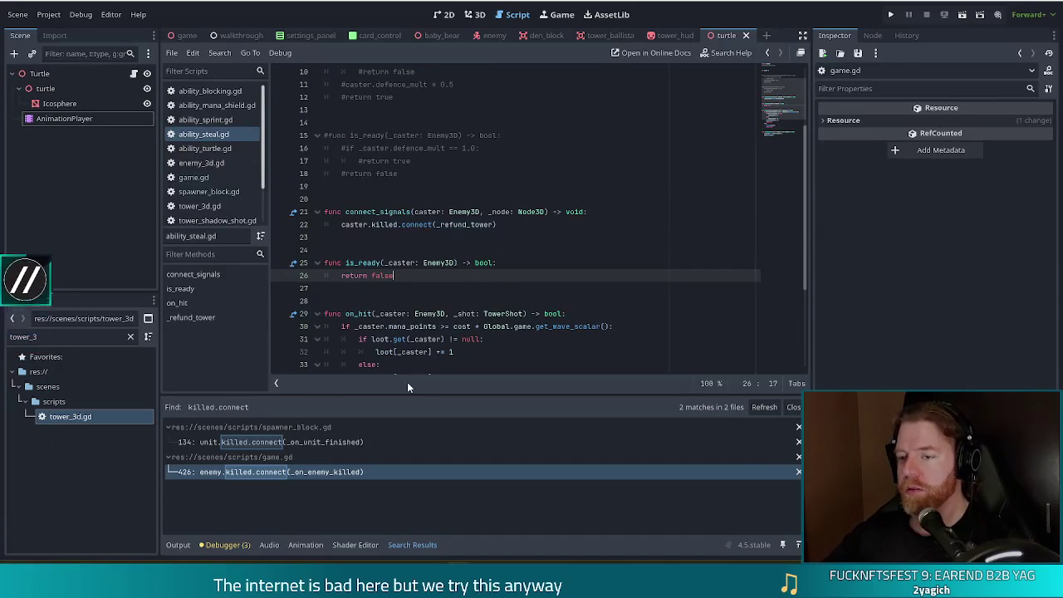
{"action": "scroll", "coordinate": [511, 326], "scroll_direction": "down", "scroll_amount": 4}
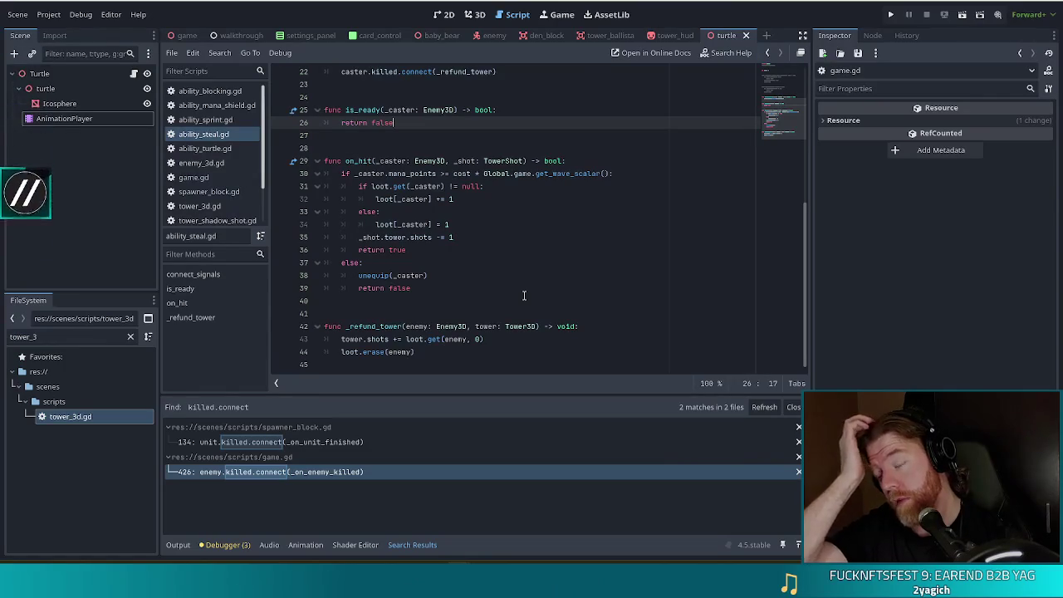
{"action": "left_click", "coordinate": [891, 14]}
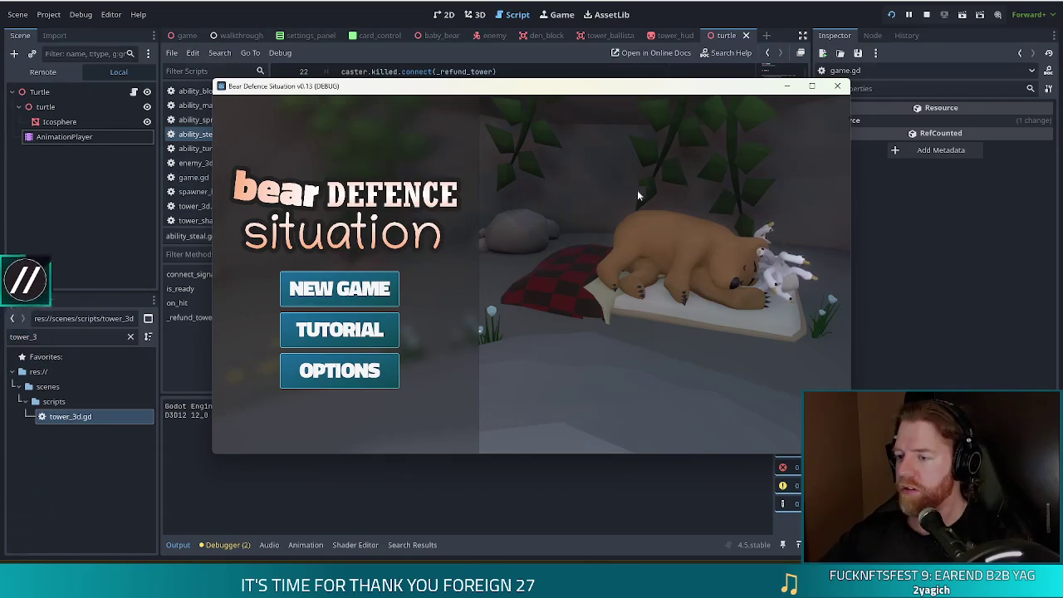
Start a new game, enter the Level 1 map, and discard the 8 of Fire.
{"action": "left_click", "coordinate": [341, 291]}
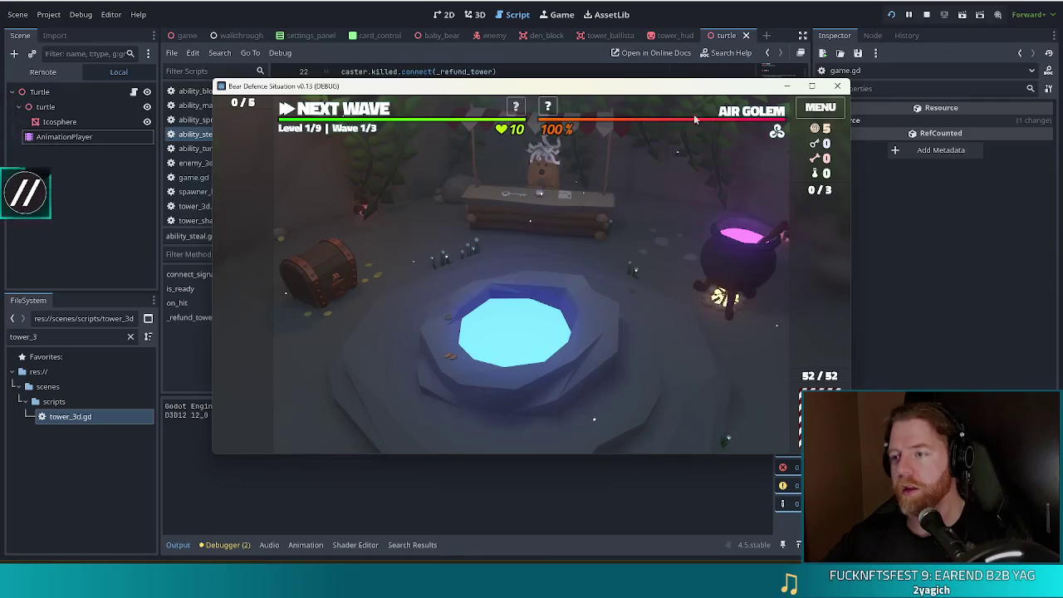
{"action": "left_click", "coordinate": [348, 112]}
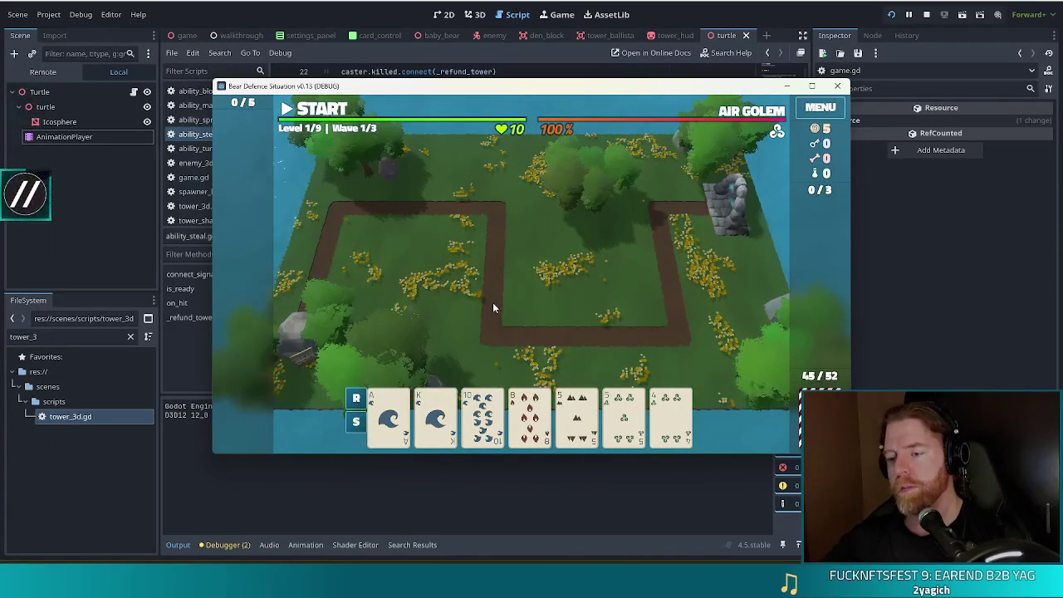
{"action": "mouse_move", "coordinate": [586, 416]}
{"action": "left_click", "coordinate": [529, 415]}
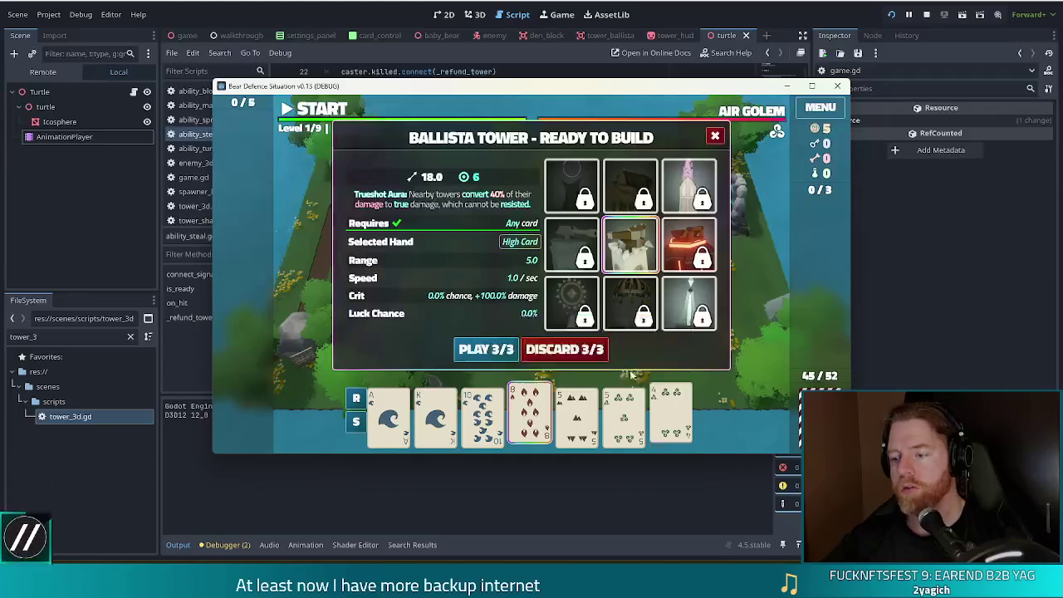
{"action": "left_click", "coordinate": [559, 349]}
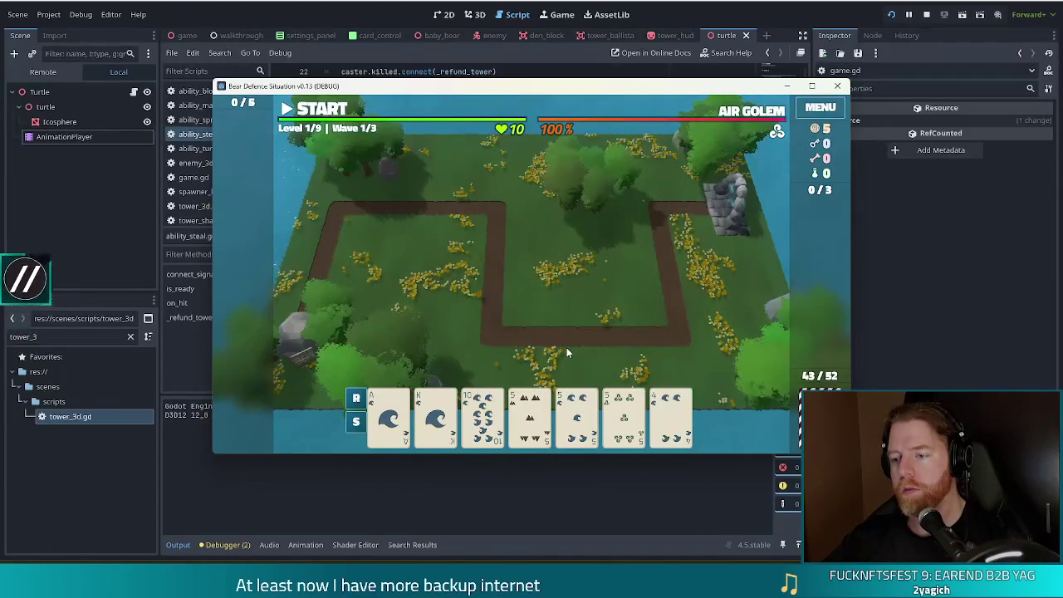
Play a Water Flush (4, 10, King, Ace) and place the ballista inside the path's left bend.
{"action": "left_click", "coordinate": [530, 419]}
{"action": "left_click", "coordinate": [576, 418]}
{"action": "left_click", "coordinate": [623, 417]}
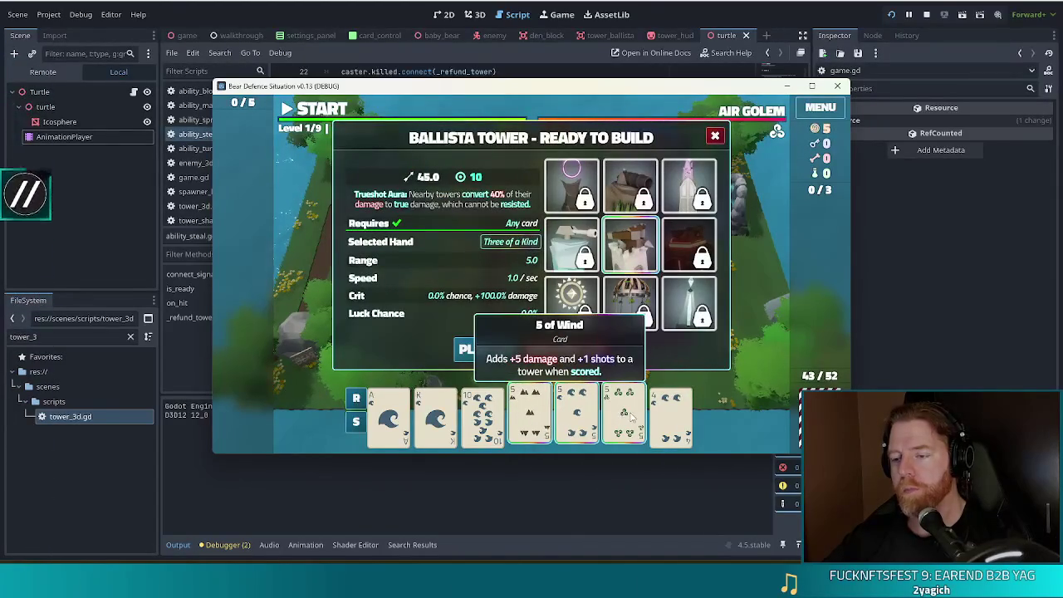
{"action": "left_click", "coordinate": [623, 417]}
{"action": "left_click", "coordinate": [529, 417]}
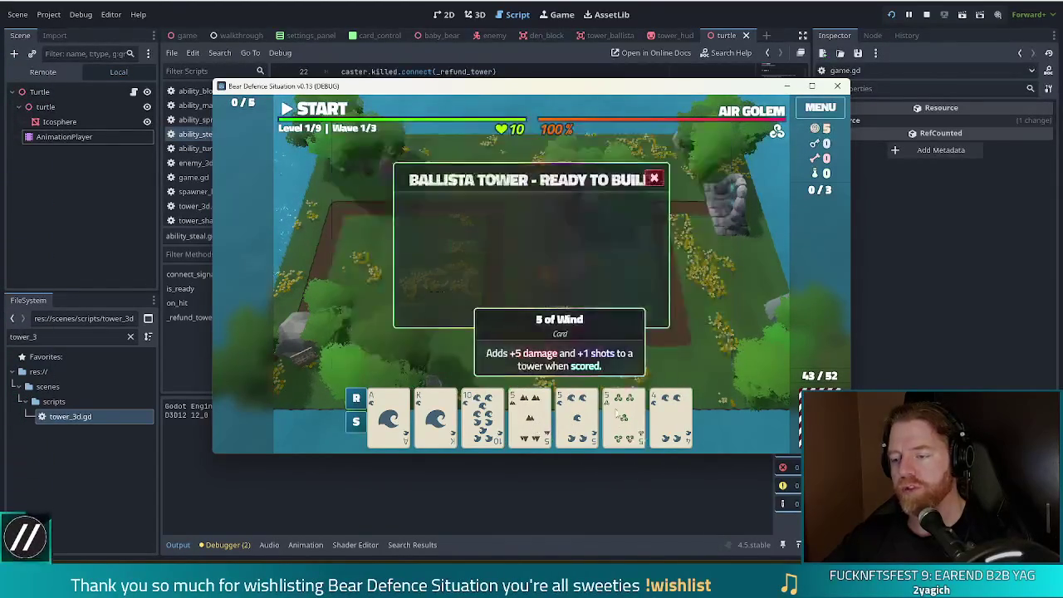
{"action": "left_click", "coordinate": [669, 418]}
{"action": "left_click", "coordinate": [482, 417]}
{"action": "left_click", "coordinate": [435, 417]}
{"action": "left_click", "coordinate": [392, 425]}
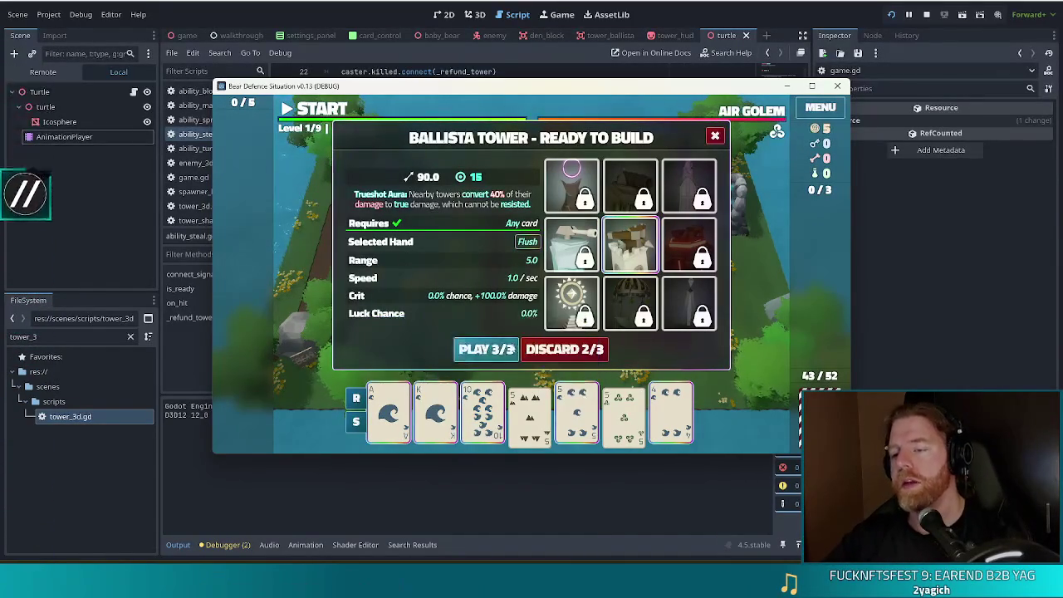
{"action": "left_click", "coordinate": [499, 352]}
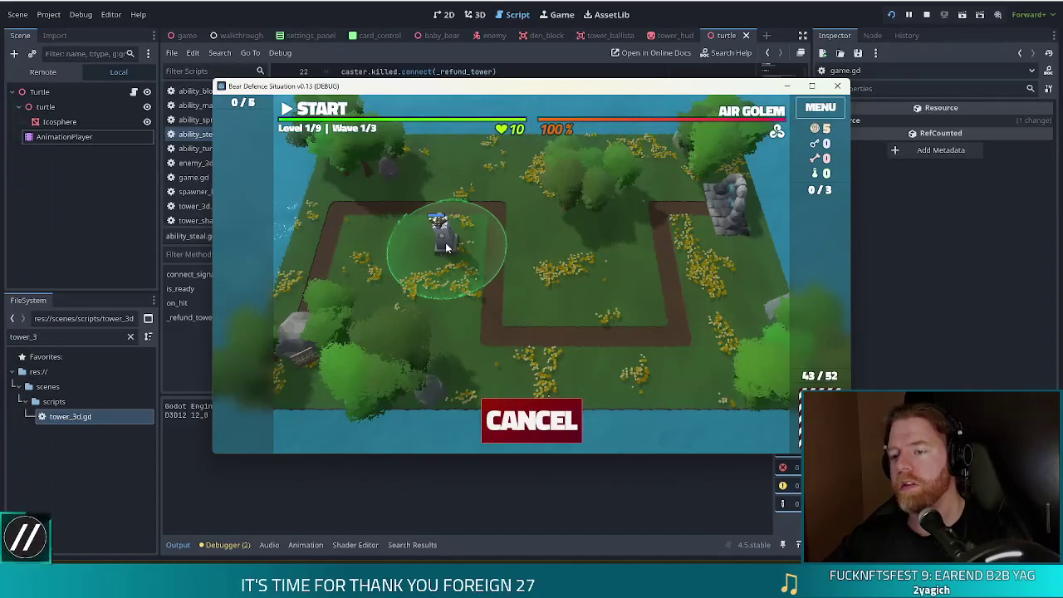
{"action": "left_click", "coordinate": [445, 247]}
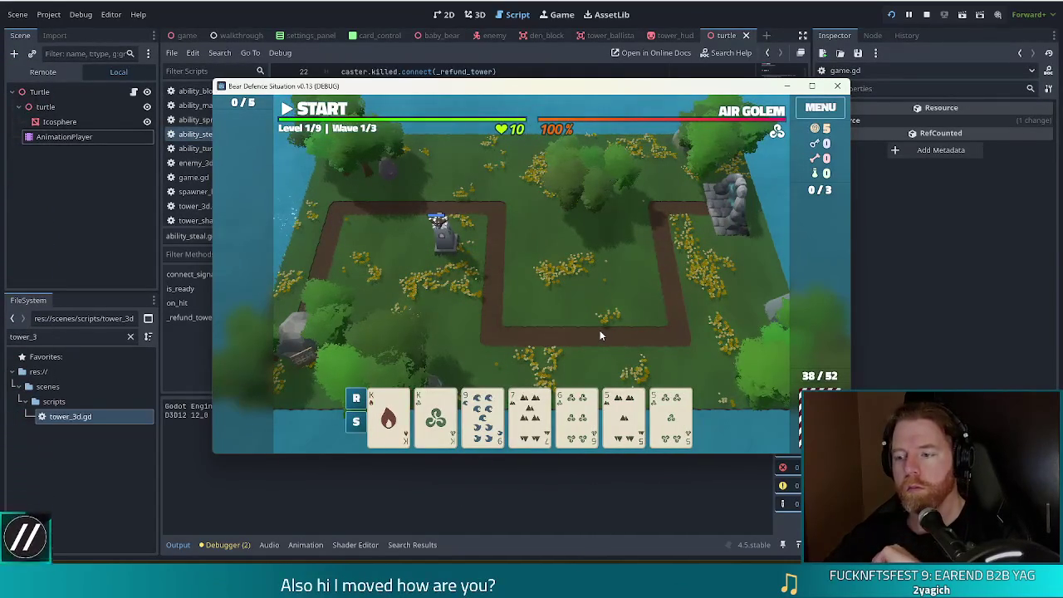
Play a Pair of Kings and place a second tower near the right path.
{"action": "left_click", "coordinate": [544, 421]}
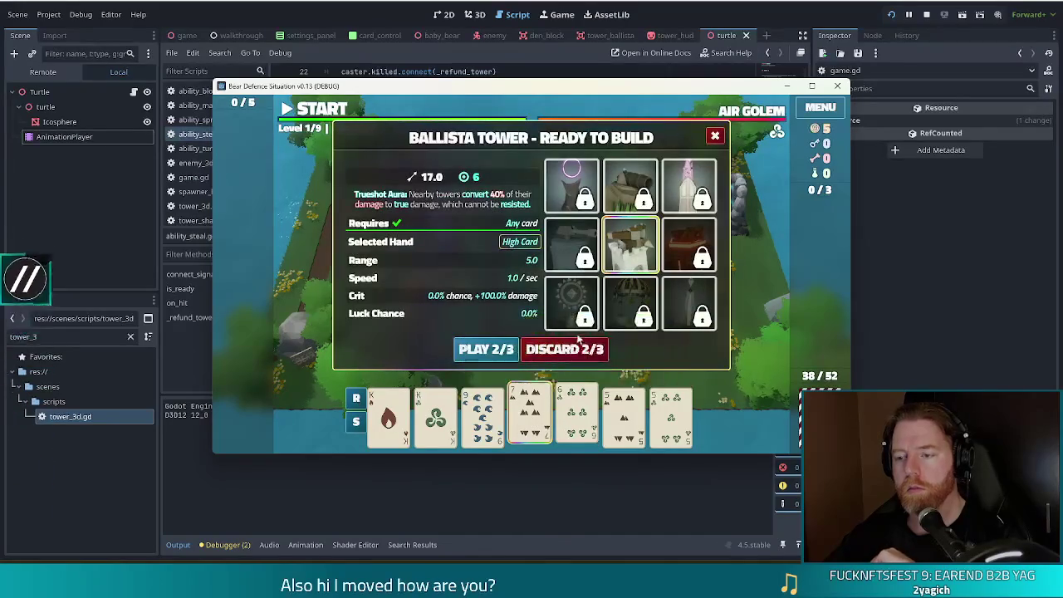
{"action": "left_click", "coordinate": [531, 415]}
{"action": "left_click", "coordinate": [388, 415]}
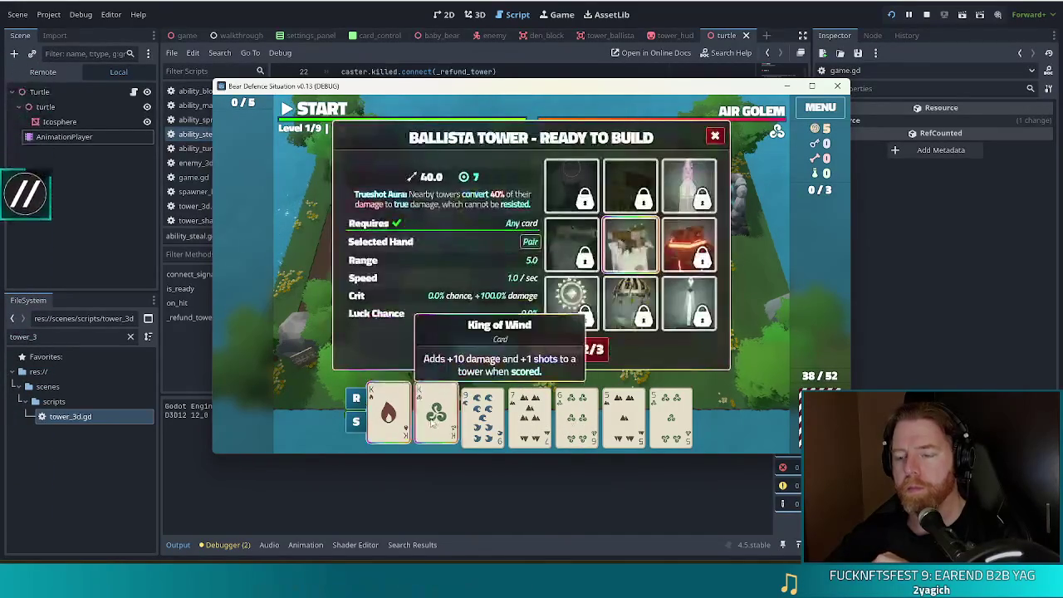
{"action": "left_click", "coordinate": [435, 415]}
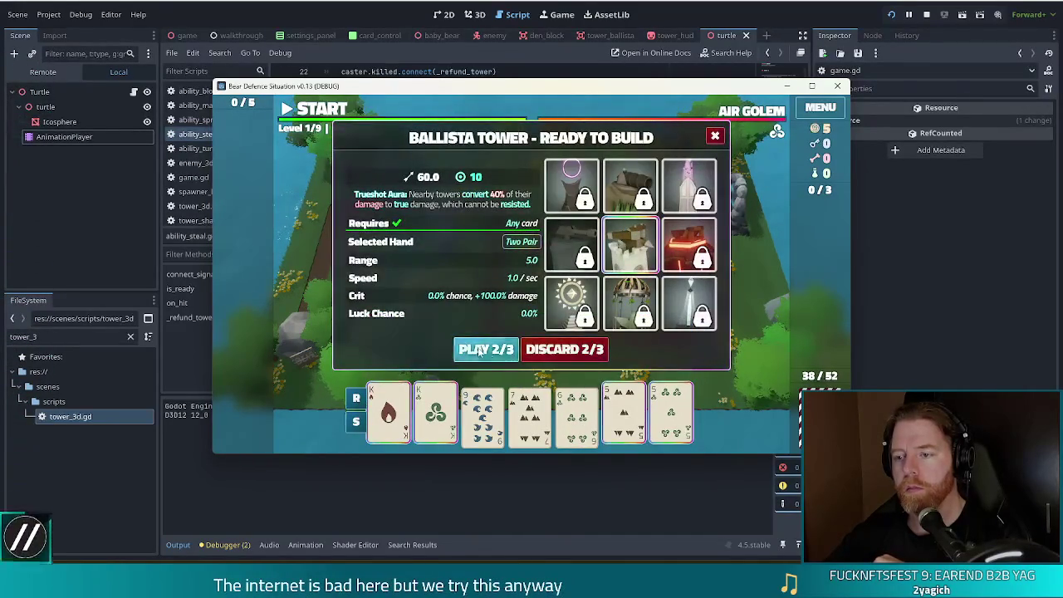
{"action": "left_click", "coordinate": [486, 348]}
{"action": "left_click", "coordinate": [631, 301]}
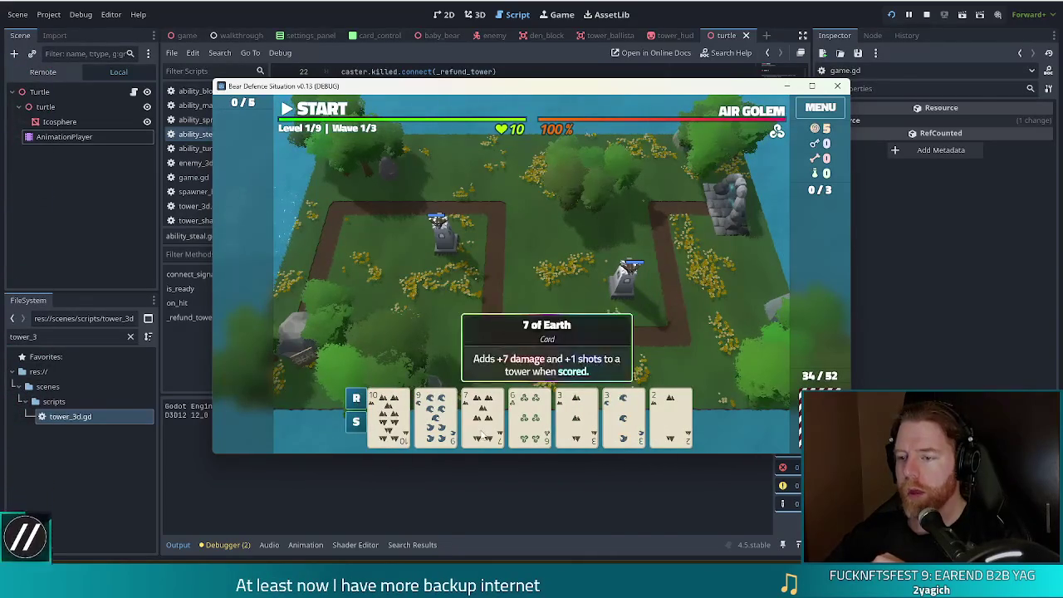
Discard a 7, play a Pair of 10s, and place a third tower beside the second.
{"action": "left_click", "coordinate": [481, 415]}
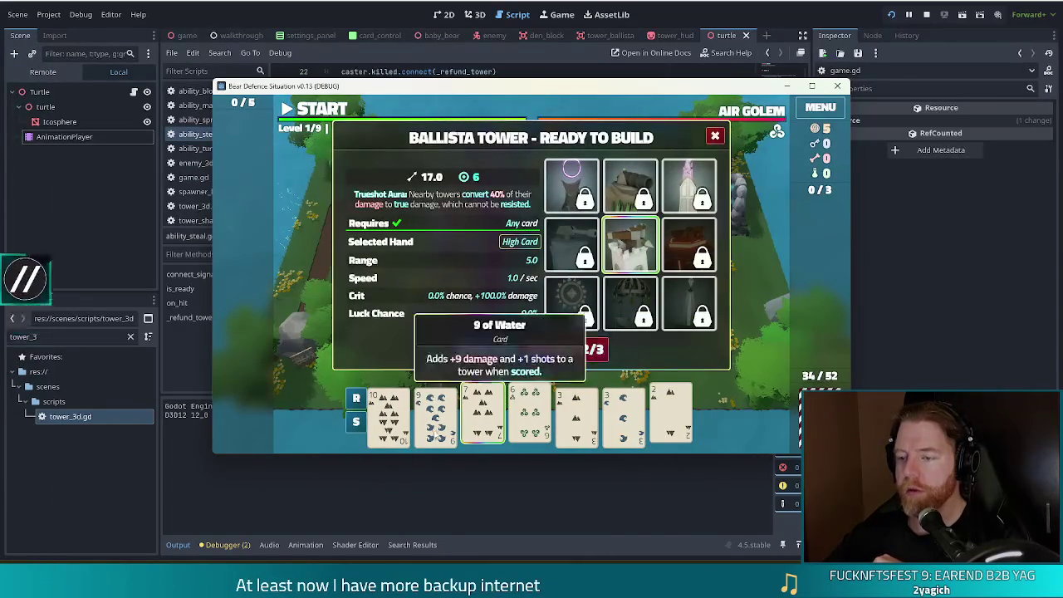
{"action": "left_click", "coordinate": [567, 352]}
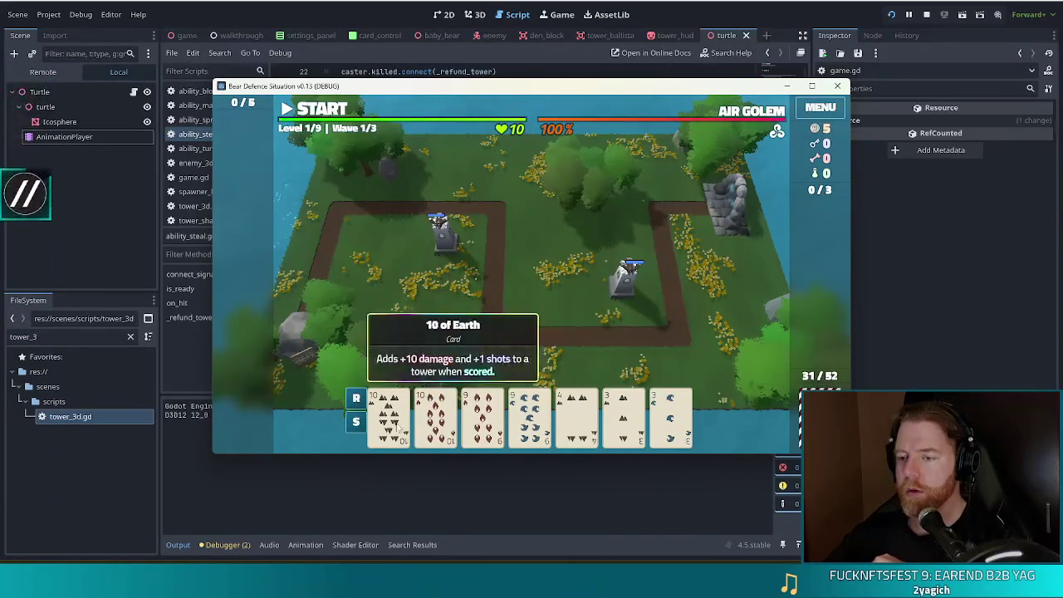
{"action": "left_click", "coordinate": [388, 415]}
{"action": "left_click", "coordinate": [435, 415]}
{"action": "left_click", "coordinate": [499, 352]}
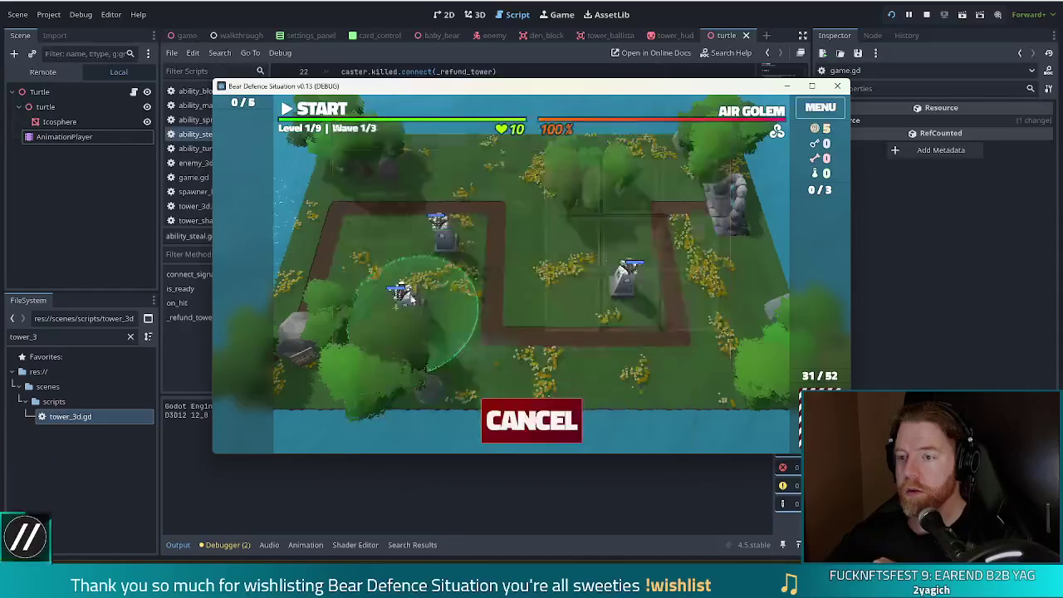
{"action": "left_click", "coordinate": [552, 284]}
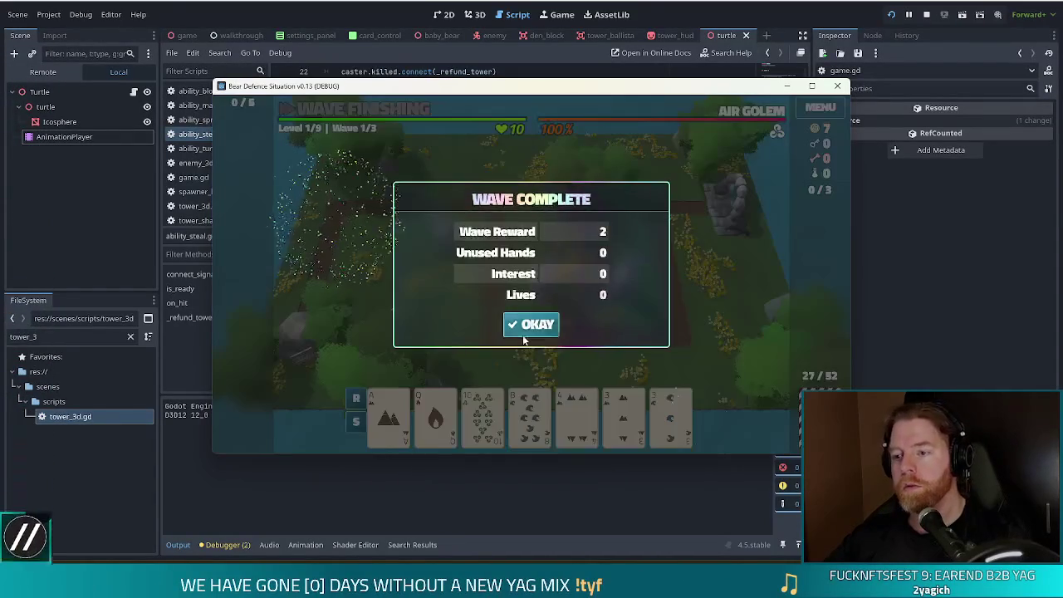
Dismiss the wave-complete message, glance at the right-hand Ballista Tower's stats, and start the next wave.
{"action": "left_click", "coordinate": [522, 334]}
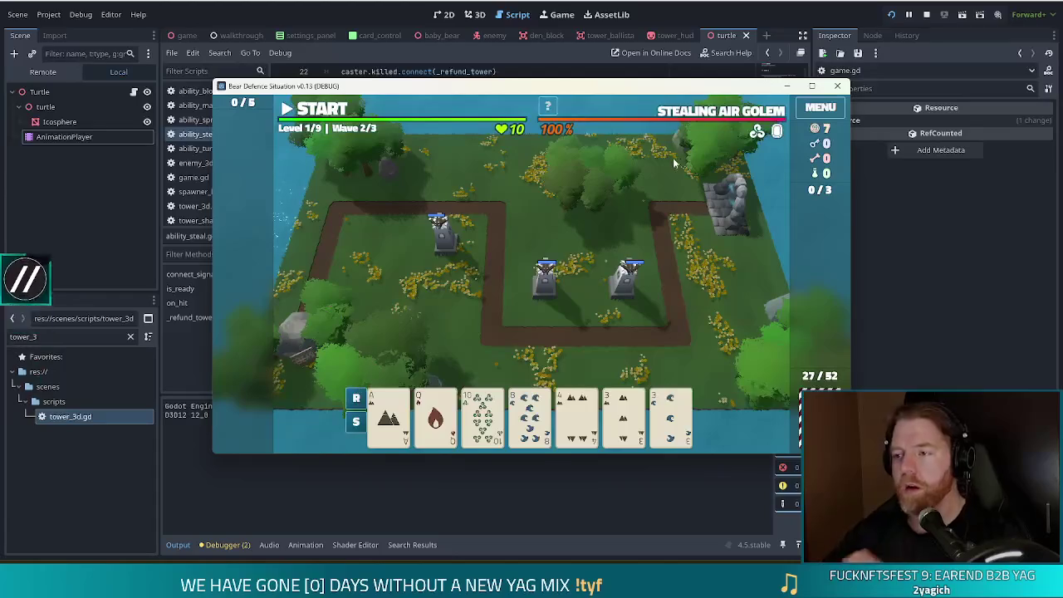
{"action": "left_click", "coordinate": [628, 274]}
{"action": "left_click", "coordinate": [716, 274]}
{"action": "left_click", "coordinate": [330, 116]}
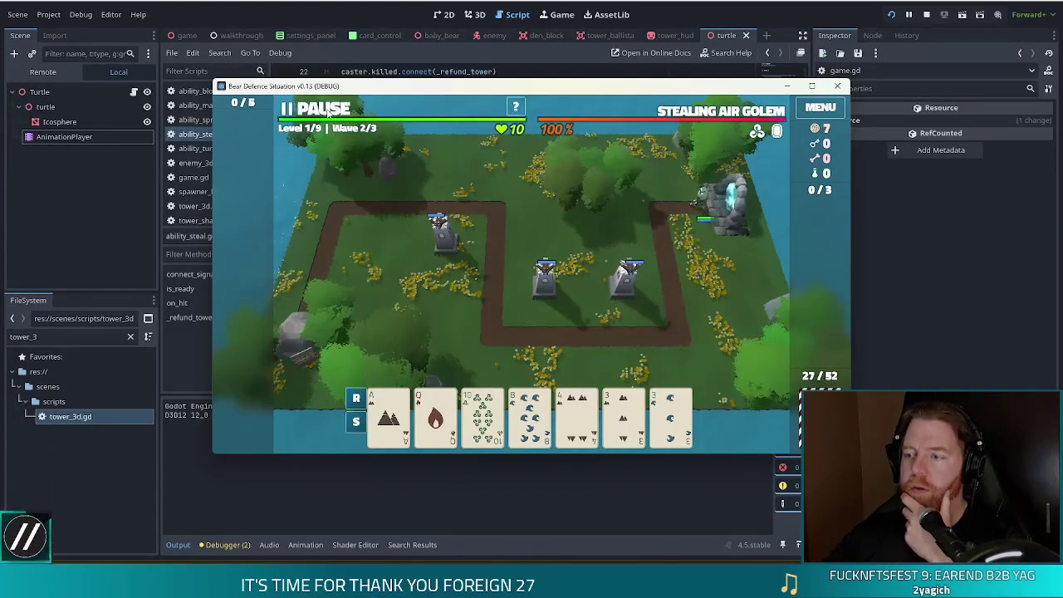
Pause the wave and open the Ballista Tower's info panel showing range, speed, crit and luck.
{"action": "left_click", "coordinate": [330, 114]}
{"action": "left_click", "coordinate": [623, 282]}
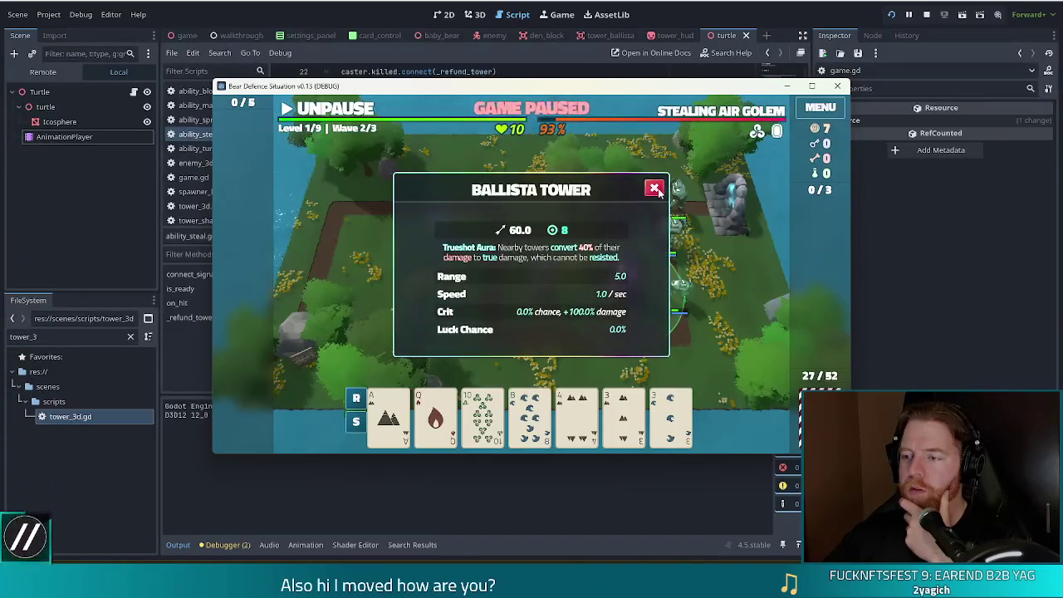
{"action": "left_click", "coordinate": [655, 189]}
{"action": "left_click", "coordinate": [629, 296]}
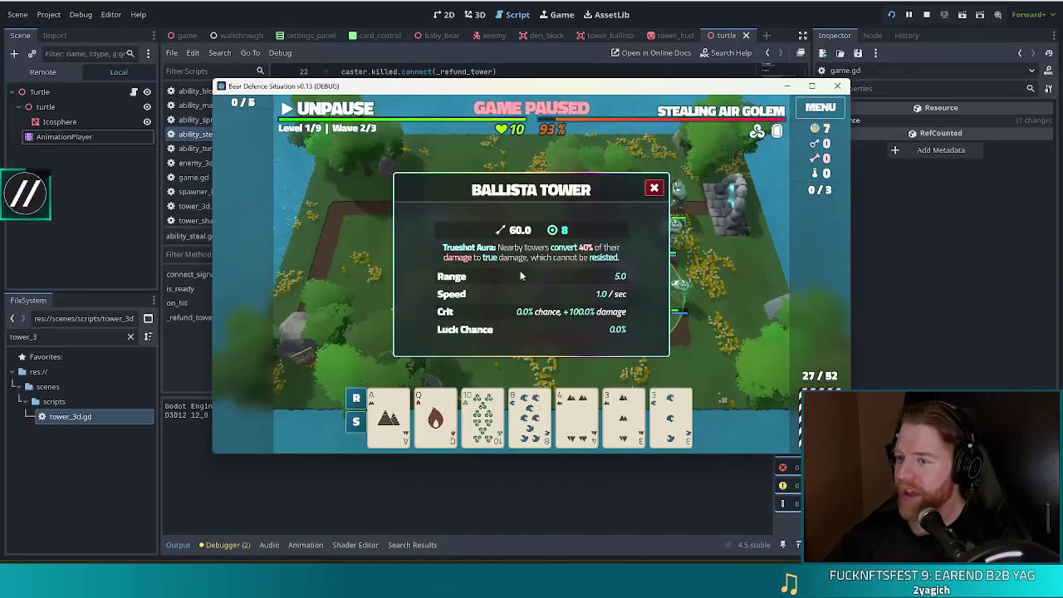
{"action": "left_click", "coordinate": [654, 188]}
Resume, re-pause and check the Ballista Tower's stats again, then bring the script editor forward.
{"action": "left_click", "coordinate": [340, 110]}
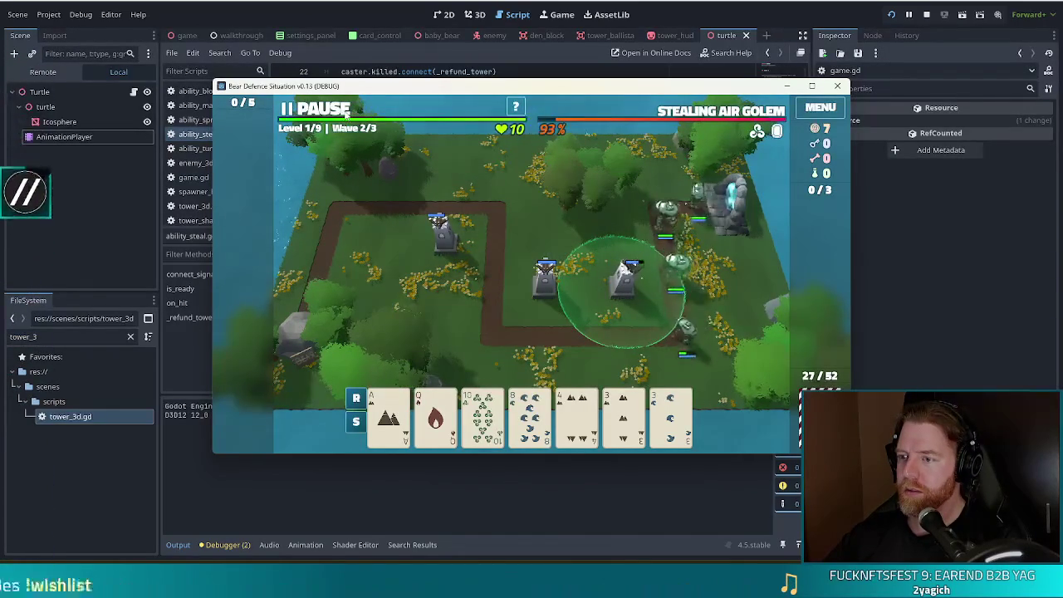
{"action": "left_click", "coordinate": [345, 113]}
{"action": "left_click", "coordinate": [615, 288]}
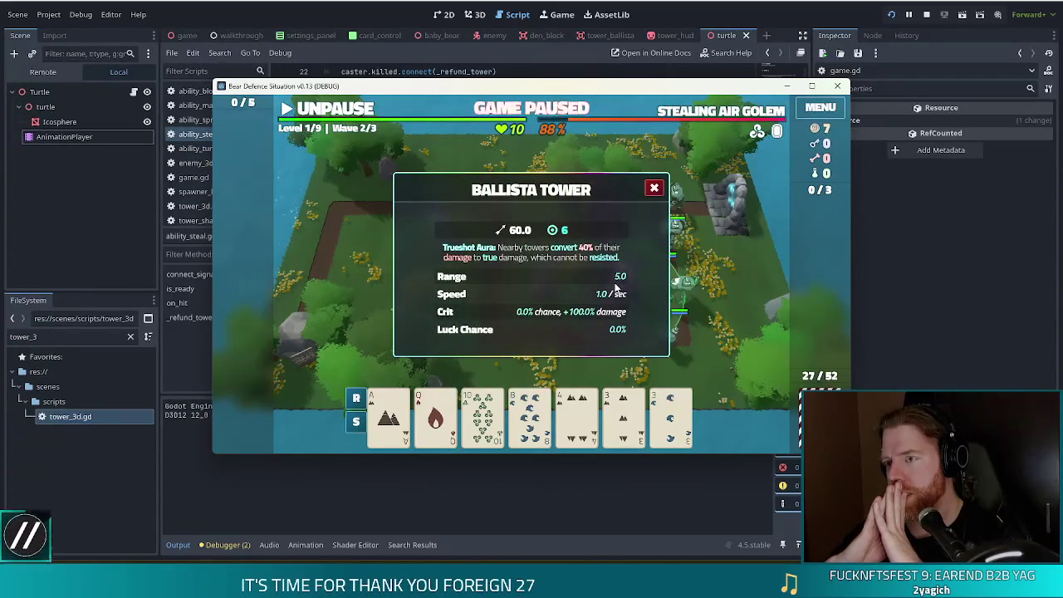
{"action": "left_click", "coordinate": [290, 73]}
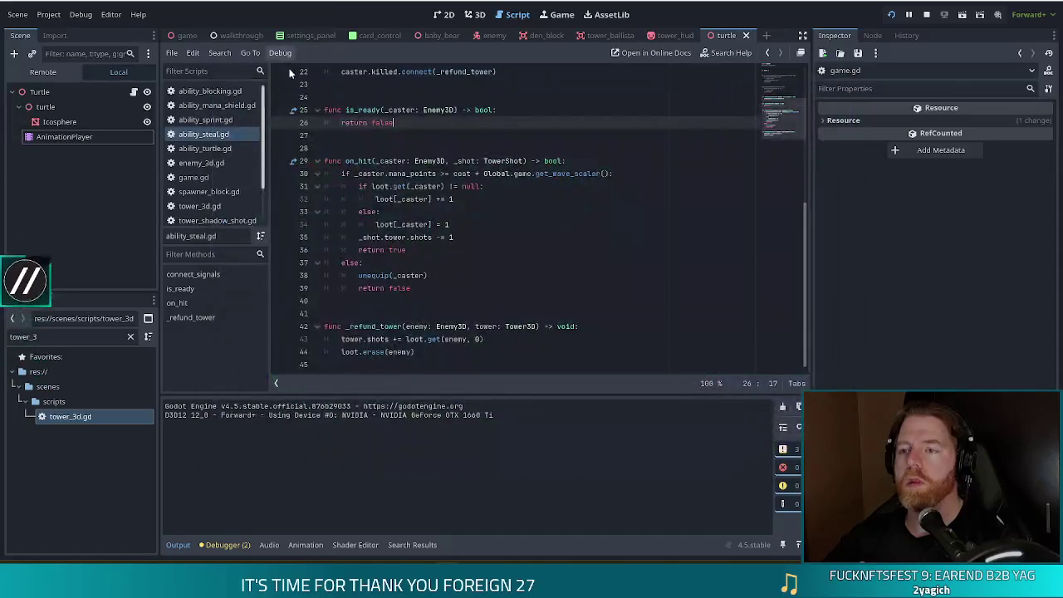
Add print(str(loot.get(enemy, 0))) above loot.erase(enemy) in _refund_tower, then return to the game.
{"action": "left_click", "coordinate": [463, 353]}
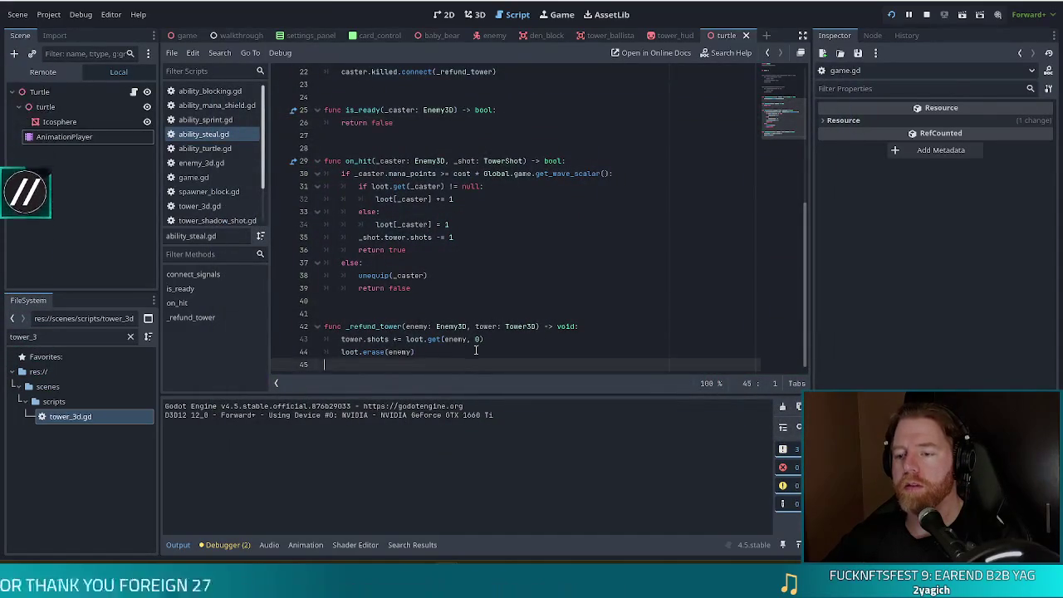
{"action": "key", "text": "Return"}
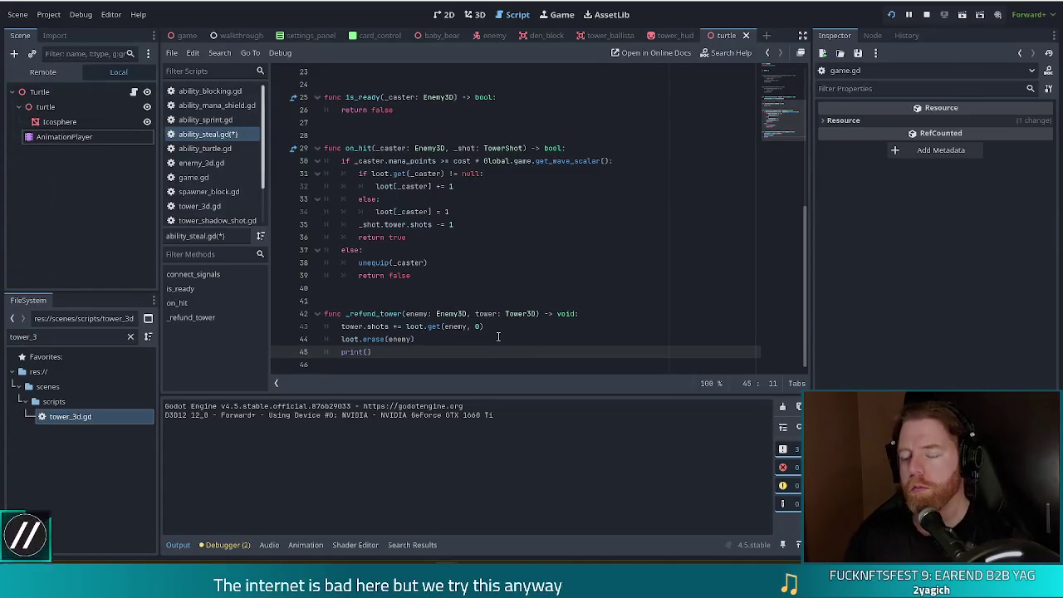
{"action": "key", "text": "alt+Up"}
{"action": "left_click_drag", "start_coordinate": [499, 326], "coordinate": [405, 327]}
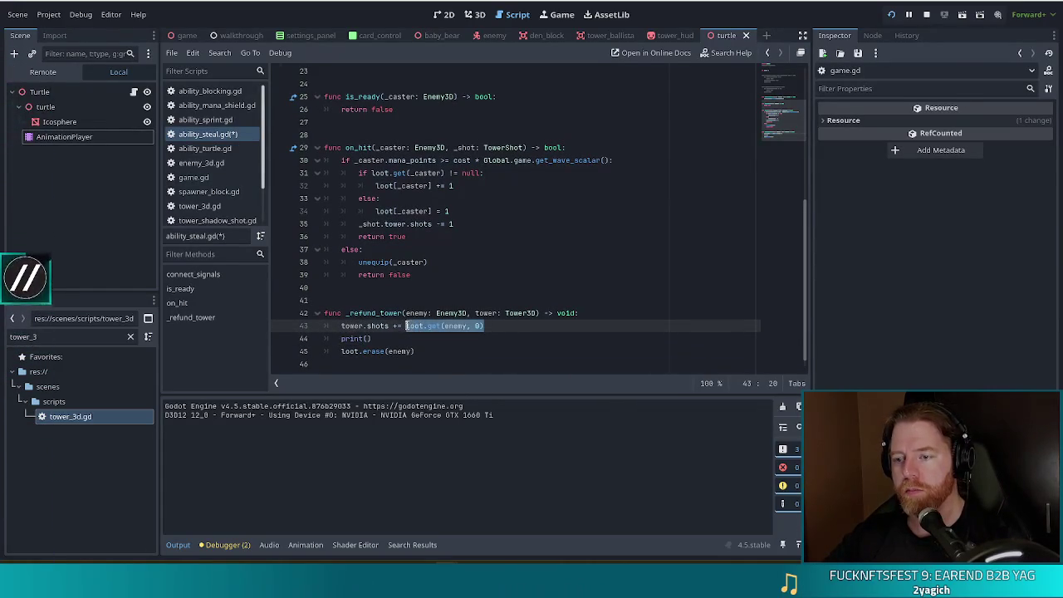
{"action": "left_click", "coordinate": [367, 339]}
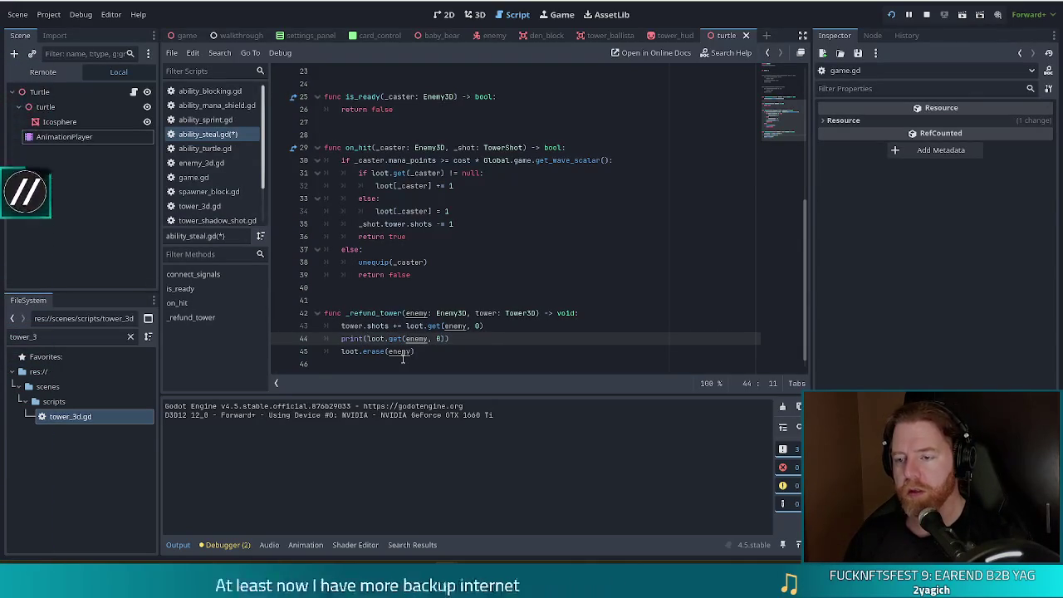
{"action": "type", "text": "str("}
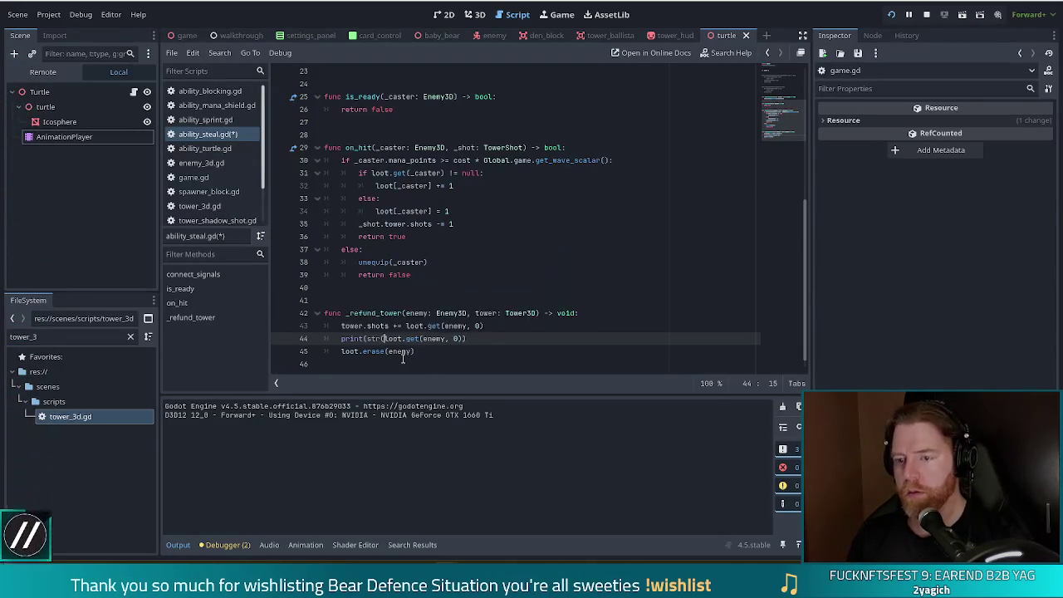
{"action": "key", "text": "End"}
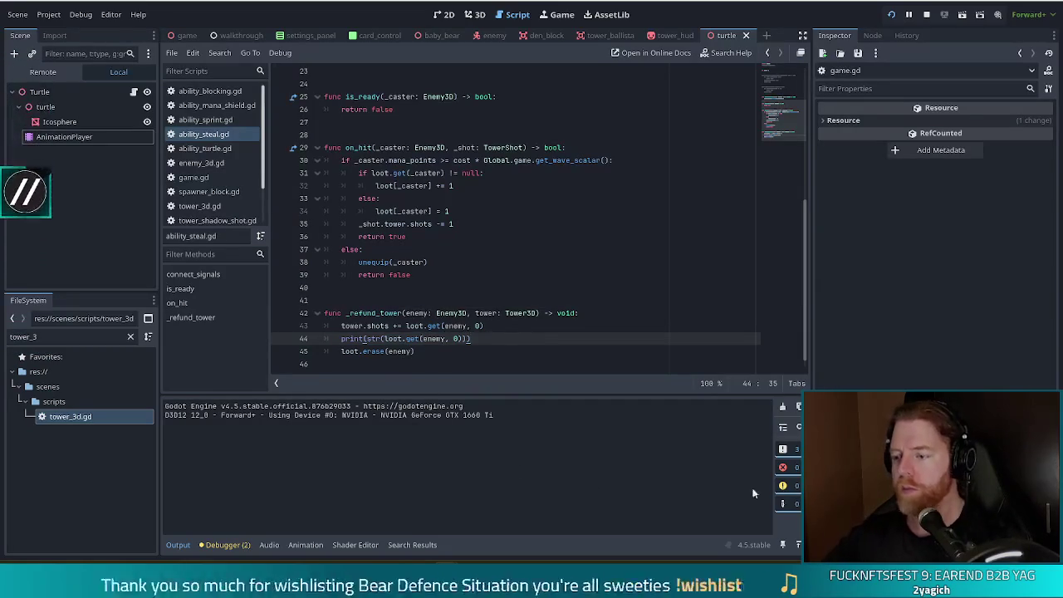
{"action": "key", "text": "alt+Tab"}
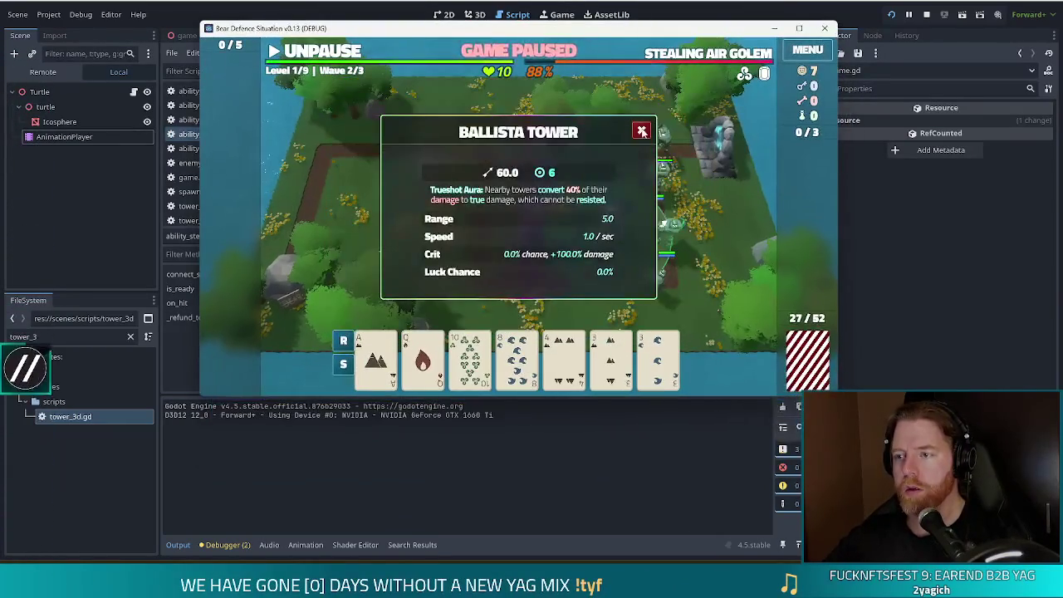
Close the Ballista panel, run the wave until the Air Golem hits 75%, pause, and return to ability_steal.gd.
{"action": "left_click", "coordinate": [641, 131]}
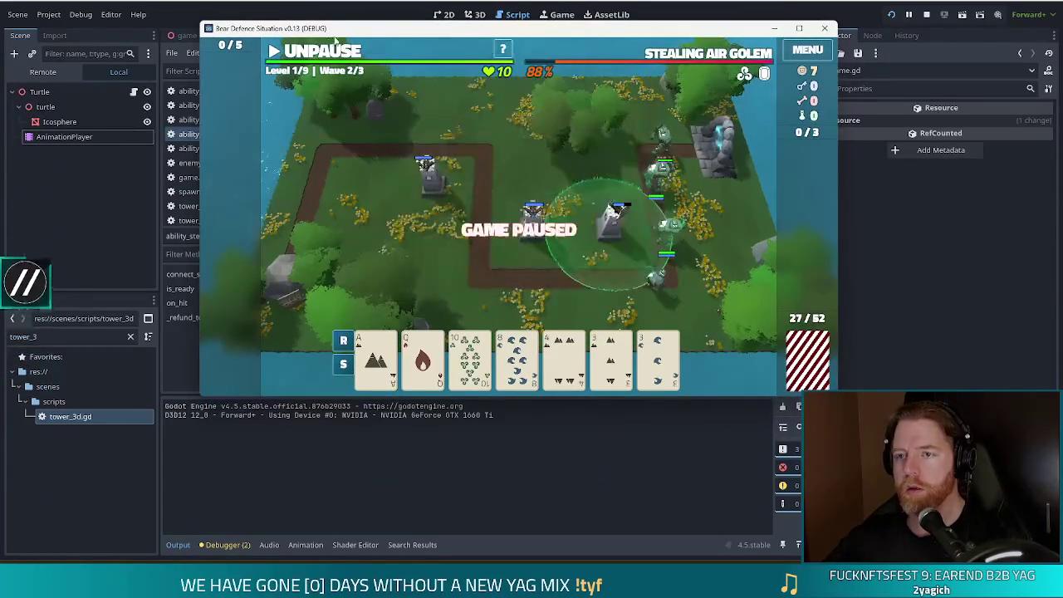
{"action": "key", "text": "space"}
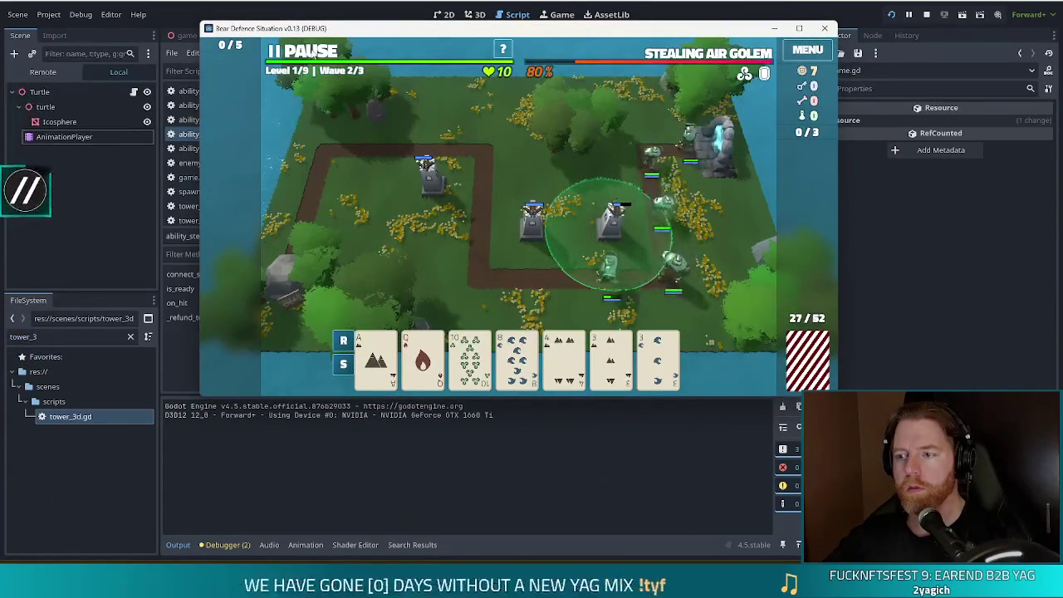
{"action": "key", "text": "space"}
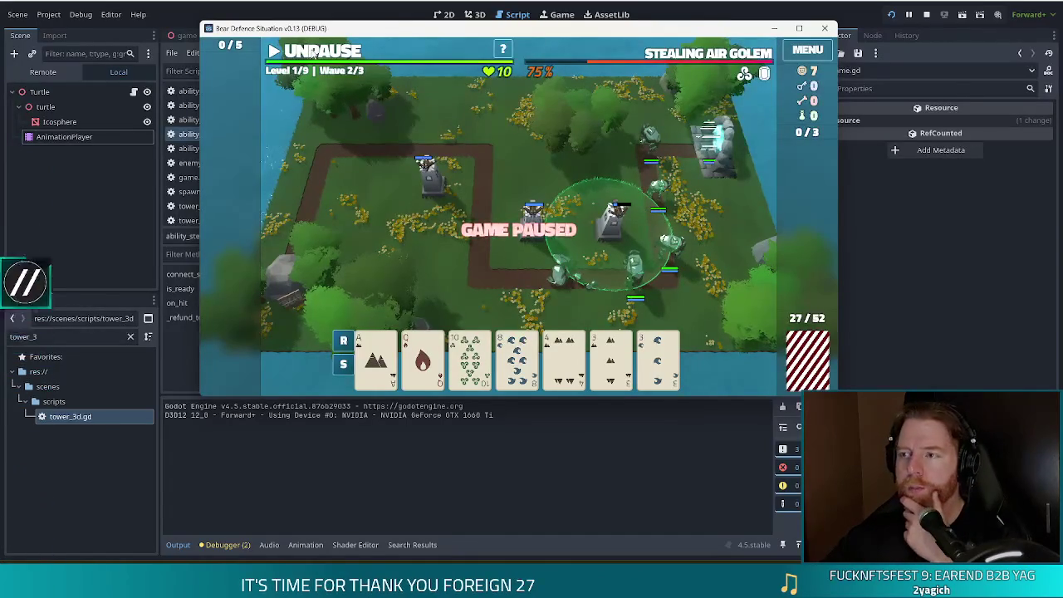
{"action": "key", "text": "alt+Tab"}
{"action": "mouse_move", "coordinate": [802, 168]}
{"action": "left_mouse_down"}
{"action": "mouse_move", "coordinate": [779, 86]}
{"action": "mouse_move", "coordinate": [759, 245]}
{"action": "left_mouse_up"}
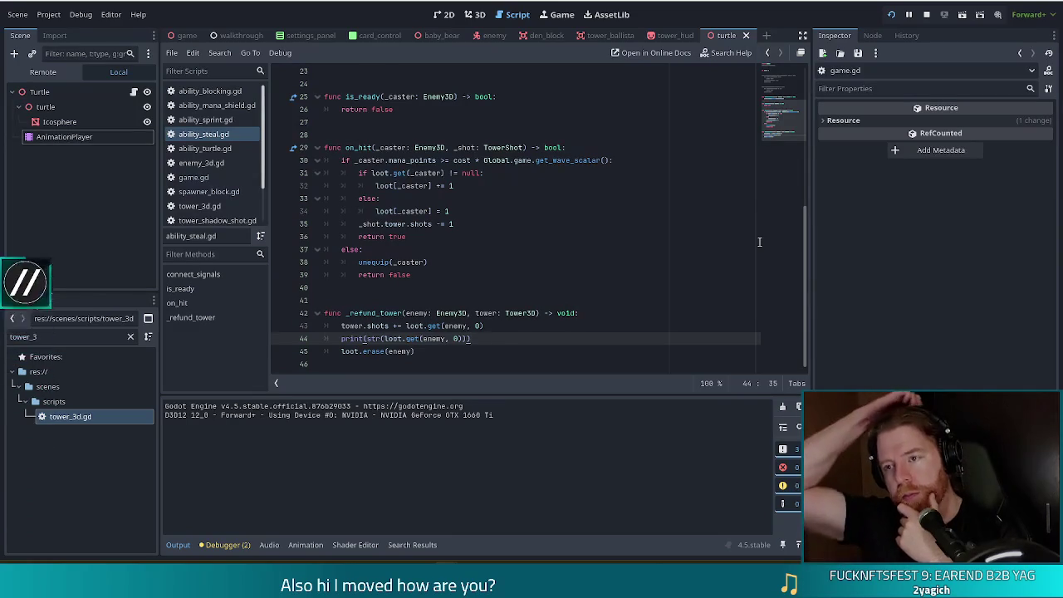
{"action": "scroll", "coordinate": [498, 249], "scroll_direction": "up", "scroll_amount": 3}
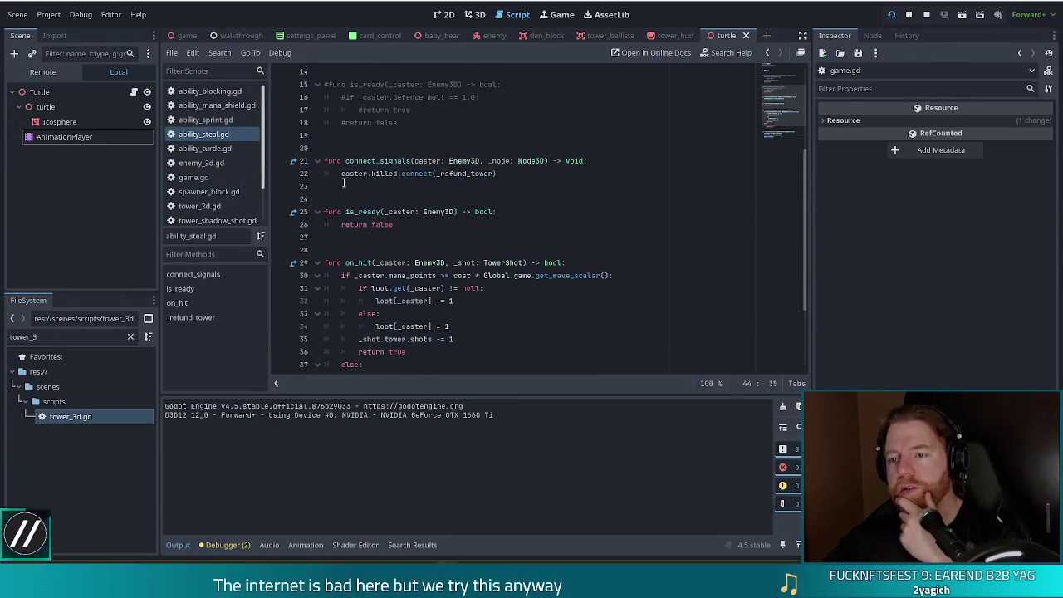
{"action": "scroll", "coordinate": [515, 223], "scroll_direction": "down", "scroll_amount": 3}
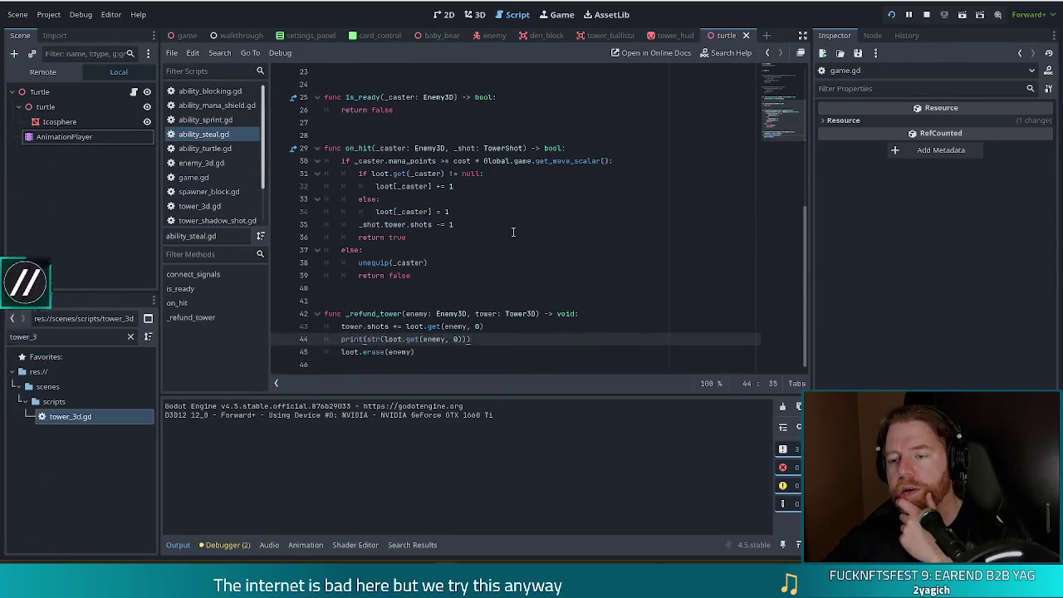
{"action": "scroll", "coordinate": [512, 226], "scroll_direction": "up", "scroll_amount": 4}
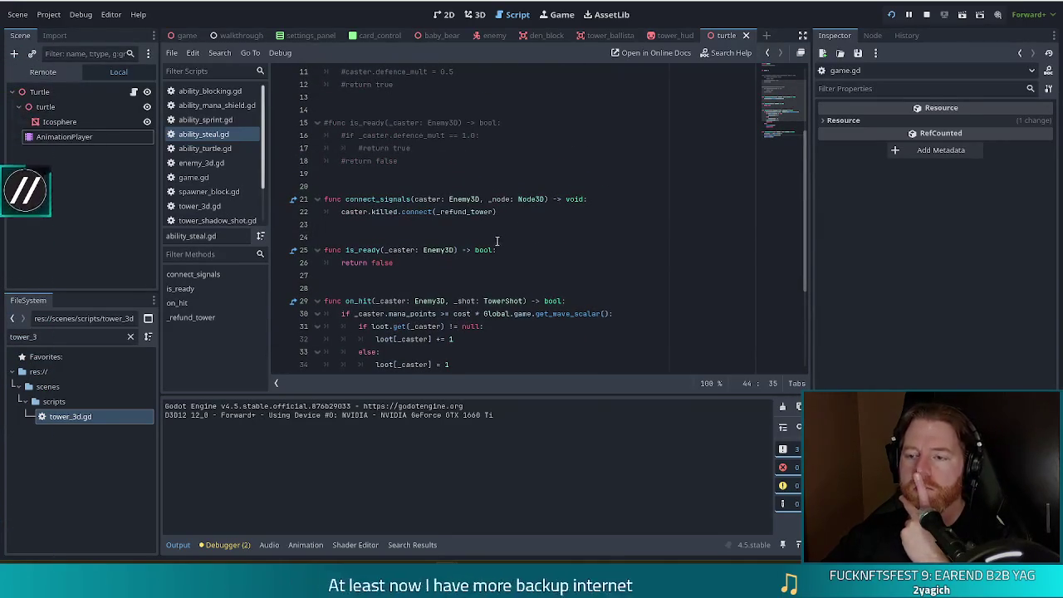
{"action": "scroll", "coordinate": [497, 241], "scroll_direction": "down", "scroll_amount": 4}
{"action": "scroll", "coordinate": [493, 244], "scroll_direction": "up", "scroll_amount": 4}
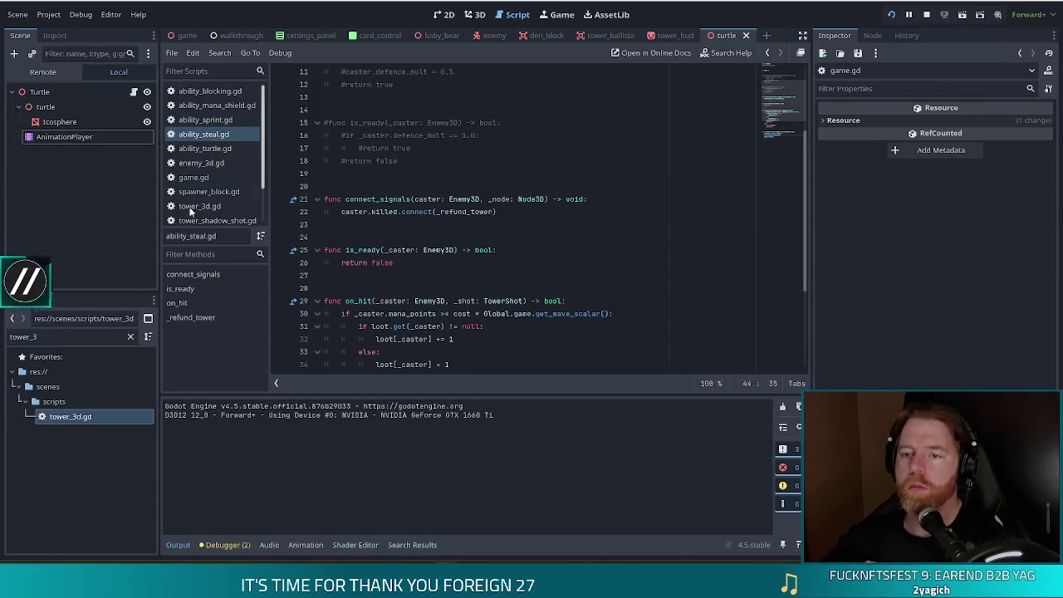
{"action": "scroll", "coordinate": [265, 143], "scroll_direction": "down", "scroll_amount": 1}
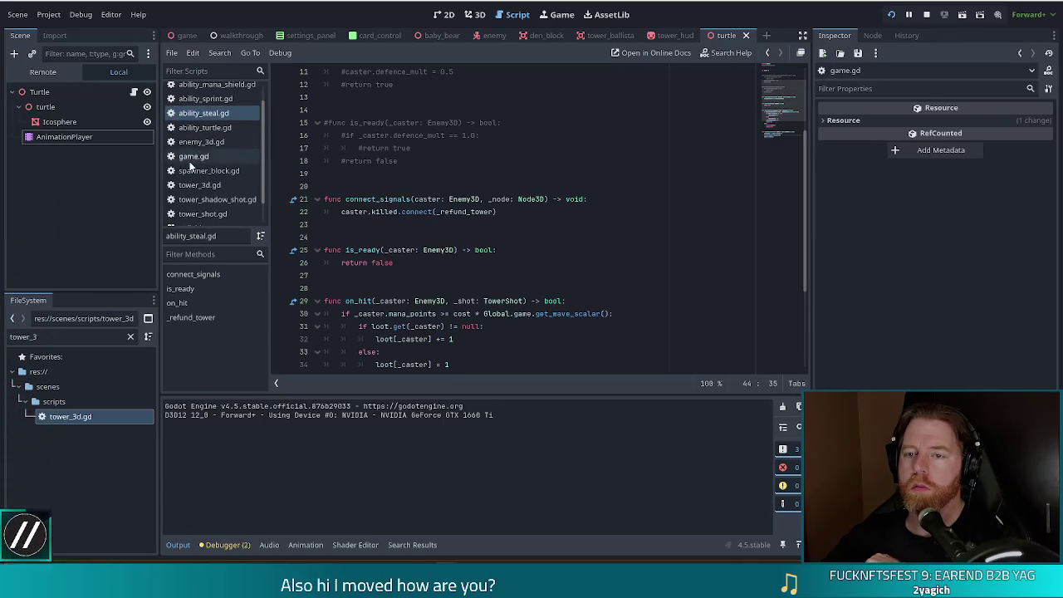
Open game.gd and look over its enemy-killed handler.
{"action": "left_click", "coordinate": [190, 161]}
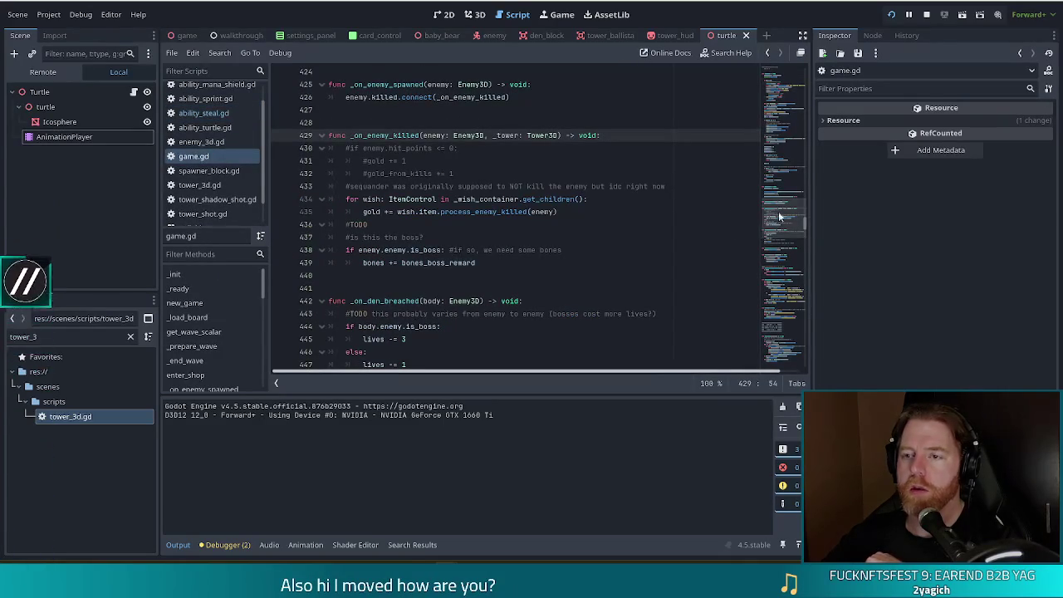
{"action": "left_click_drag", "start_coordinate": [264, 284], "coordinate": [253, 390]}
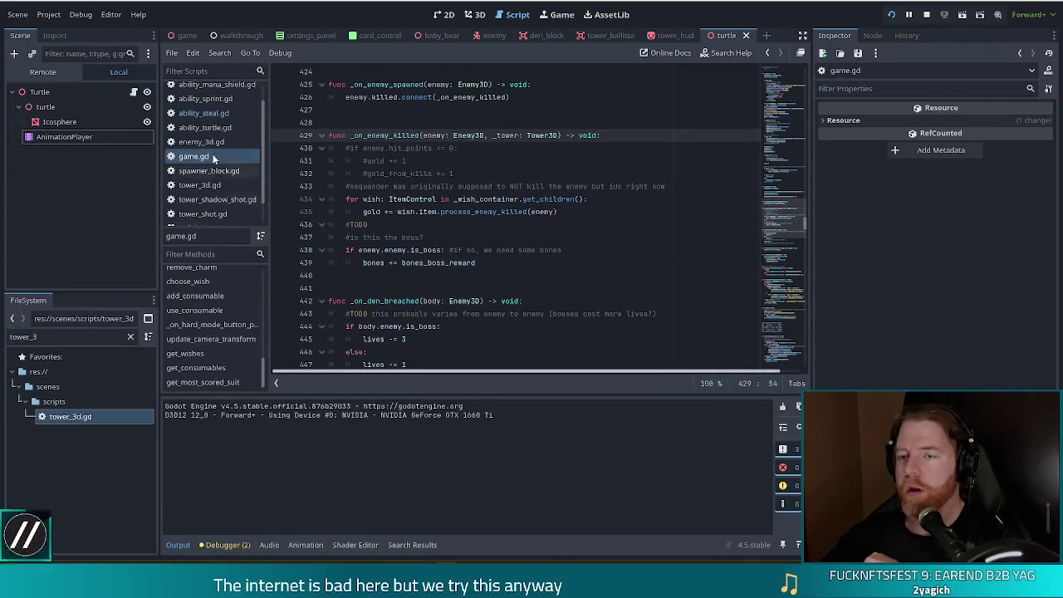
{"action": "scroll", "coordinate": [216, 160], "scroll_direction": "down", "scroll_amount": 2}
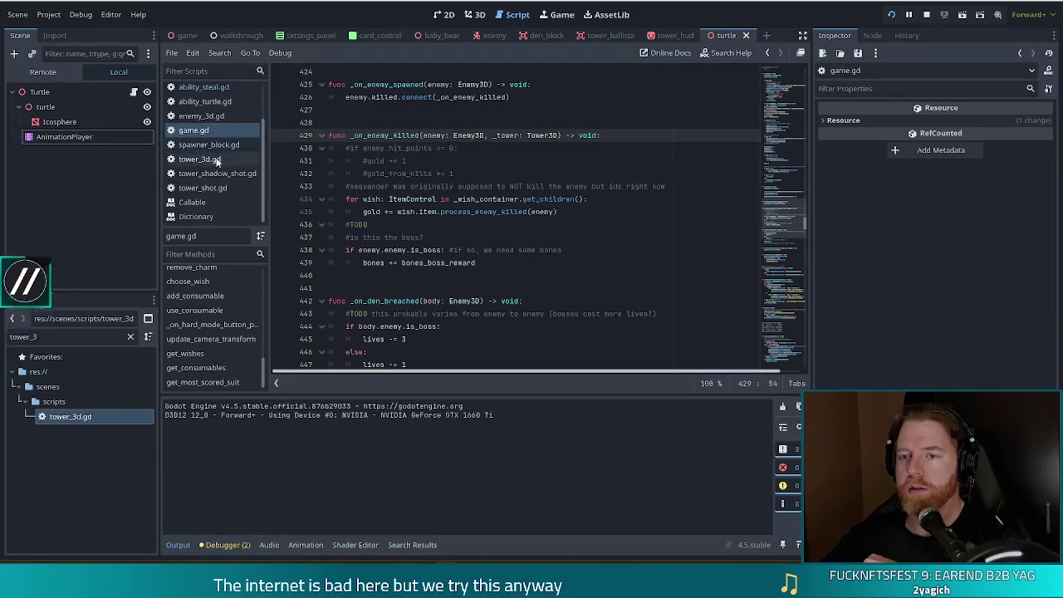
{"action": "scroll", "coordinate": [215, 160], "scroll_direction": "up", "scroll_amount": 3}
{"action": "scroll", "coordinate": [213, 158], "scroll_direction": "down", "scroll_amount": 1}
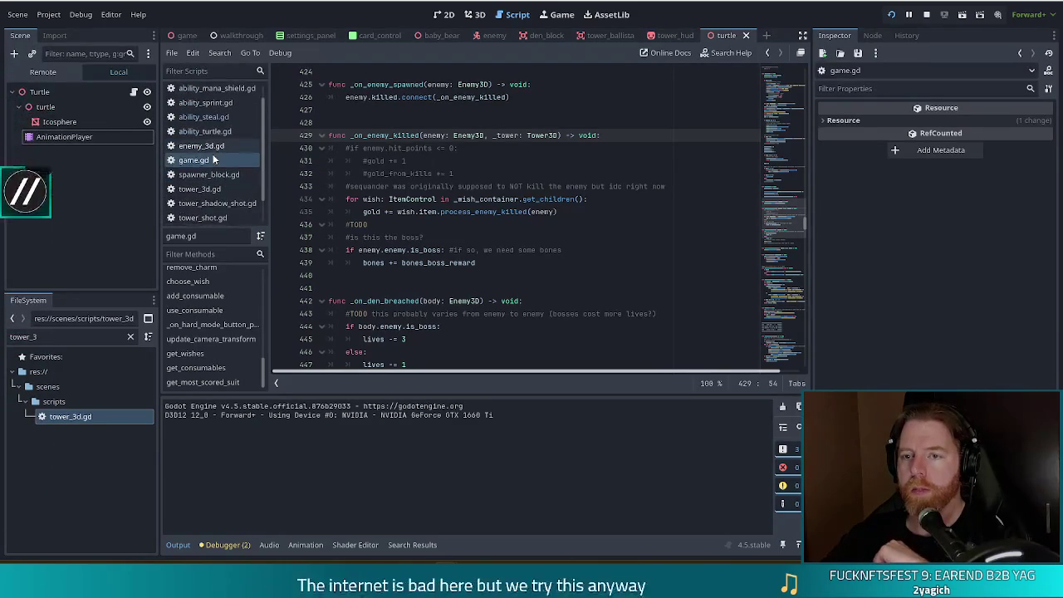
In enemy_3d.gd, review kill()'s is_dead check, death animation and killed.emit, then jump to is_ability_ready.
{"action": "left_click", "coordinate": [213, 146]}
{"action": "left_click", "coordinate": [394, 211]}
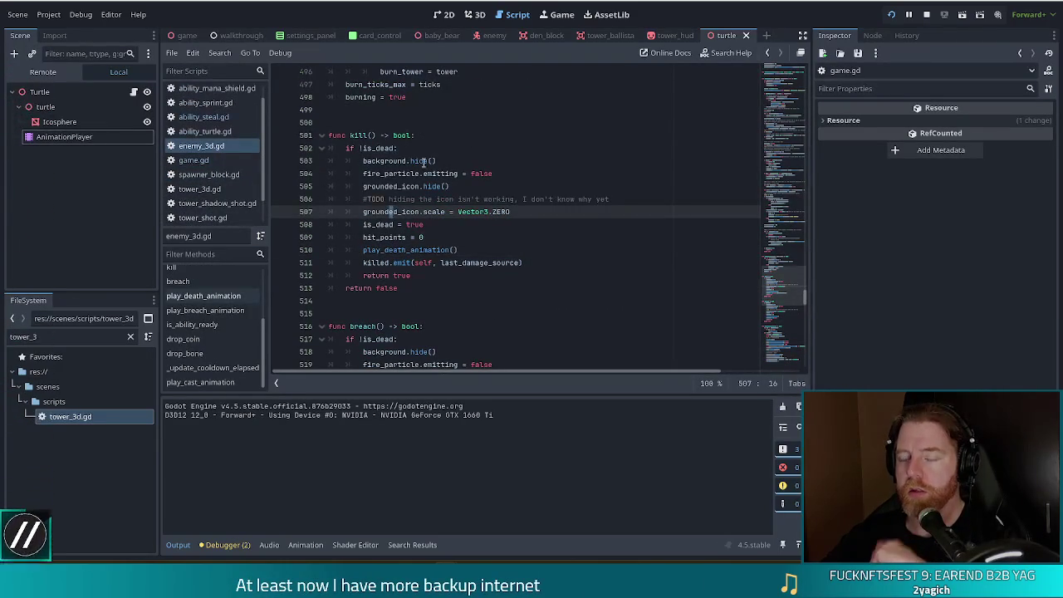
{"action": "left_click", "coordinate": [405, 249]}
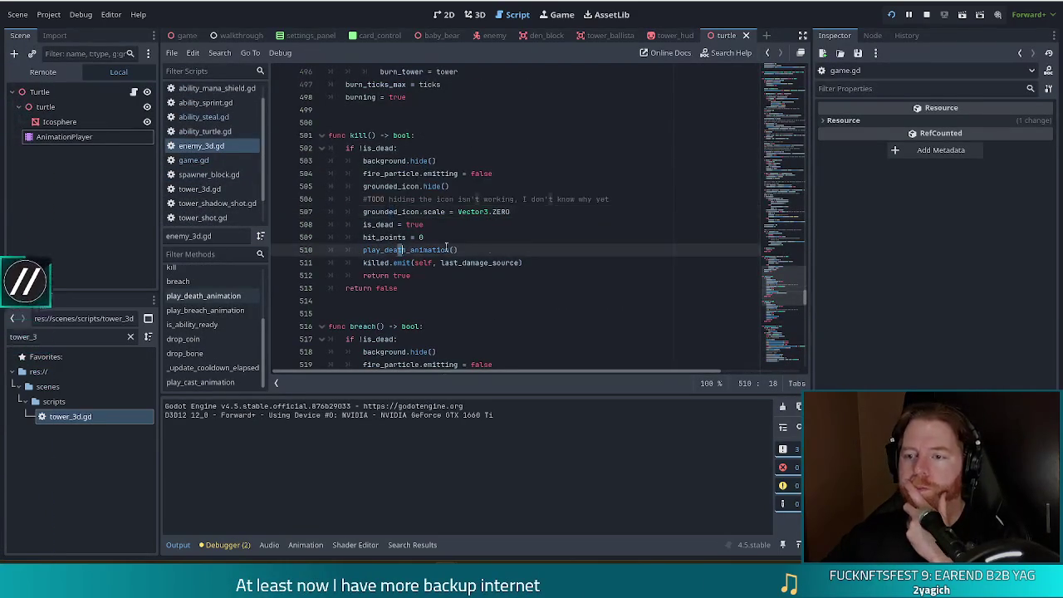
{"action": "left_click", "coordinate": [361, 263]}
{"action": "left_click", "coordinate": [386, 274]}
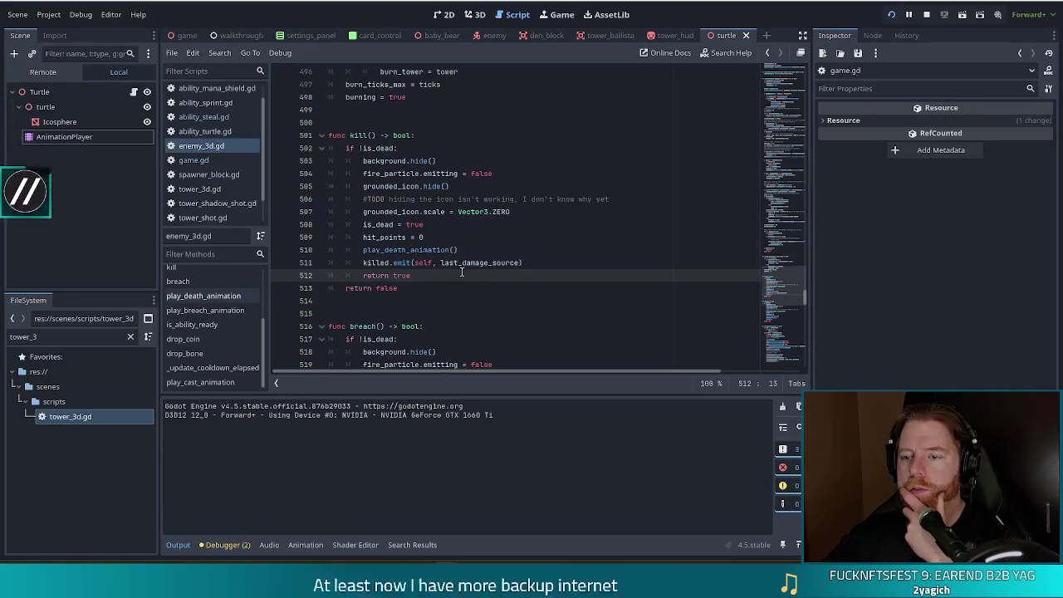
{"action": "left_click", "coordinate": [392, 149]}
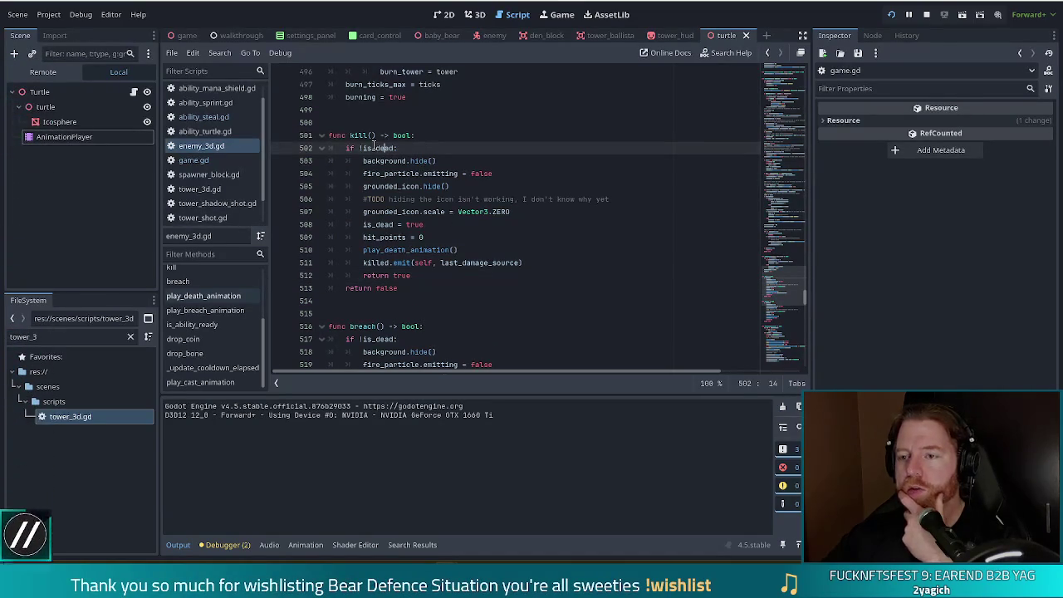
{"action": "left_click", "coordinate": [395, 226]}
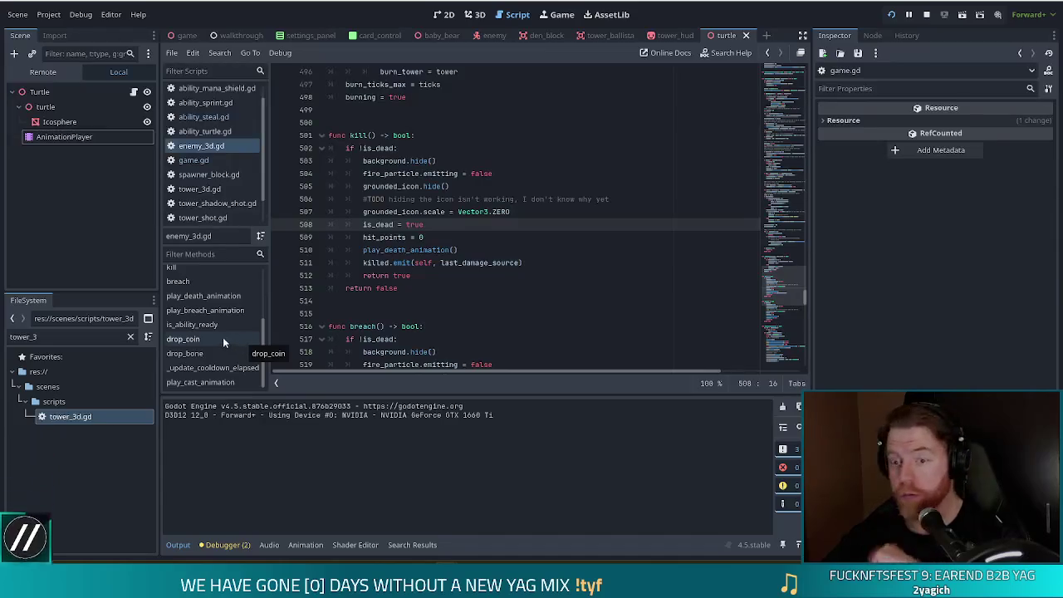
{"action": "left_click", "coordinate": [200, 329]}
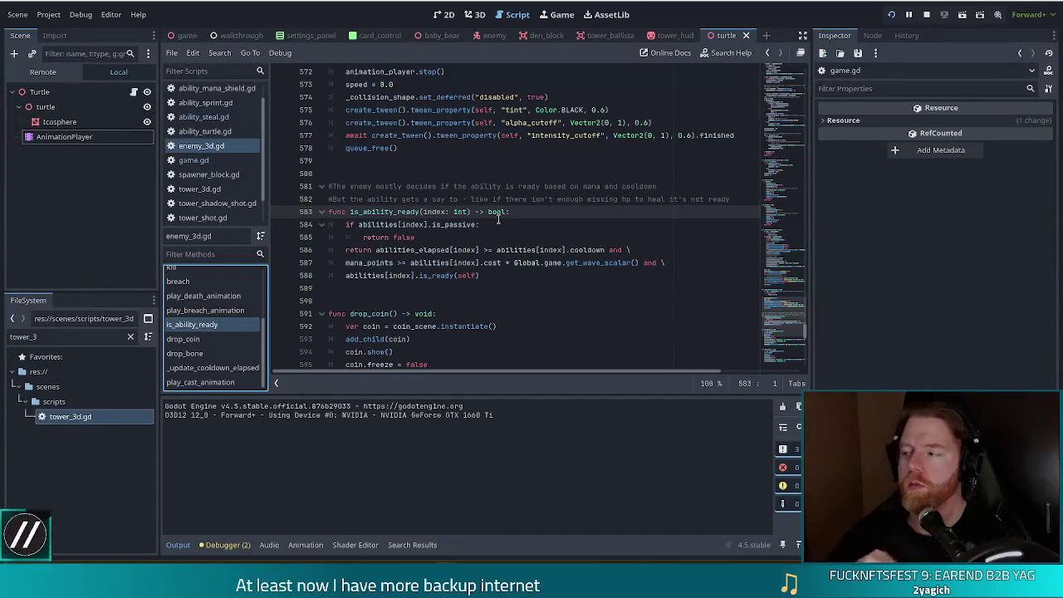
Unpause the game, let wave 2 finish, dismiss Wave Complete, and return to is_ability_ready's mana cost check.
{"action": "key", "text": "alt+Tab"}
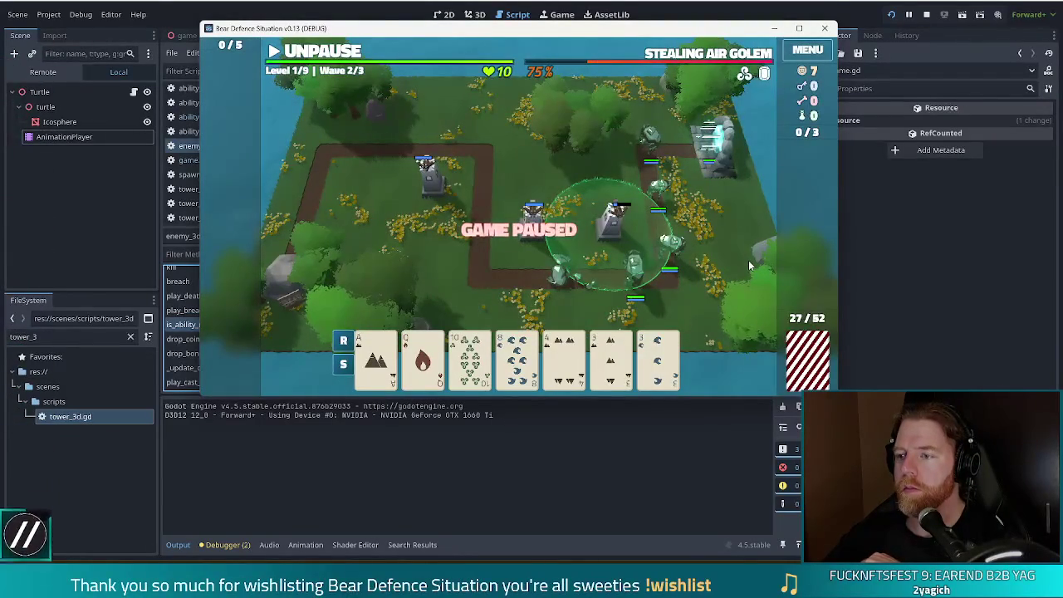
{"action": "left_click", "coordinate": [330, 52]}
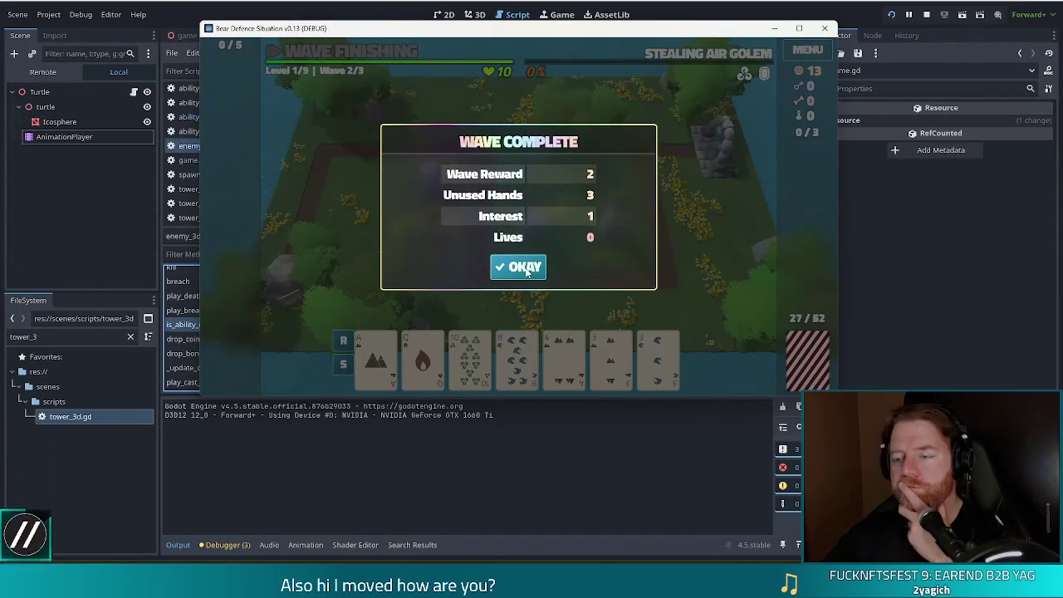
{"action": "left_click", "coordinate": [526, 273]}
{"action": "left_click", "coordinate": [502, 264]}
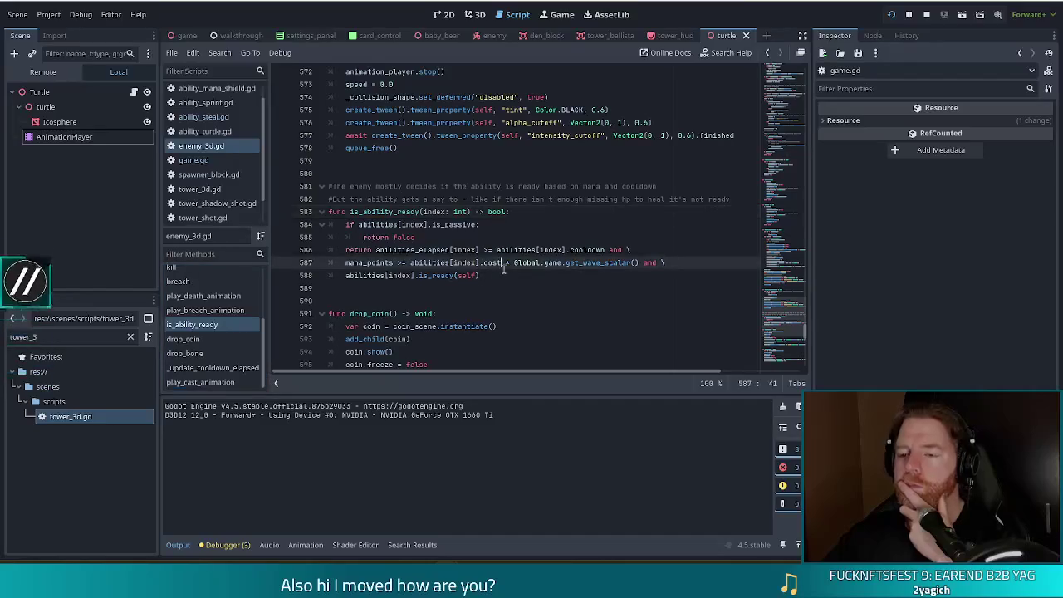
Open ability_steal.gd and review is_ready and the killed signal connection in connect_signals.
{"action": "scroll", "coordinate": [508, 274], "scroll_direction": "down", "scroll_amount": 14}
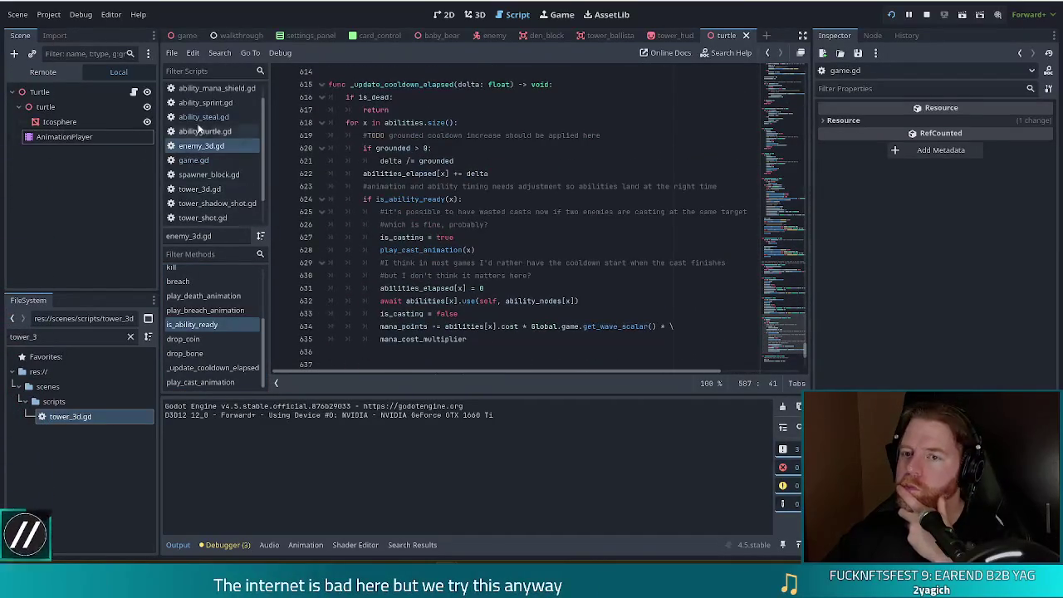
{"action": "left_click", "coordinate": [206, 117]}
{"action": "left_click", "coordinate": [479, 261]}
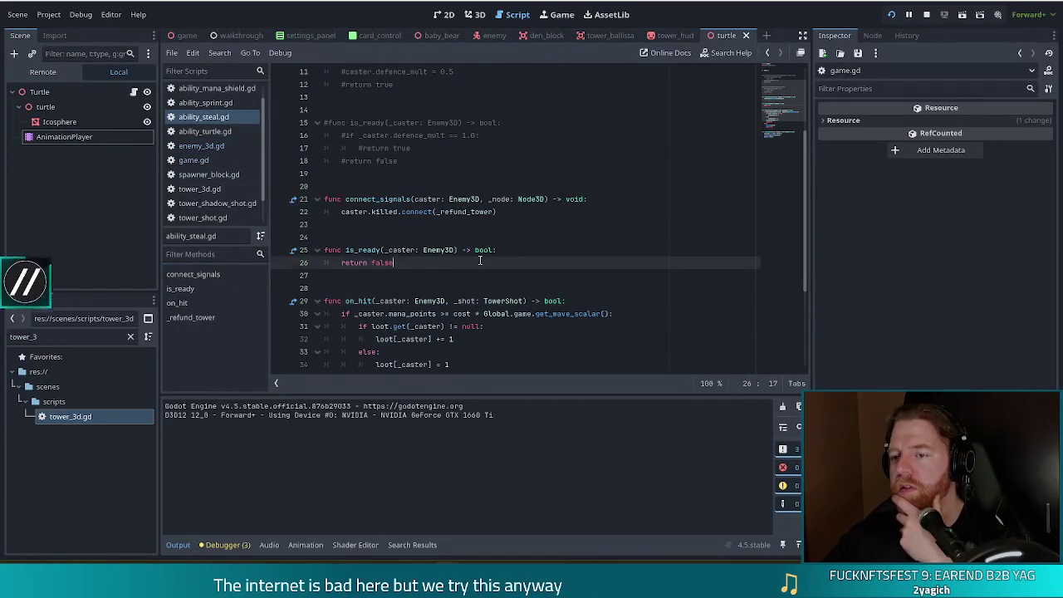
{"action": "left_click", "coordinate": [402, 212]}
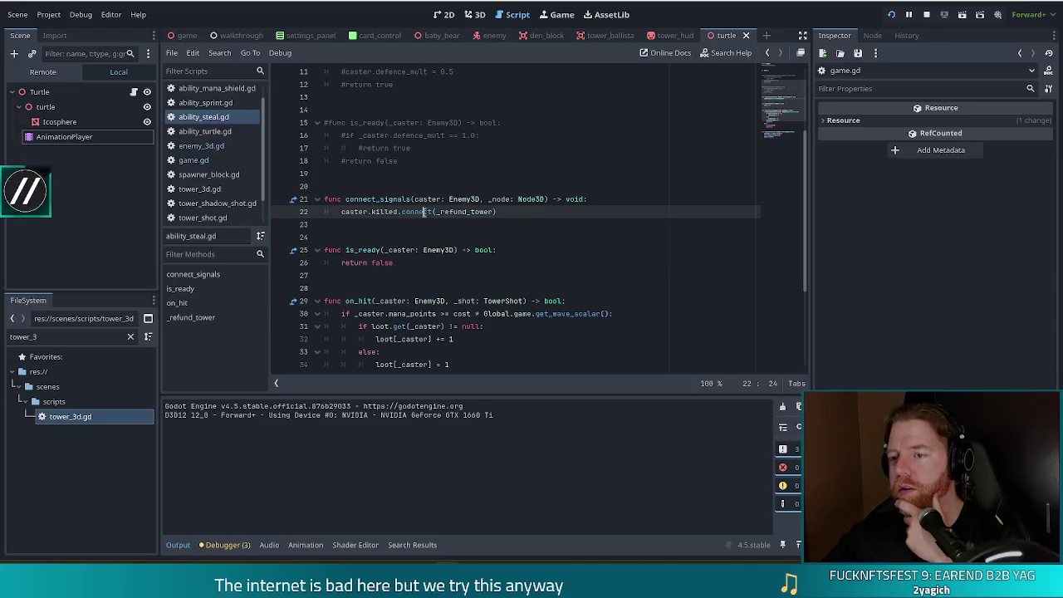
{"action": "left_click", "coordinate": [528, 212]}
Scroll to on_hit, briefly hide the output log, and select the shot decrement and return lines.
{"action": "scroll", "coordinate": [528, 212], "scroll_direction": "down", "scroll_amount": 2}
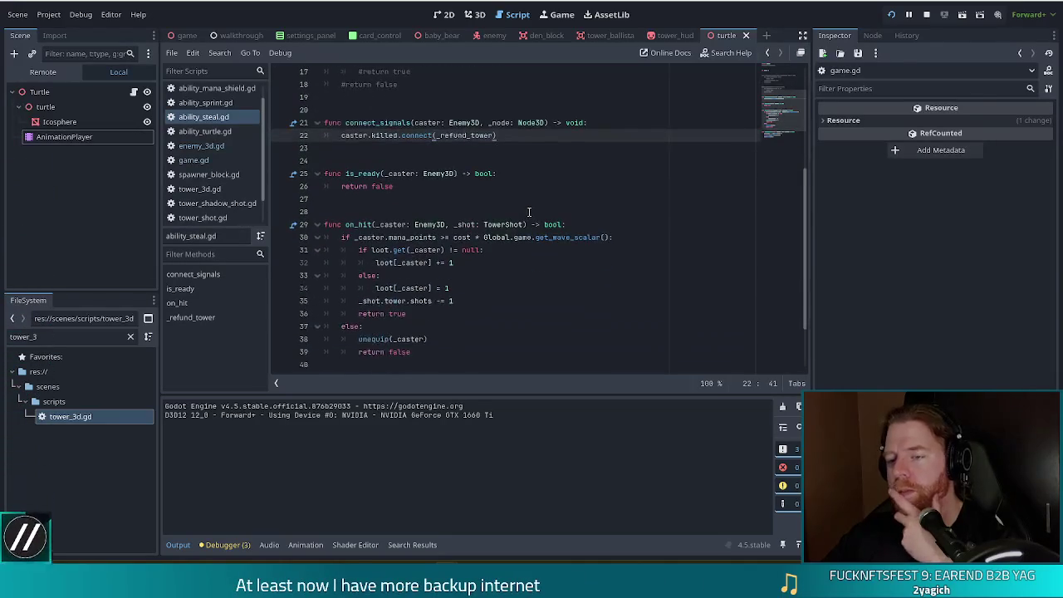
{"action": "scroll", "coordinate": [528, 211], "scroll_direction": "down", "scroll_amount": 2}
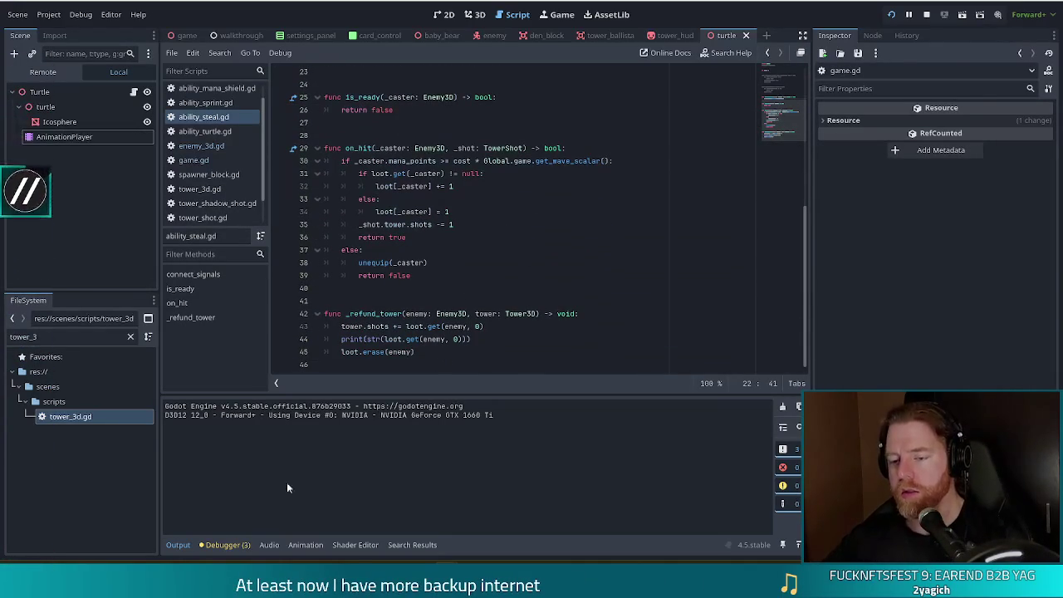
{"action": "left_click", "coordinate": [177, 545]}
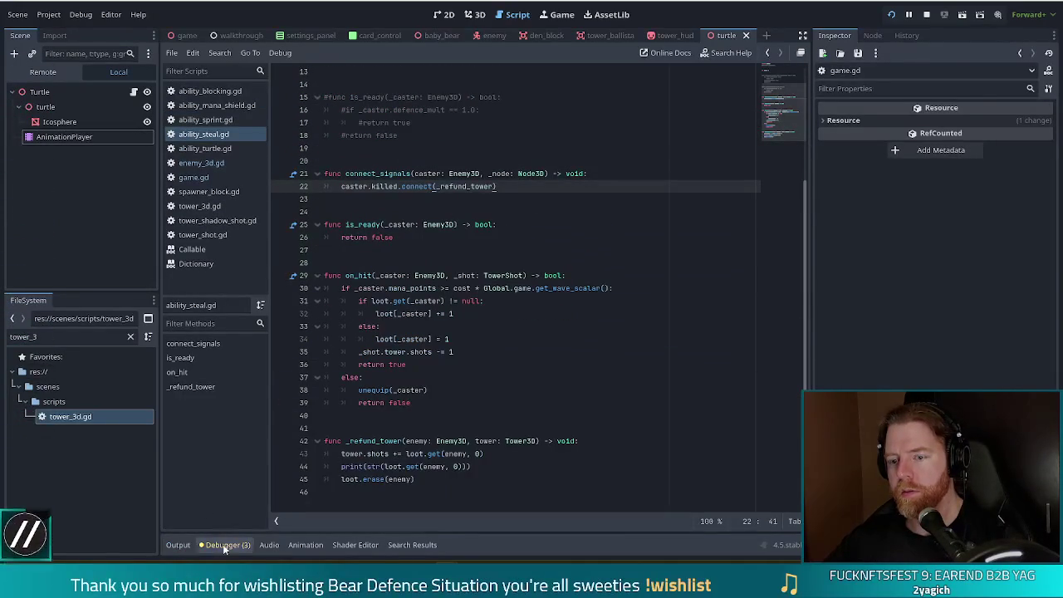
{"action": "left_click", "coordinate": [184, 543]}
{"action": "left_click_drag", "start_coordinate": [408, 364], "coordinate": [423, 351]}
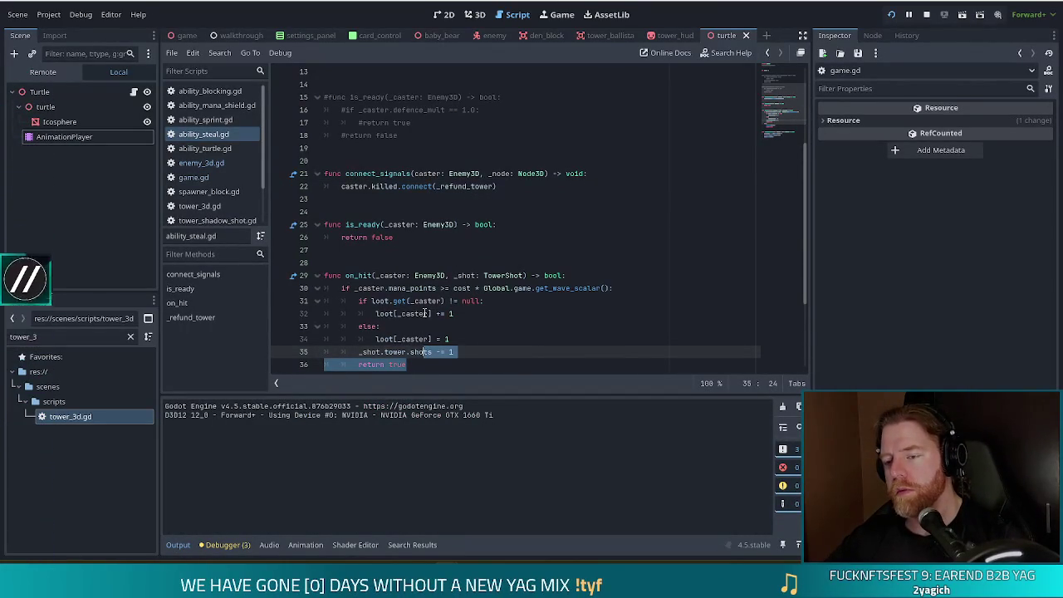
Recheck the killed signal connection, then set a breakpoint on the first line of on_hit.
{"action": "mouse_move", "coordinate": [401, 313]}
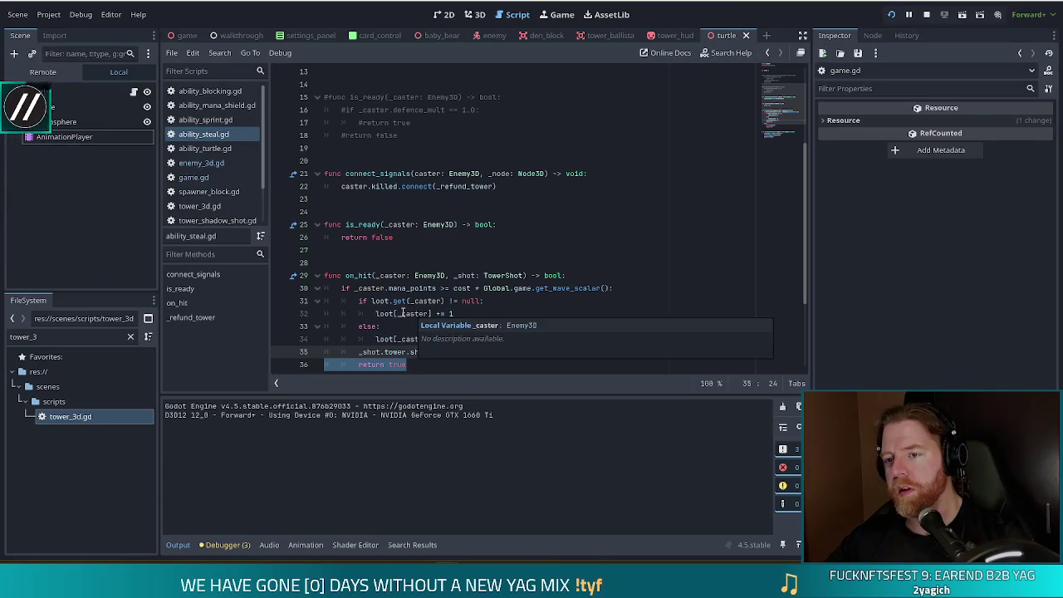
{"action": "left_click", "coordinate": [405, 173]}
{"action": "left_click", "coordinate": [373, 186]}
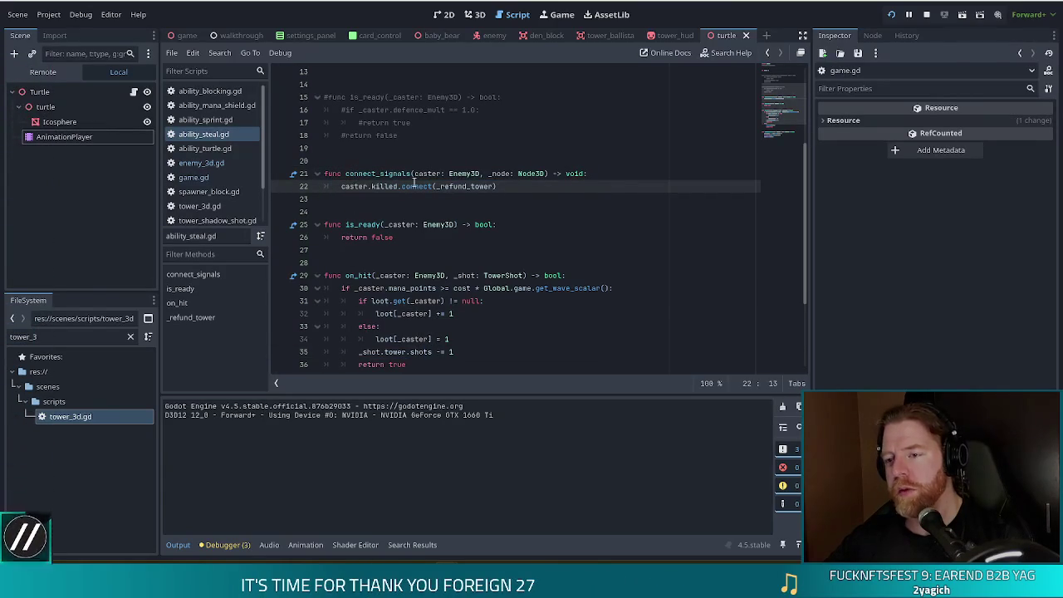
{"action": "mouse_move", "coordinate": [414, 185]}
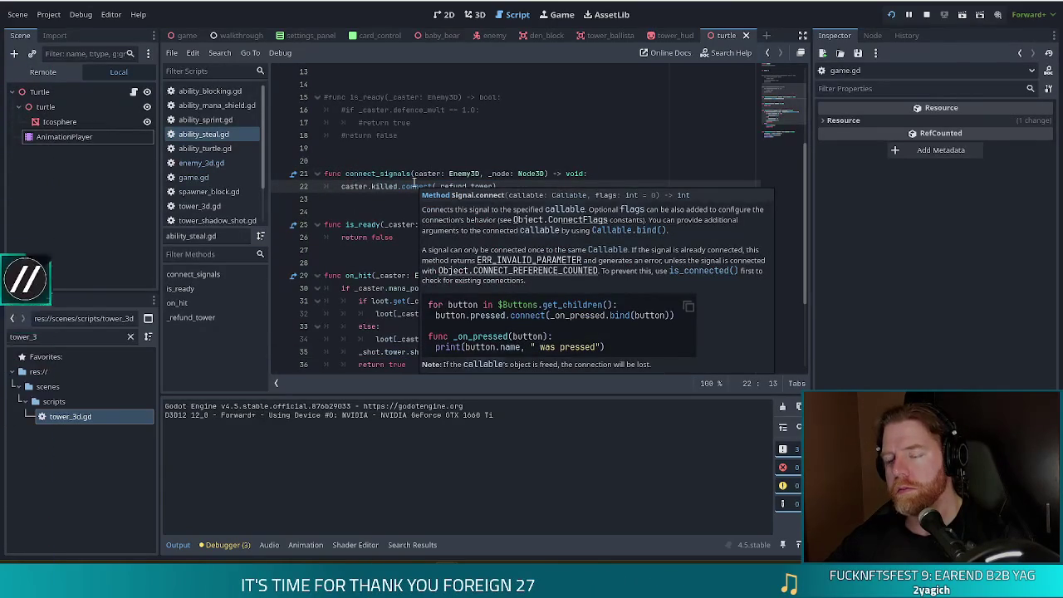
{"action": "left_click", "coordinate": [283, 291]}
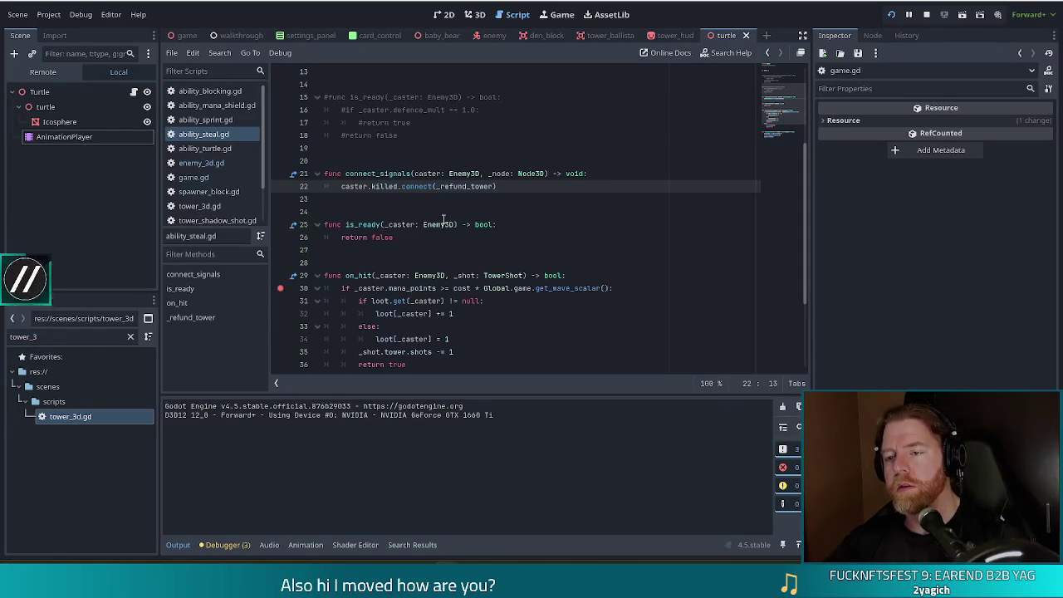
Scroll back up and re-examine the connect_signals function name and body.
{"action": "scroll", "coordinate": [444, 220], "scroll_direction": "up", "scroll_amount": 3}
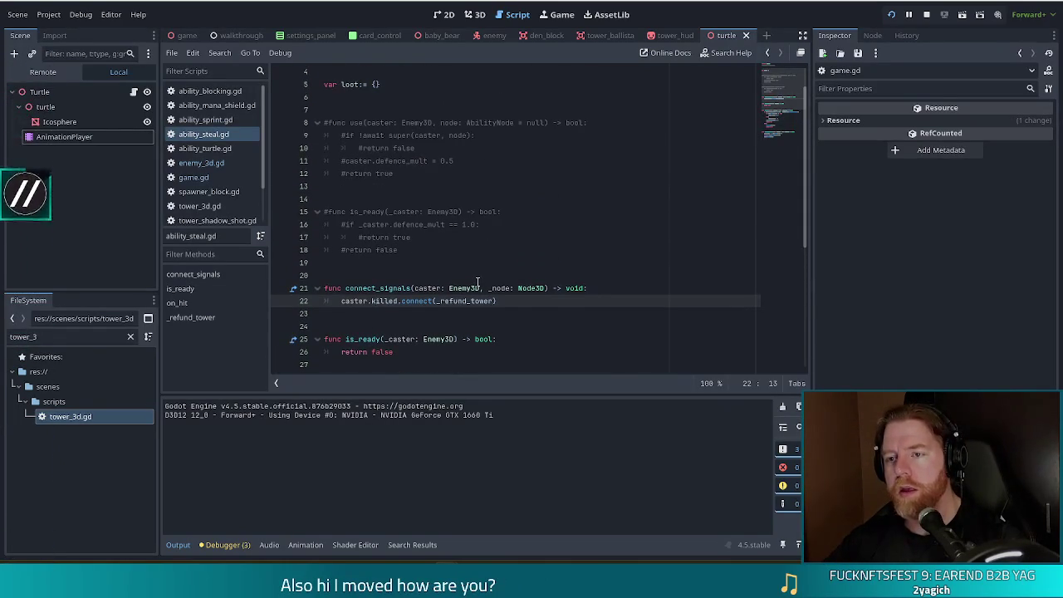
{"action": "scroll", "coordinate": [477, 282], "scroll_direction": "down", "scroll_amount": 2}
{"action": "scroll", "coordinate": [392, 295], "scroll_direction": "up", "scroll_amount": 1}
{"action": "scroll", "coordinate": [391, 295], "scroll_direction": "down", "scroll_amount": 2}
{"action": "left_click", "coordinate": [408, 174]}
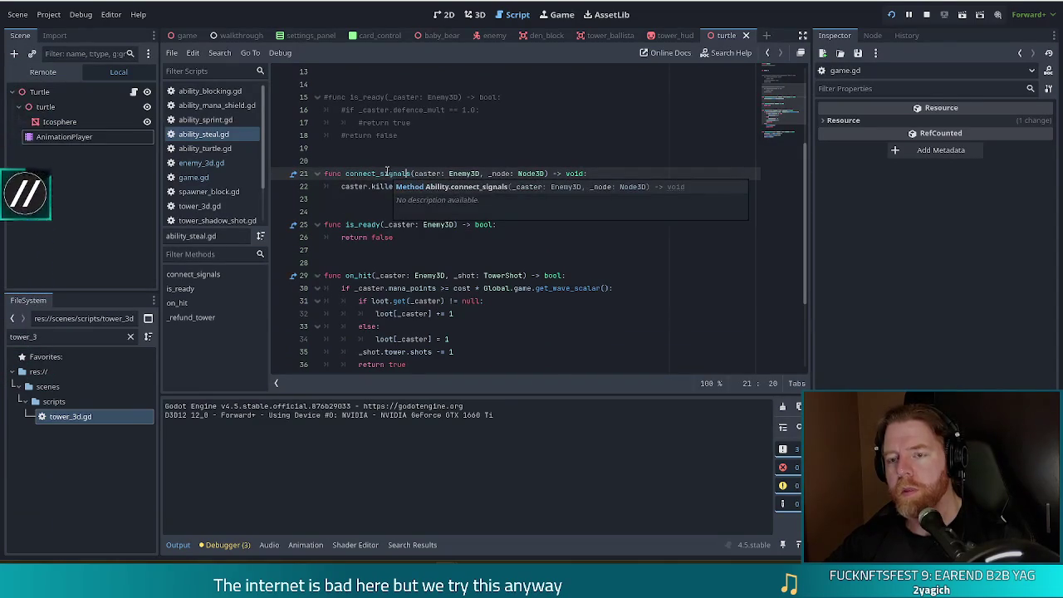
{"action": "scroll", "coordinate": [386, 171], "scroll_direction": "up", "scroll_amount": 4}
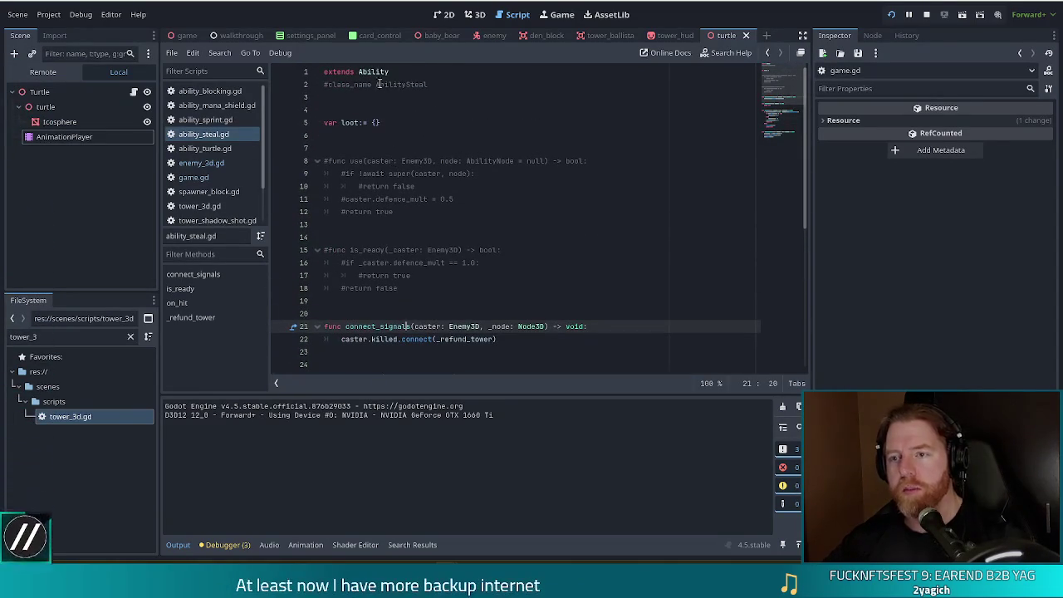
Open the base Ability script ability.gd from line 1 and read through its functions.
{"action": "left_click", "coordinate": [373, 72], "text": "ctrl"}
{"action": "scroll", "coordinate": [532, 230], "scroll_direction": "down", "scroll_amount": 3}
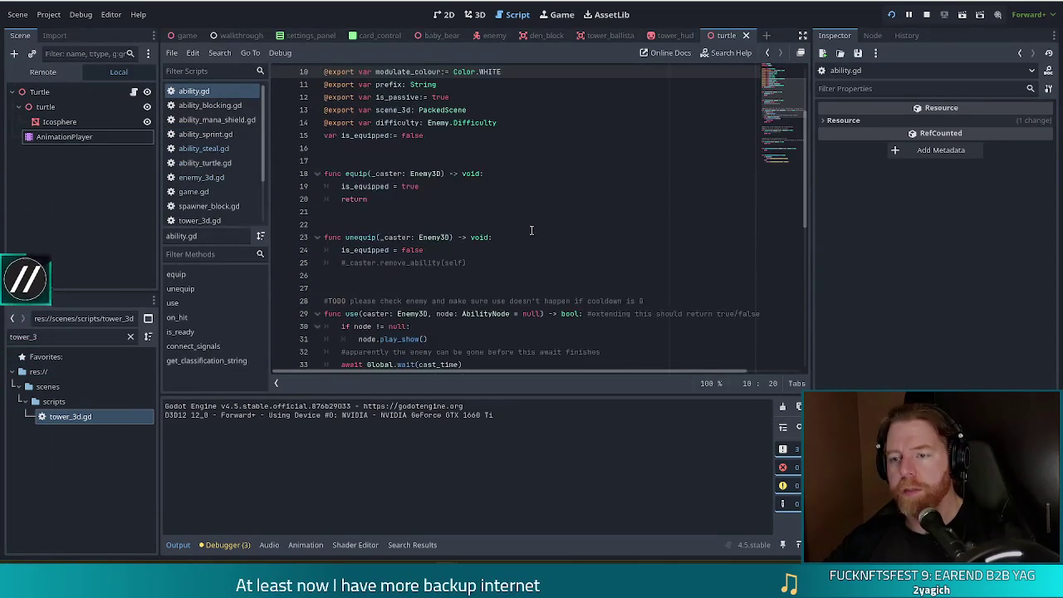
{"action": "scroll", "coordinate": [531, 230], "scroll_direction": "down", "scroll_amount": 4}
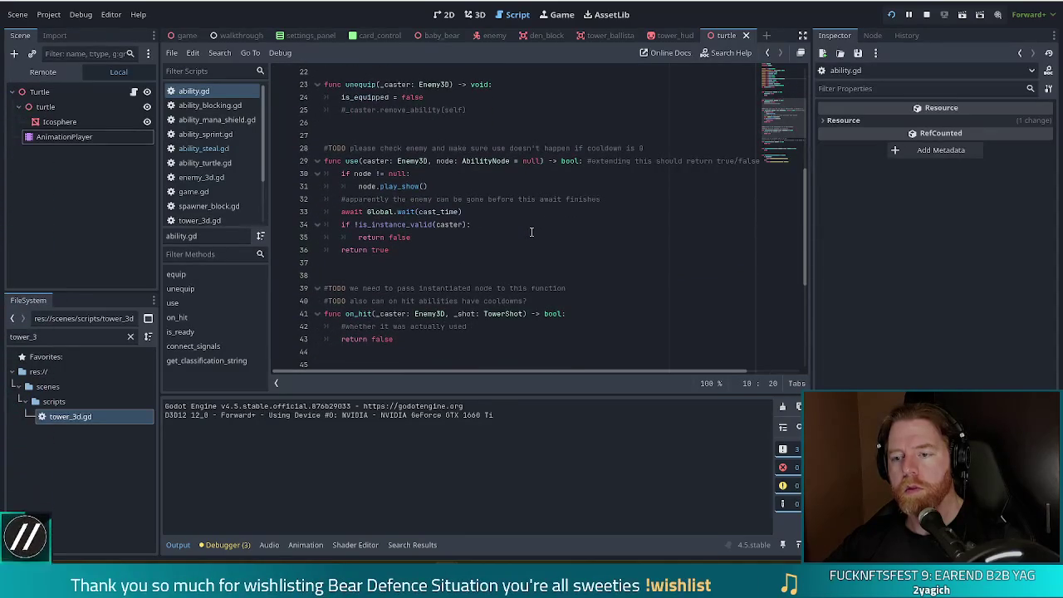
{"action": "scroll", "coordinate": [531, 230], "scroll_direction": "up", "scroll_amount": 3}
{"action": "scroll", "coordinate": [532, 230], "scroll_direction": "down", "scroll_amount": 3}
{"action": "left_click", "coordinate": [441, 200]}
Search ability.gd for connect_signals, confirm it is empty, then open ability_mana_shield.gd.
{"action": "key", "text": "ctrl+f"}
{"action": "type", "text": "conne"}
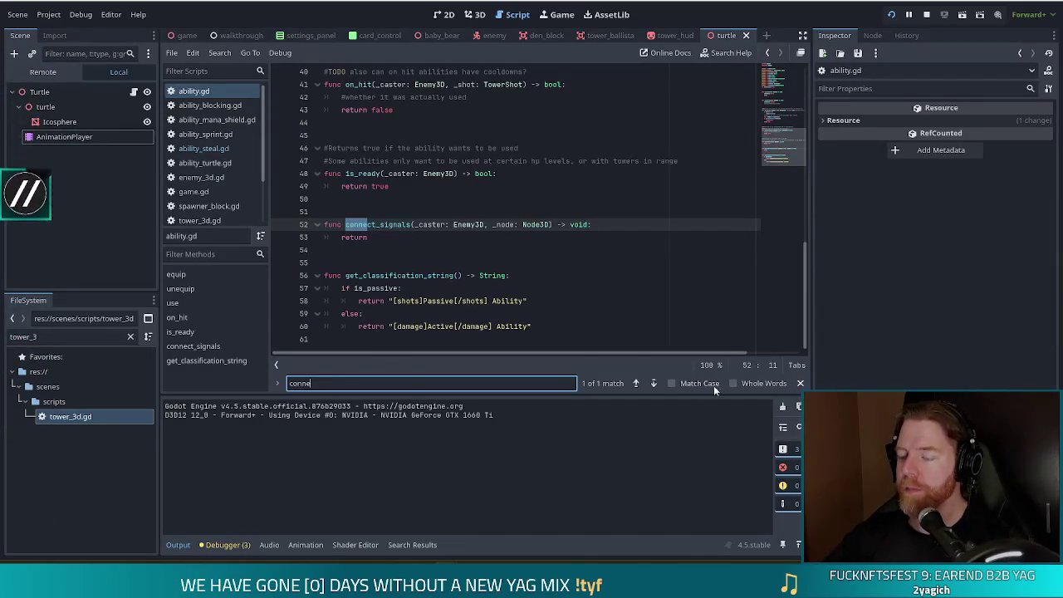
{"action": "left_click", "coordinate": [799, 382]}
{"action": "left_click", "coordinate": [368, 251]}
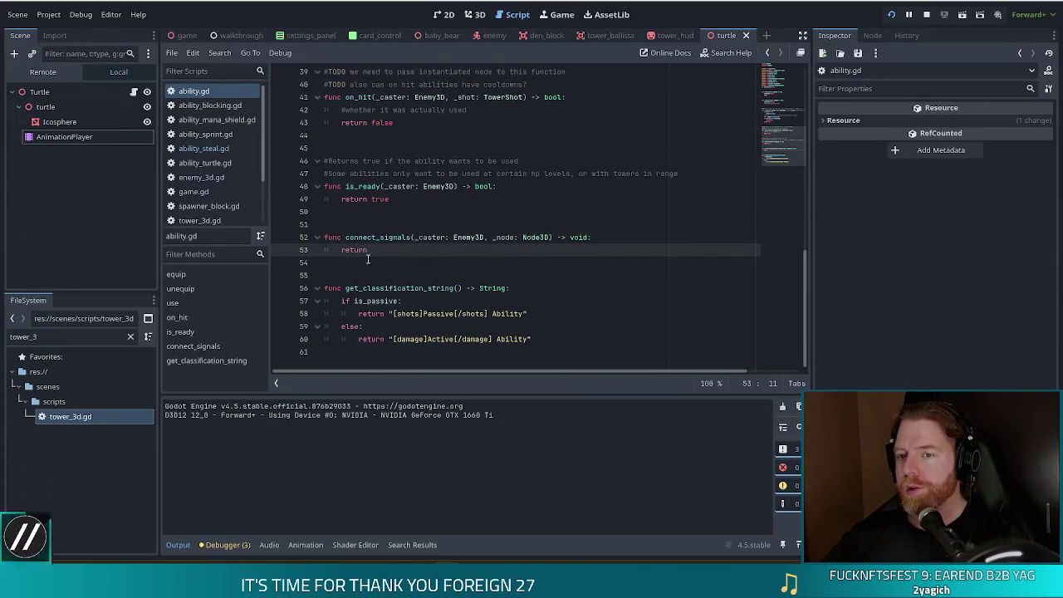
{"action": "left_click", "coordinate": [230, 121]}
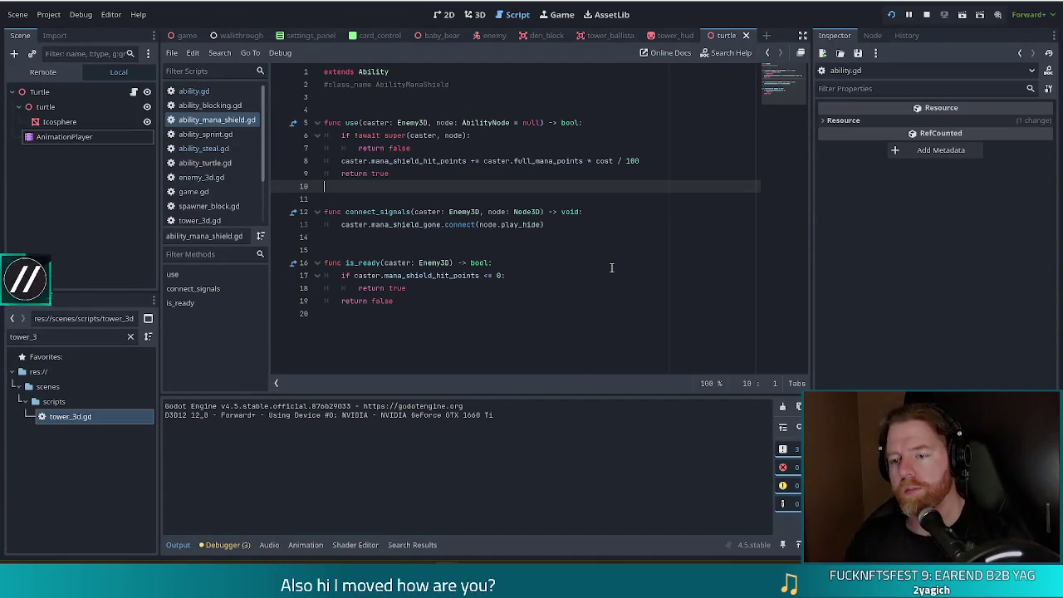
{"action": "key", "text": "ctrl+shift+f"}
Search the project for .connect_signals and open its single match, enemy_3d.gd line 288.
{"action": "type", "text": "connect_"}
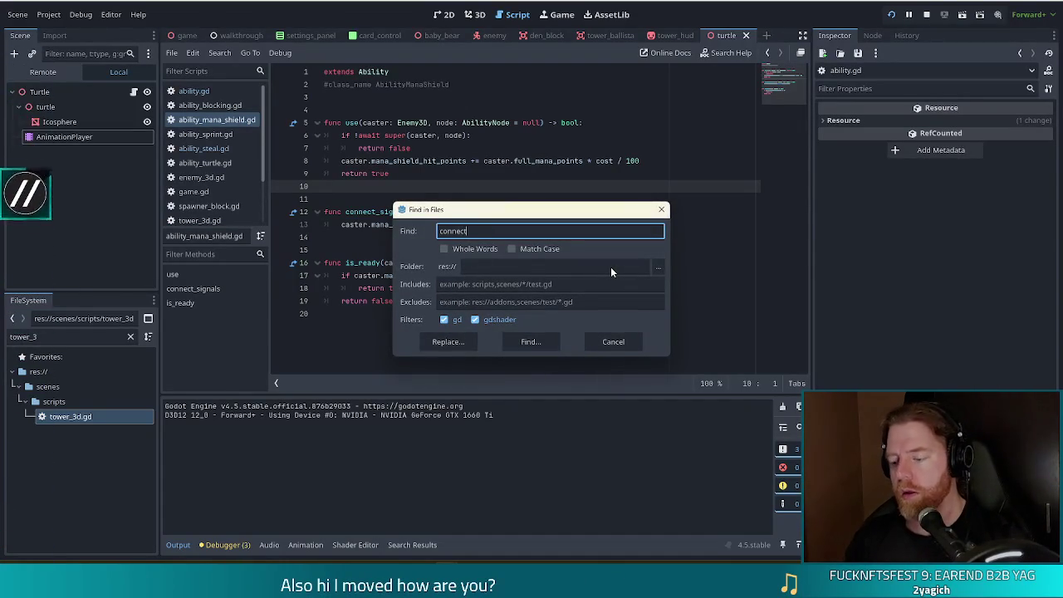
{"action": "key", "text": "BackSpace"}
{"action": "key", "text": "BackSpace"}
{"action": "key", "text": "BackSpace"}
{"action": "type", "text": "connect_"}
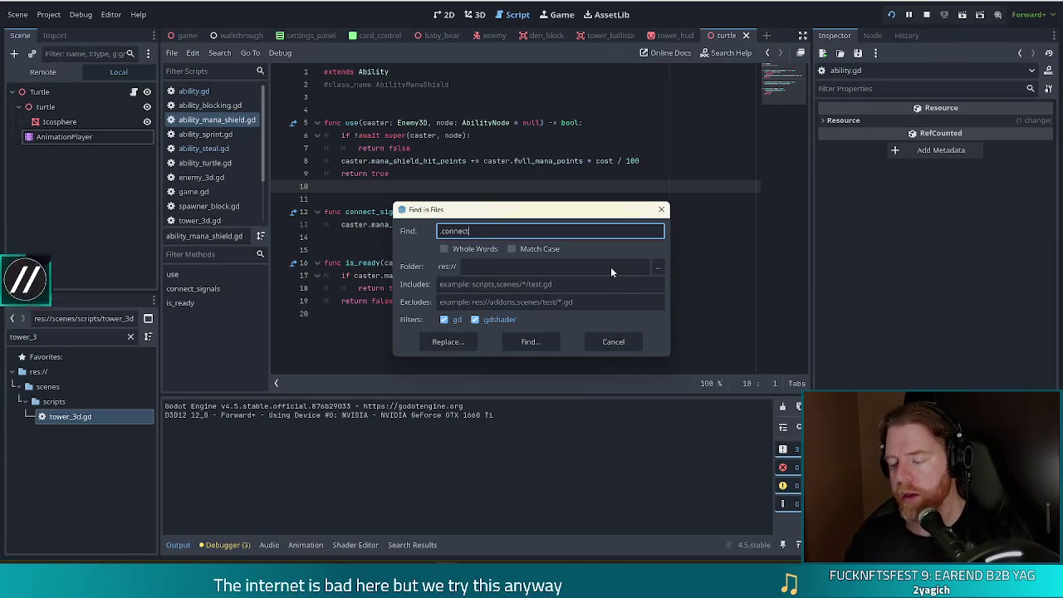
{"action": "type", "text": "signals"}
{"action": "key", "text": "Return"}
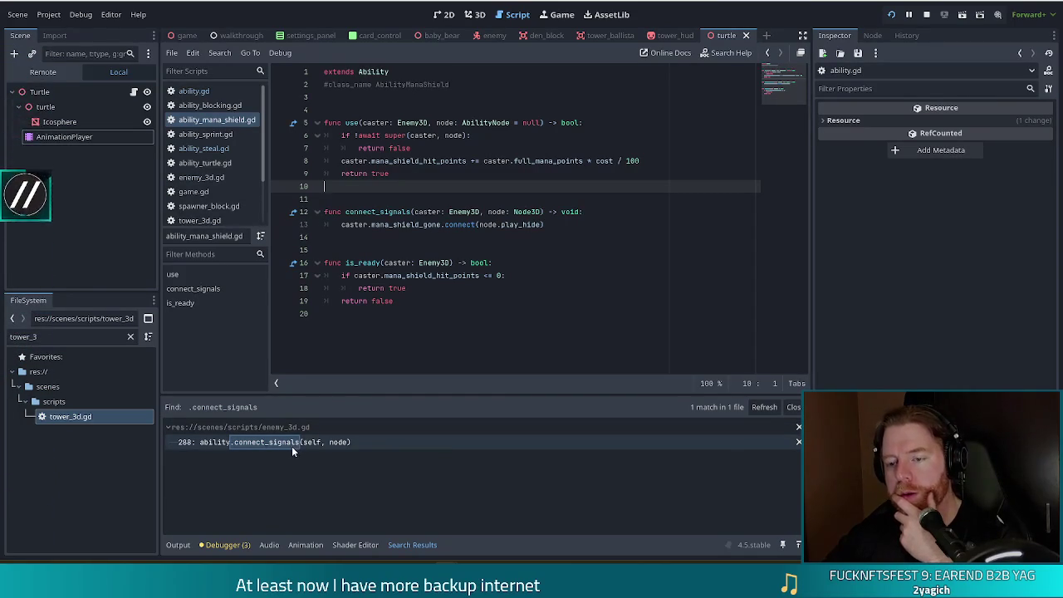
{"action": "left_click", "coordinate": [291, 442]}
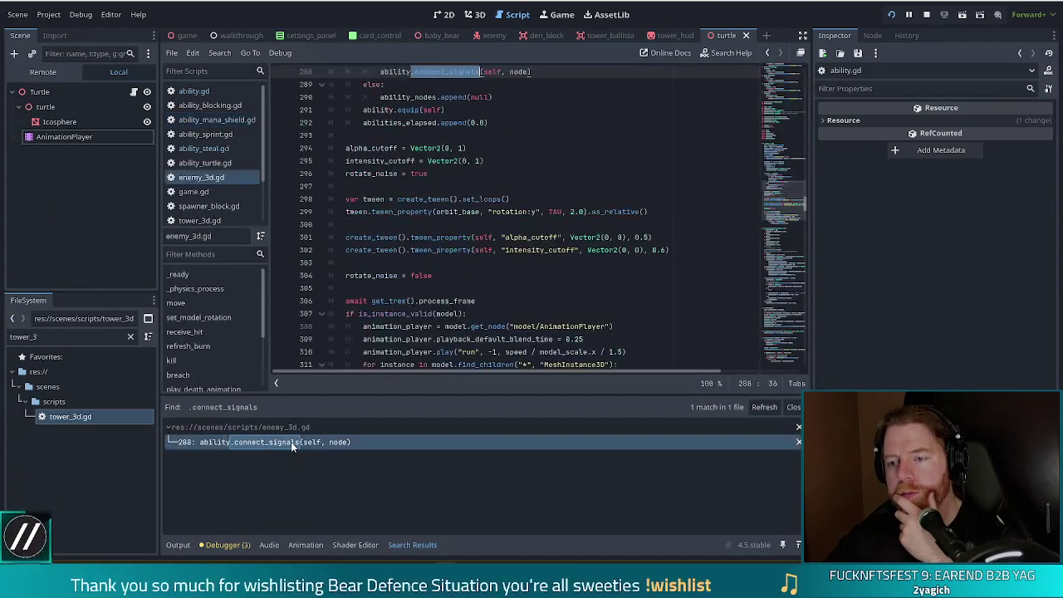
{"action": "left_click", "coordinate": [444, 200]}
{"action": "scroll", "coordinate": [511, 264], "scroll_direction": "up", "scroll_amount": 4}
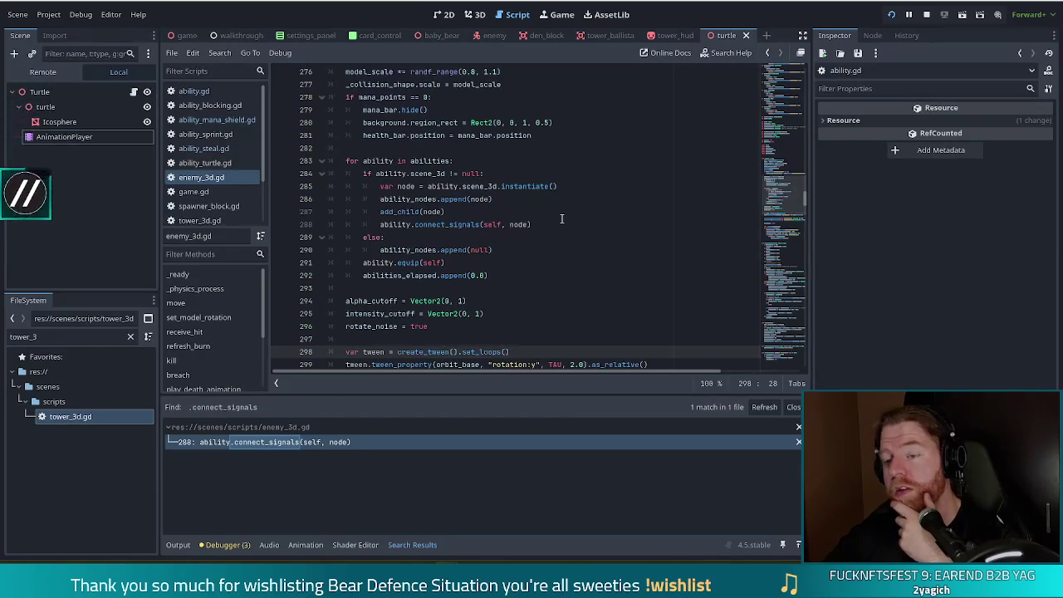
{"action": "left_click", "coordinate": [534, 224]}
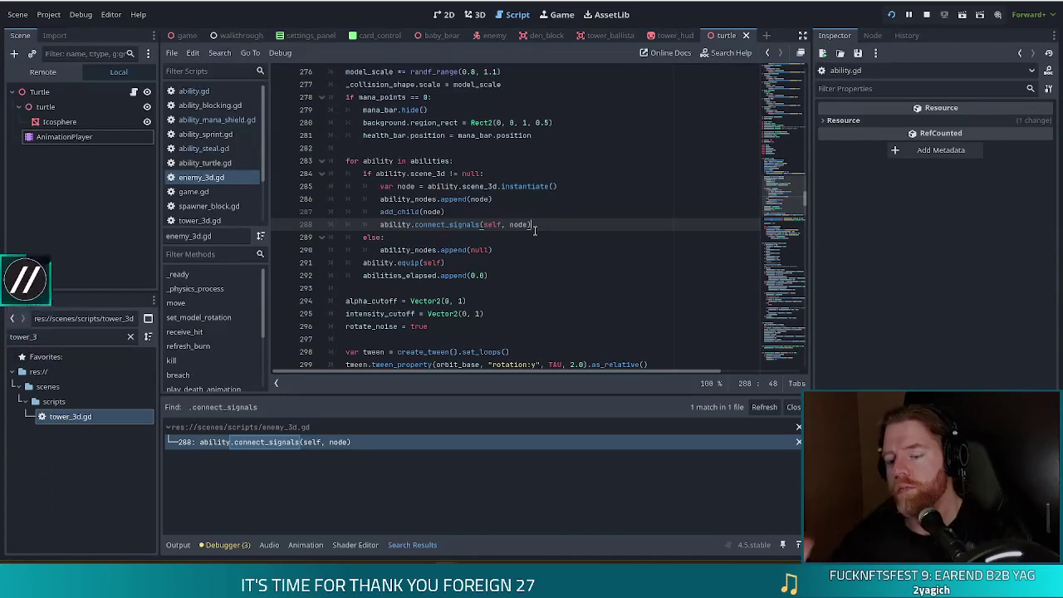
Search enemy_3d.gd for 'ability.' references, then return to ability_steal.gd.
{"action": "key", "text": "ctrl+f"}
{"action": "type", "text": "conne"}
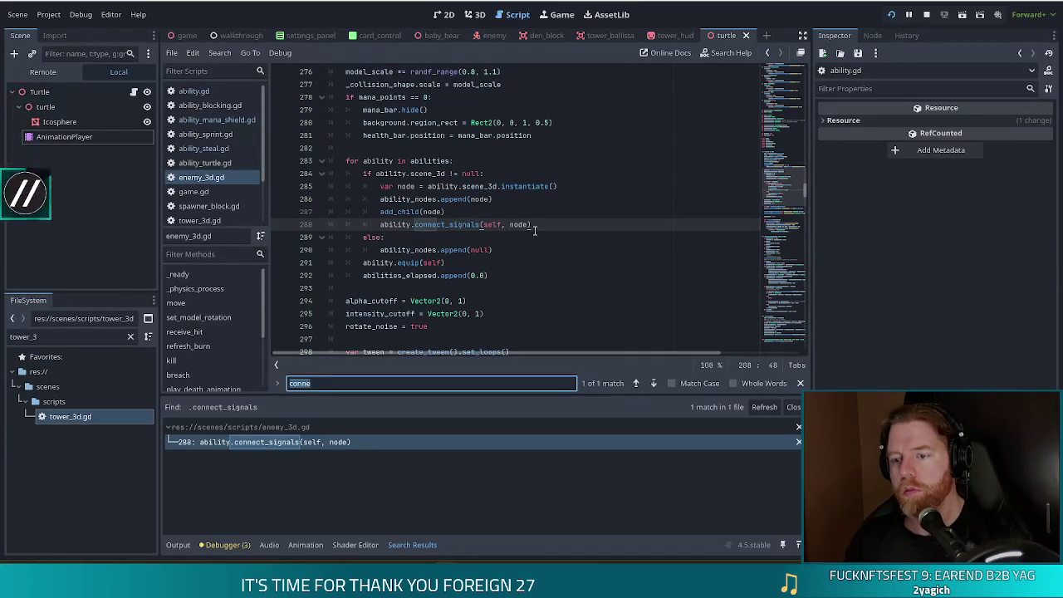
{"action": "key", "text": "BackSpace"}
{"action": "key", "text": "BackSpace"}
{"action": "key", "text": "BackSpace"}
{"action": "type", "text": "ability."}
{"action": "key", "text": "Return"}
{"action": "type", "text": "di"}
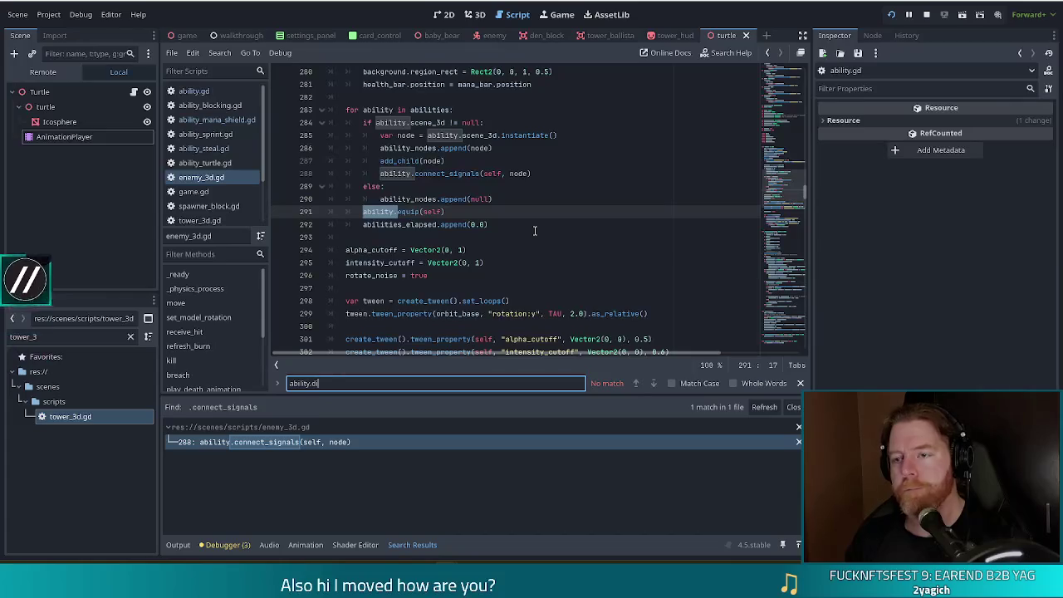
{"action": "key", "text": "BackSpace"}
{"action": "key", "text": "BackSpace"}
{"action": "key", "text": "BackSpace"}
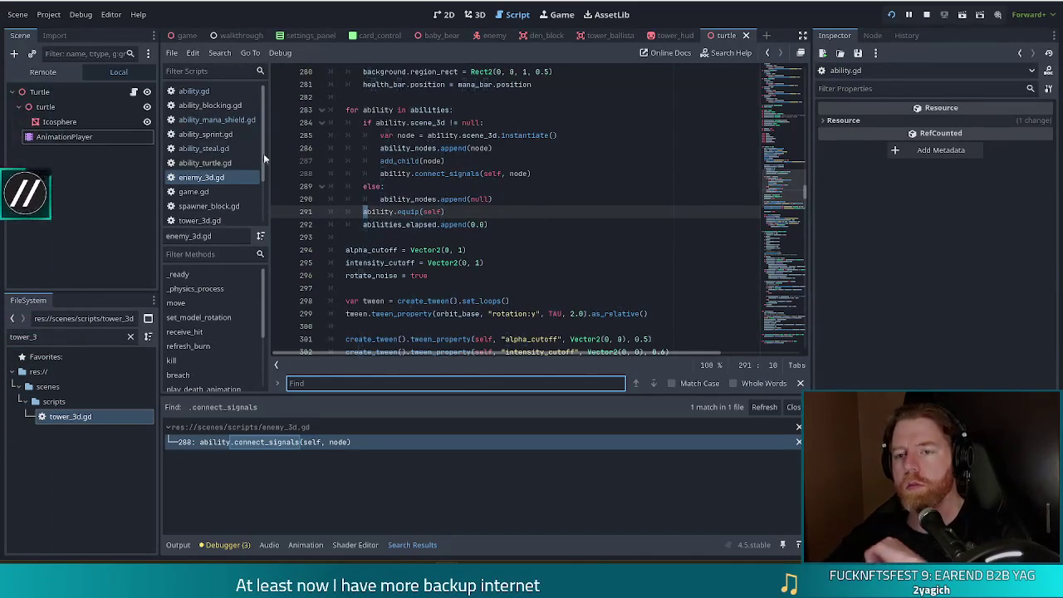
{"action": "left_click", "coordinate": [207, 147]}
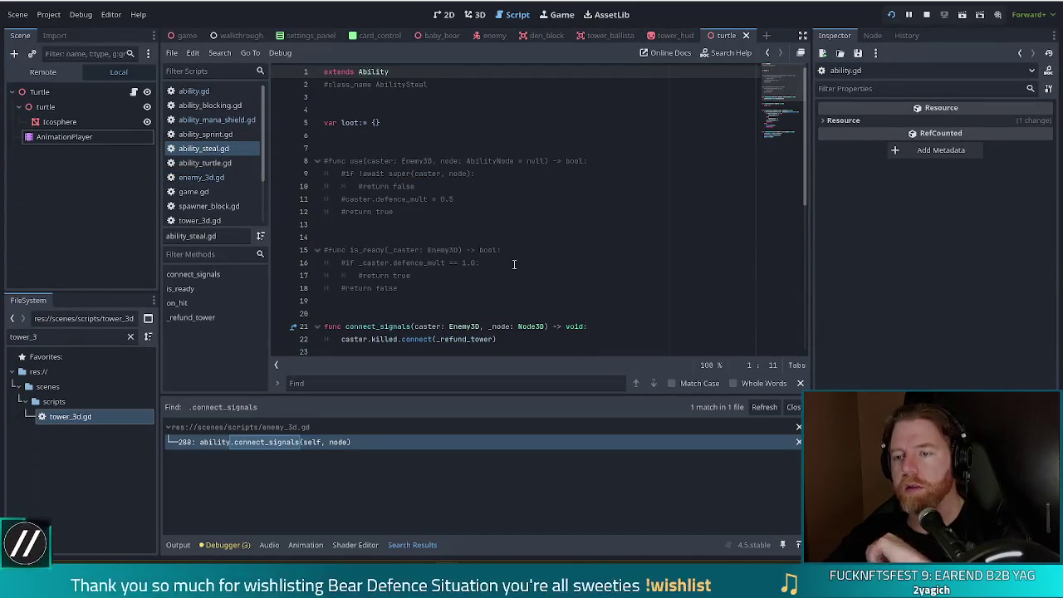
{"action": "scroll", "coordinate": [392, 210], "scroll_direction": "down", "scroll_amount": 4}
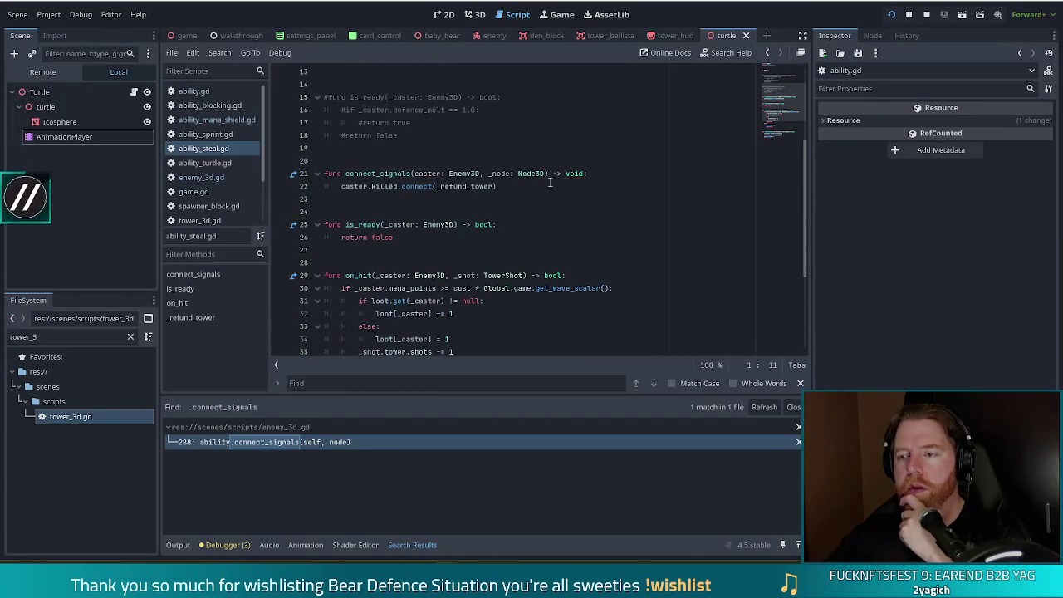
Add print("connection") above the caster.killed connection in connect_signals, then run the project.
{"action": "left_click", "coordinate": [600, 174]}
{"action": "key", "text": "Return"}
{"action": "type", "text": "print("}
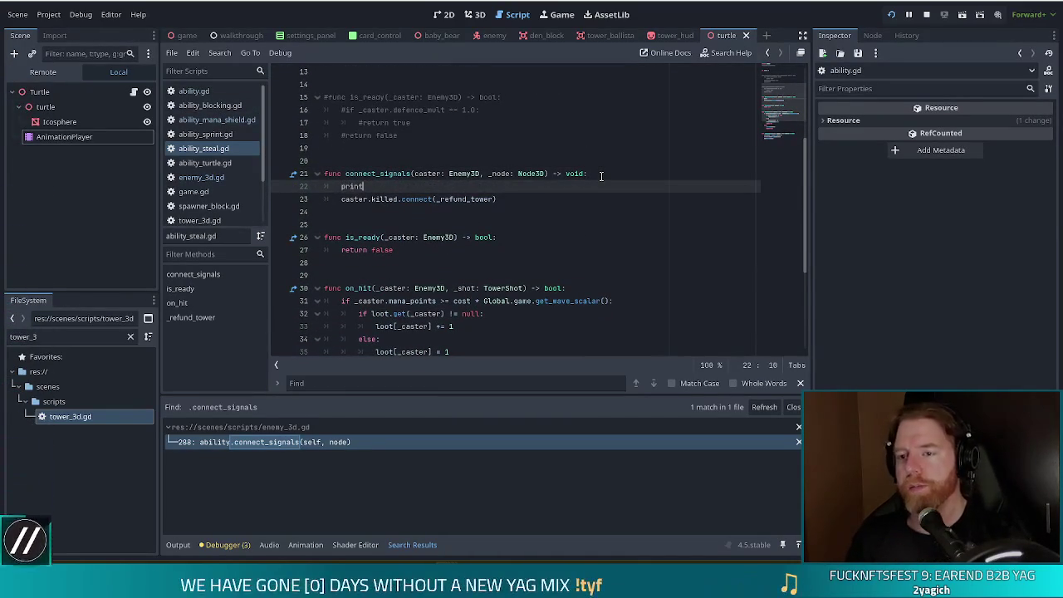
{"action": "type", "text": "\"co"}
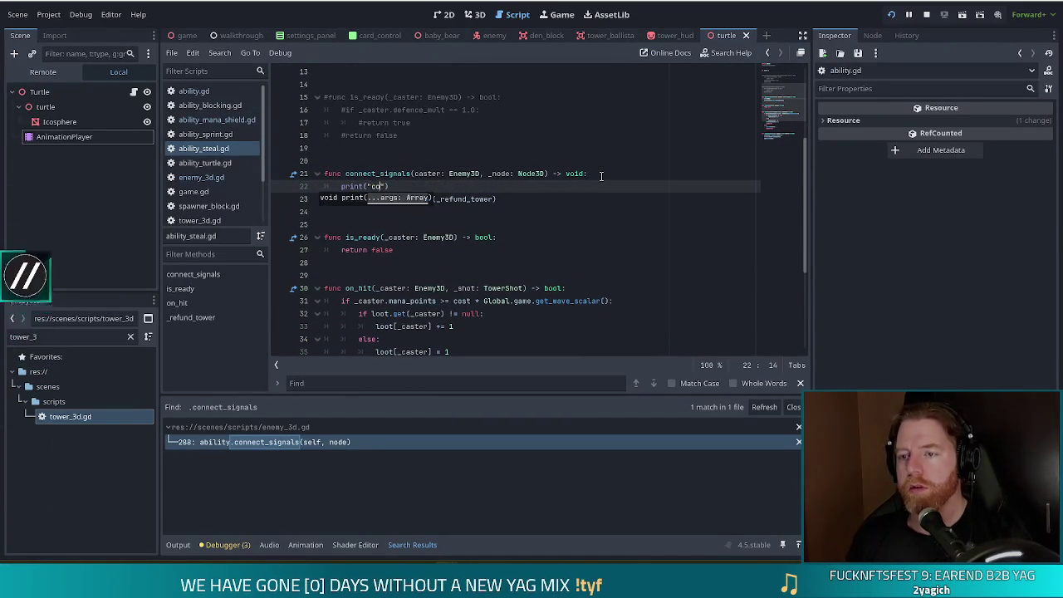
{"action": "type", "text": "nnection"}
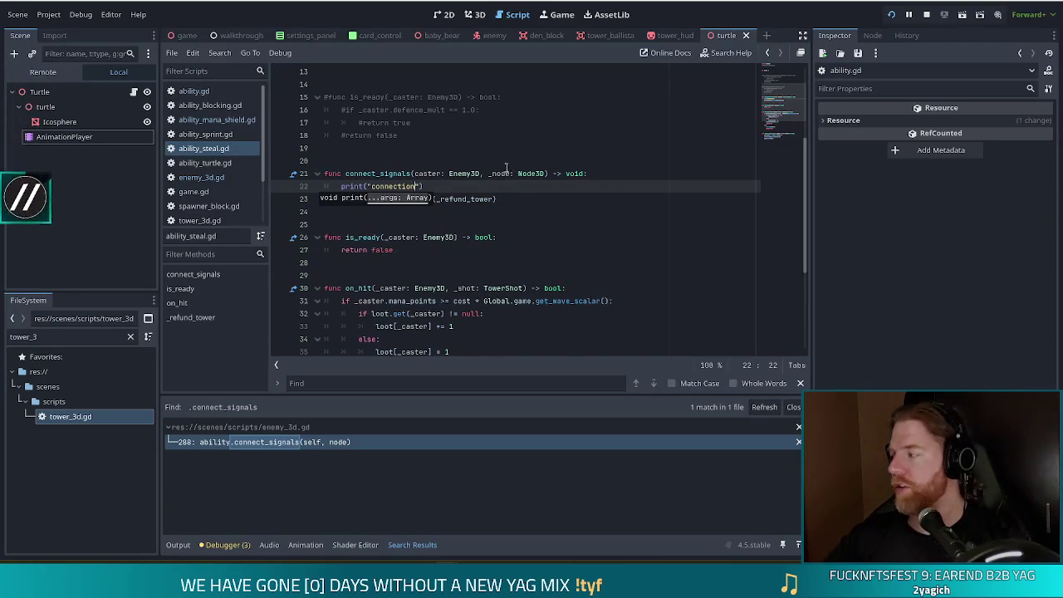
{"action": "left_click", "coordinate": [505, 171]}
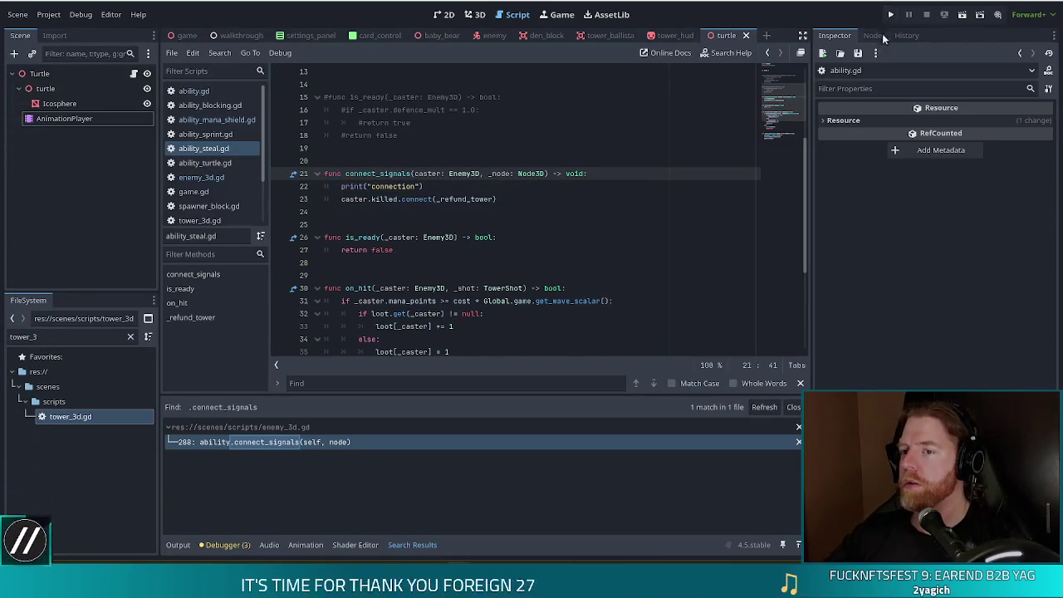
{"action": "mouse_move", "coordinate": [822, 143]}
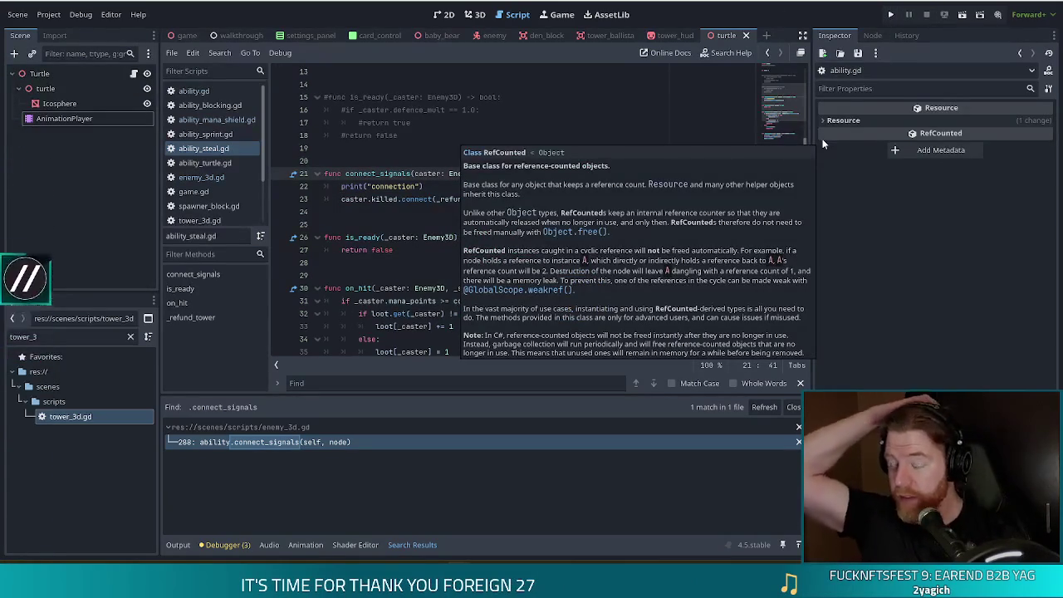
{"action": "left_click", "coordinate": [891, 15]}
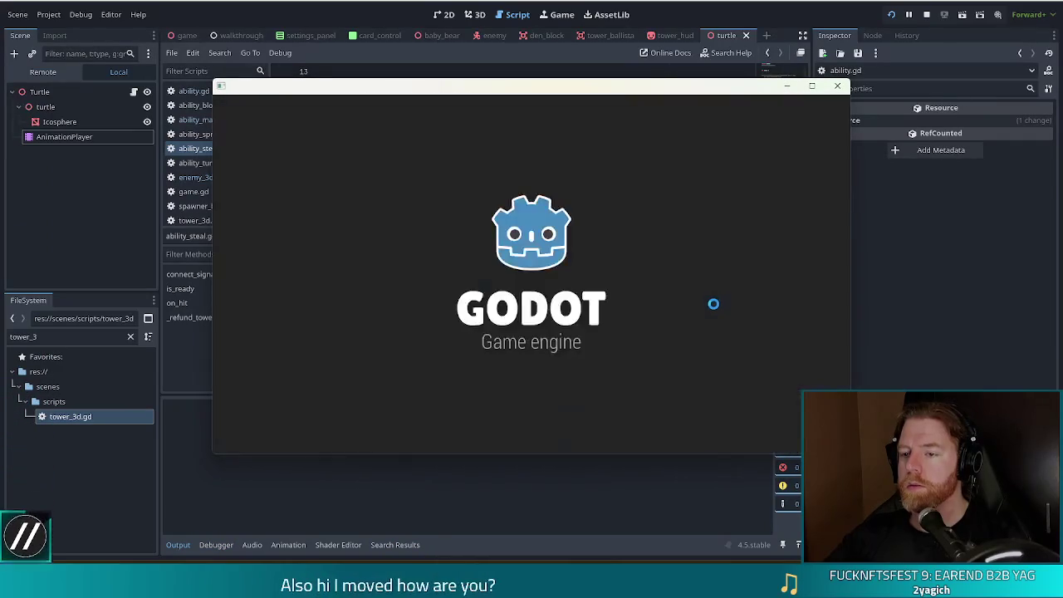
Bring the script forward and inspect _refund_tower's parameters on line 43.
{"action": "left_click", "coordinate": [395, 320]}
{"action": "scroll", "coordinate": [395, 320], "scroll_direction": "down", "scroll_amount": 5}
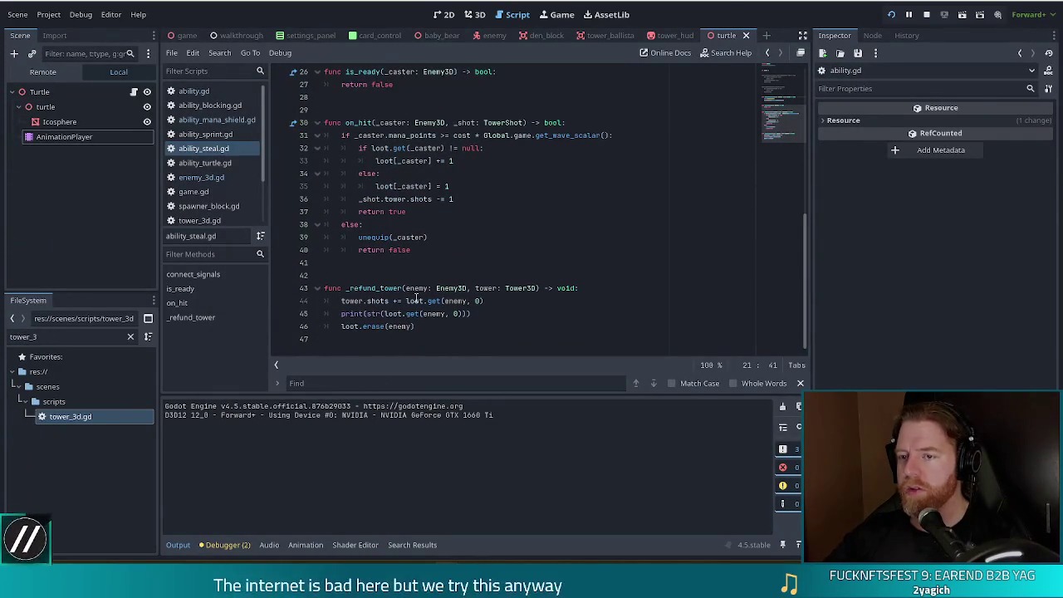
{"action": "left_click", "coordinate": [438, 288]}
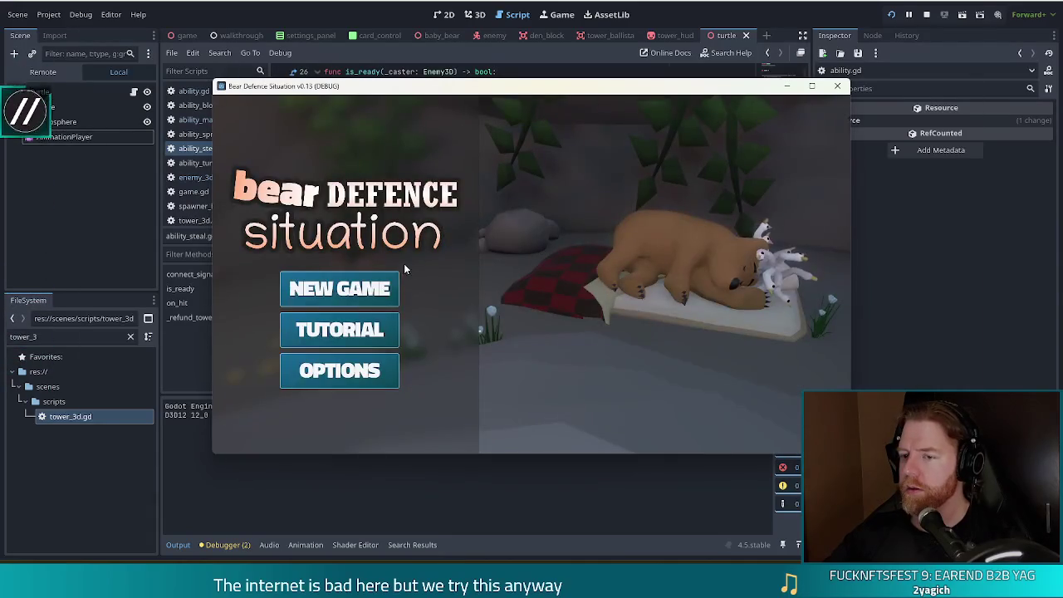
Start a new game, clear the Wave Complete summary, begin wave 2, then stop the run.
{"action": "left_click", "coordinate": [375, 287]}
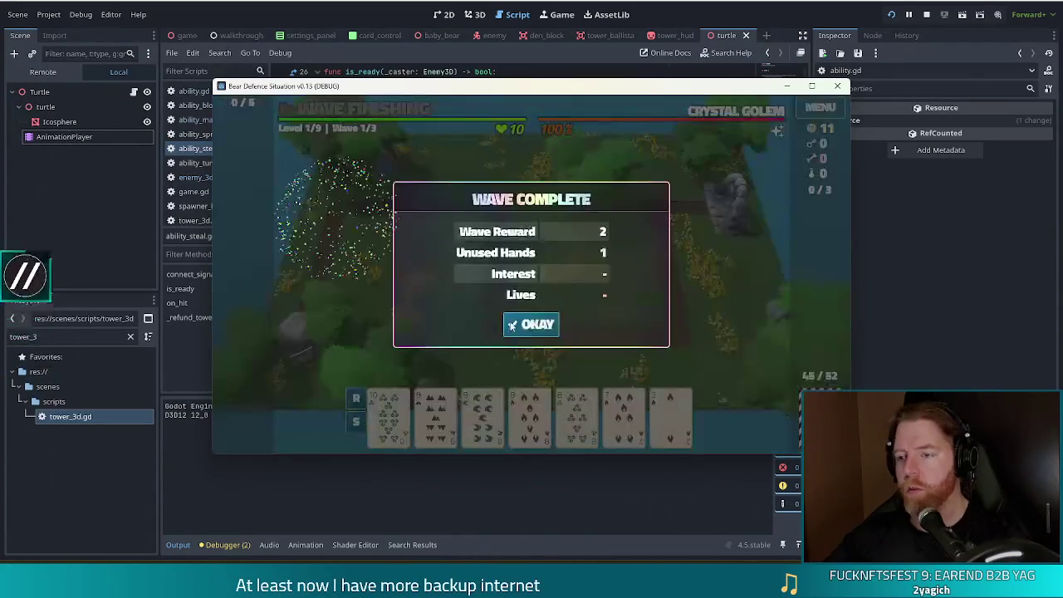
{"action": "left_click", "coordinate": [514, 315]}
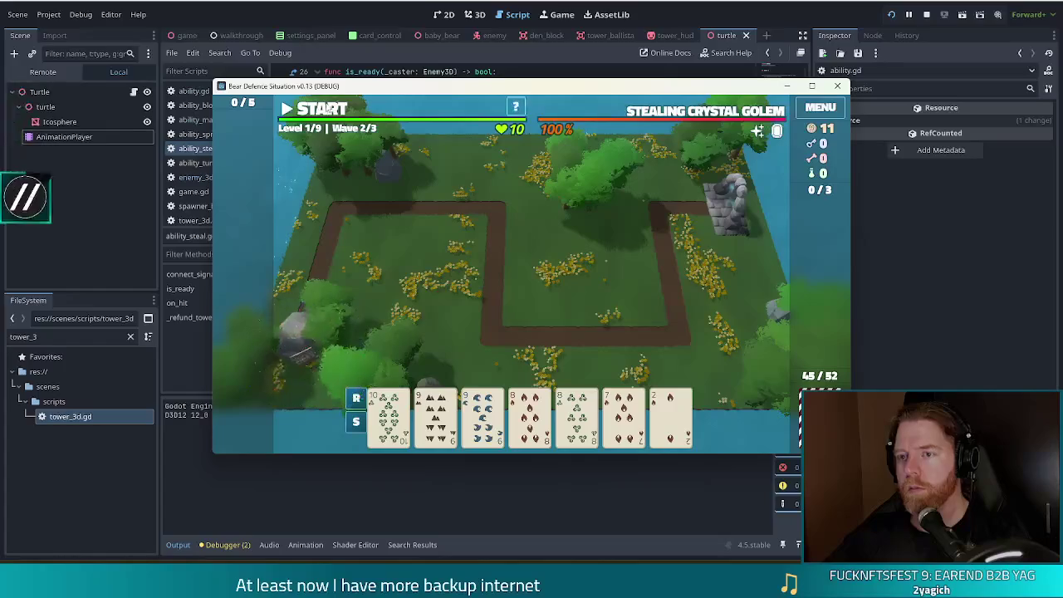
{"action": "left_click", "coordinate": [322, 110]}
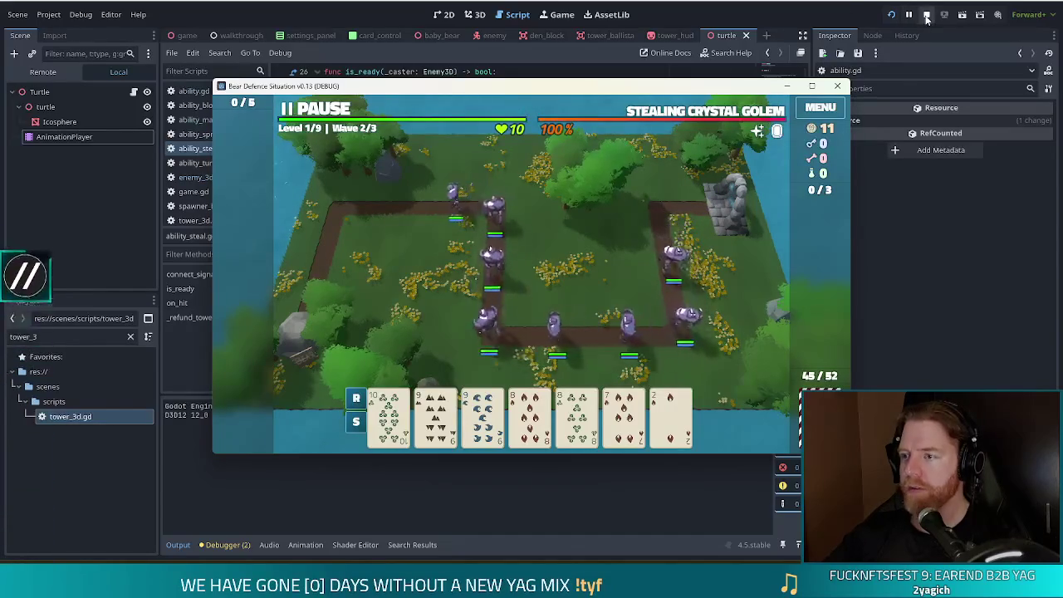
{"action": "left_click", "coordinate": [926, 15]}
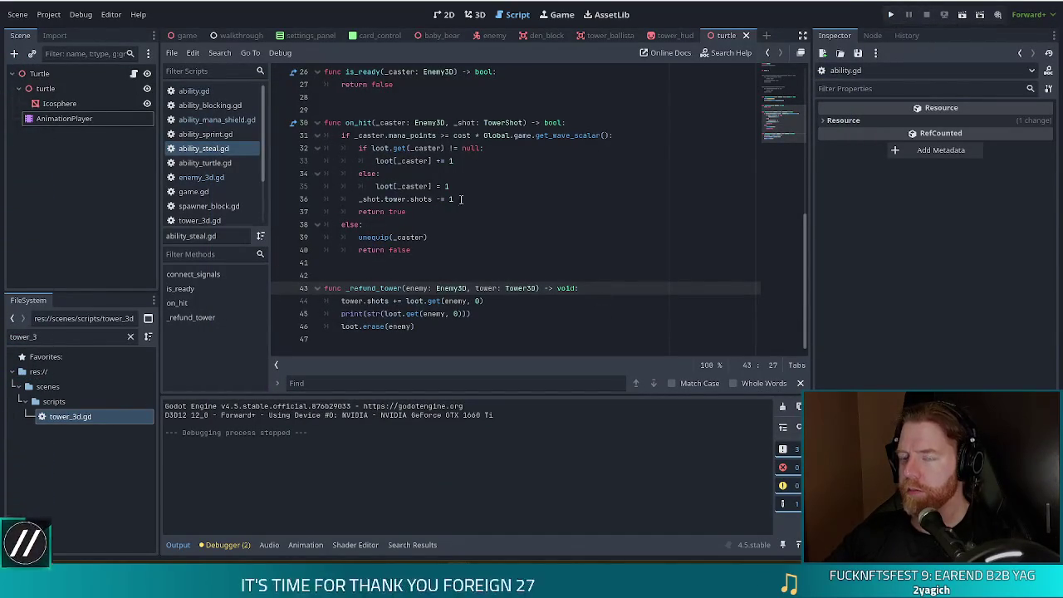
{"action": "scroll", "coordinate": [444, 208], "scroll_direction": "up", "scroll_amount": 4}
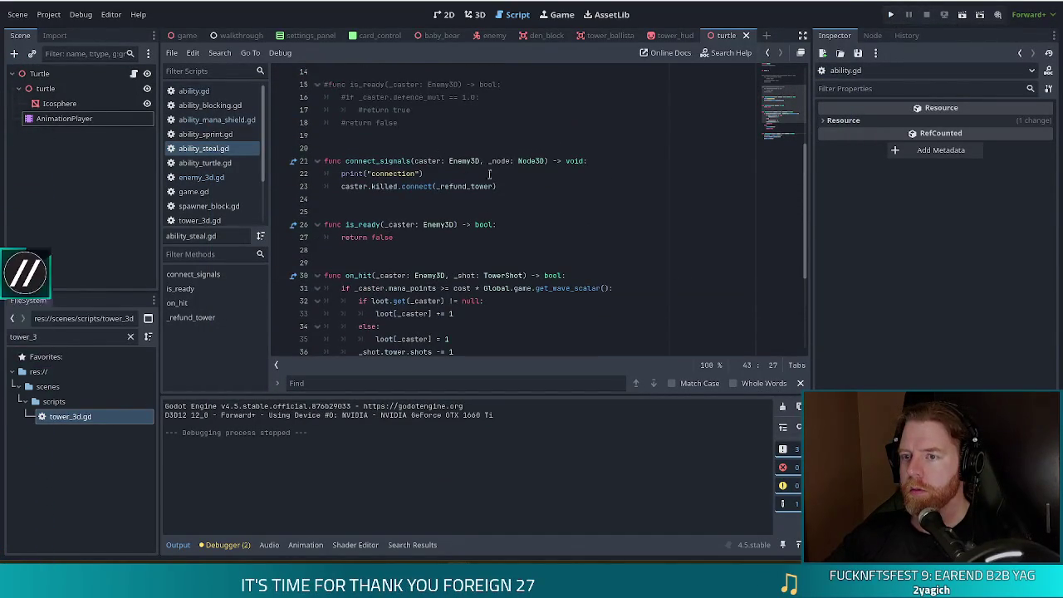
Insert print("connection") as line 19 of ability_turtle.gd's connect_signals and run the project.
{"action": "left_click_drag", "start_coordinate": [425, 173], "coordinate": [611, 161]}
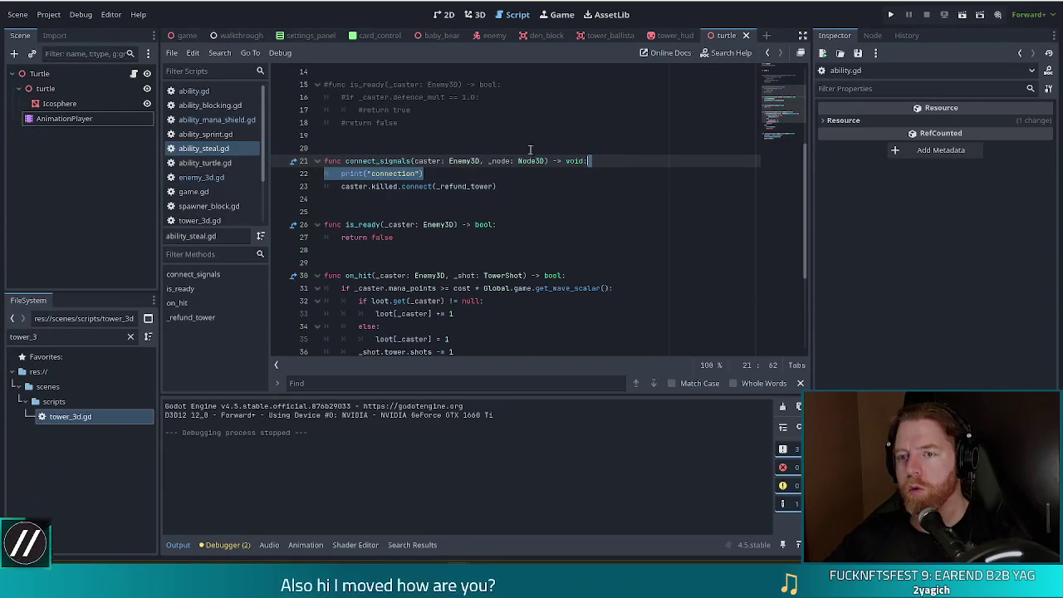
{"action": "left_click", "coordinate": [206, 162]}
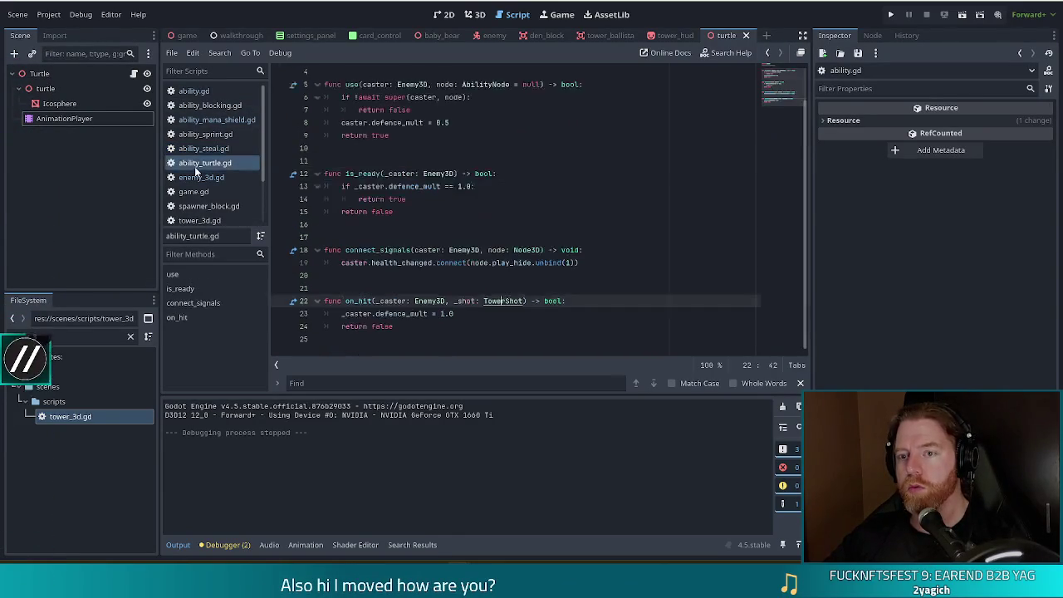
{"action": "left_click", "coordinate": [359, 186]}
{"action": "scroll", "coordinate": [456, 218], "scroll_direction": "up", "scroll_amount": 2}
{"action": "scroll", "coordinate": [455, 218], "scroll_direction": "down", "scroll_amount": 1}
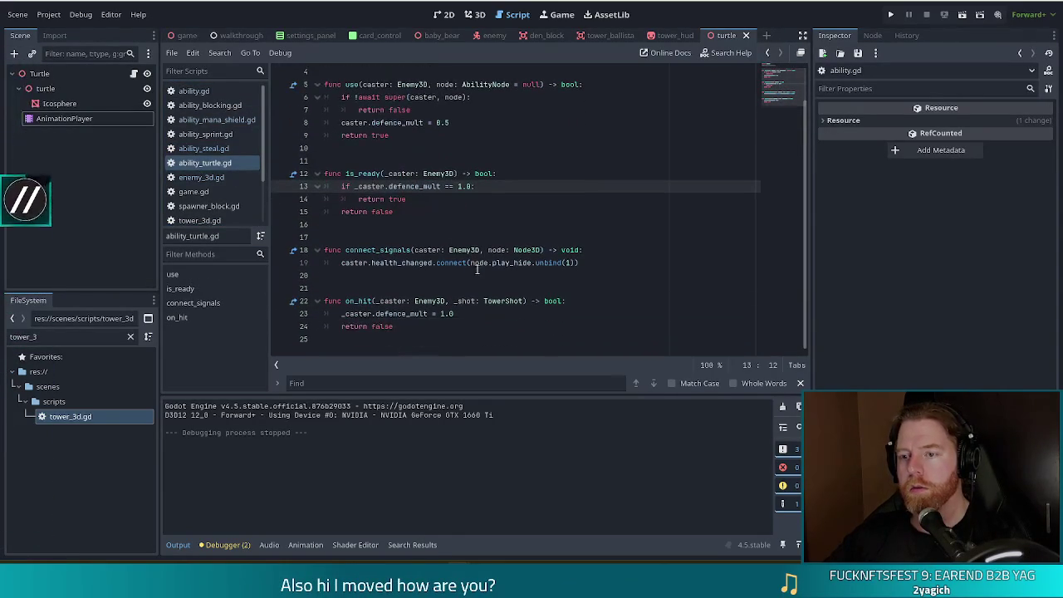
{"action": "left_click", "coordinate": [595, 252]}
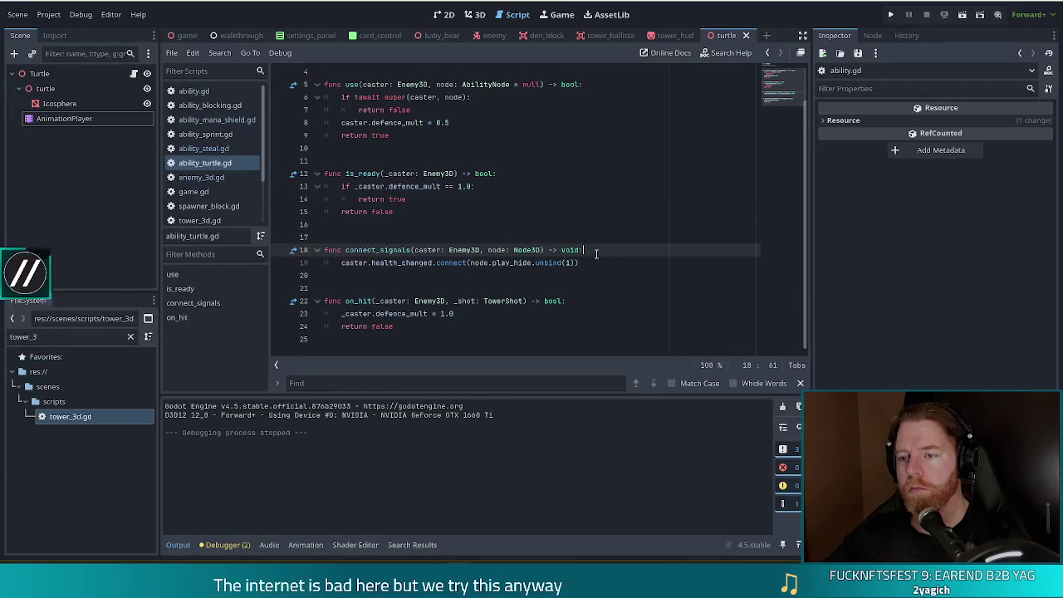
{"action": "scroll", "coordinate": [595, 253], "scroll_direction": "up", "scroll_amount": 1}
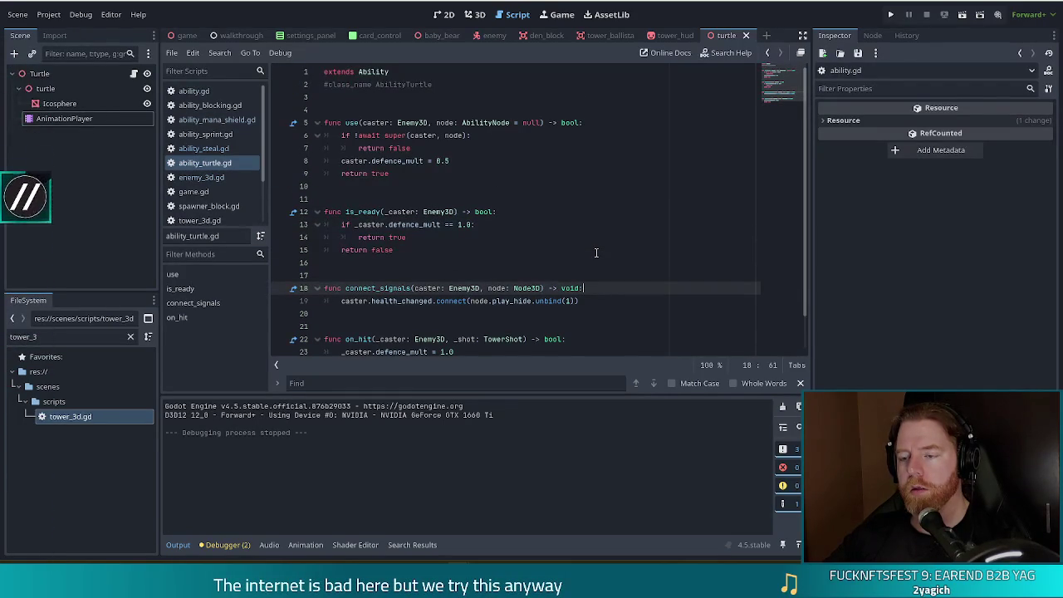
{"action": "scroll", "coordinate": [595, 252], "scroll_direction": "down", "scroll_amount": 1}
{"action": "key", "text": "Return"}
{"action": "type", "text": "print(\"connection\")"}
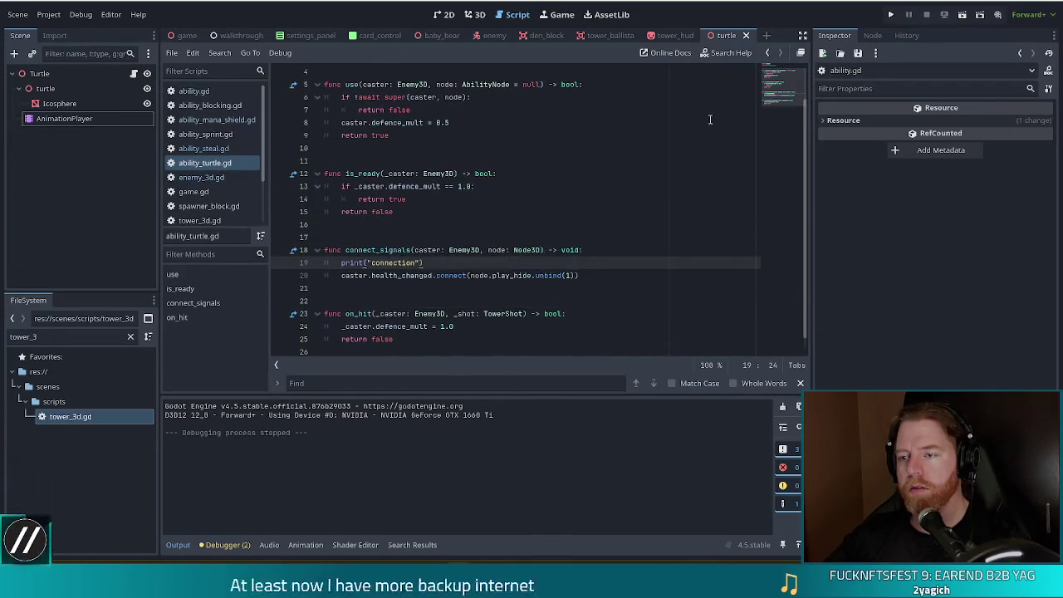
{"action": "left_click", "coordinate": [891, 17]}
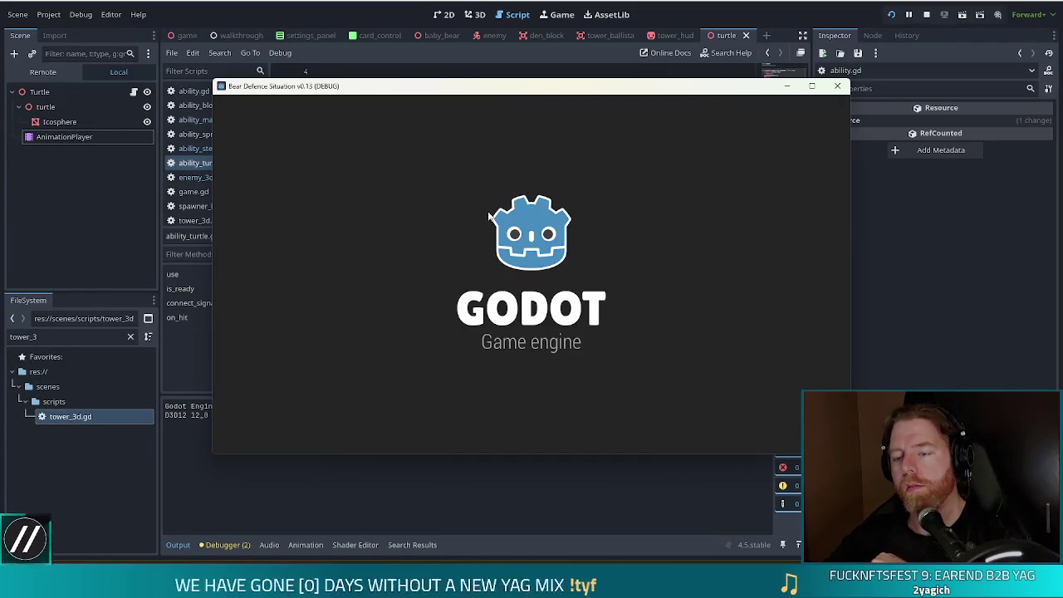
Start a new game, dismiss the Wave Complete summary, then start and pause wave 2.
{"action": "left_click", "coordinate": [339, 288]}
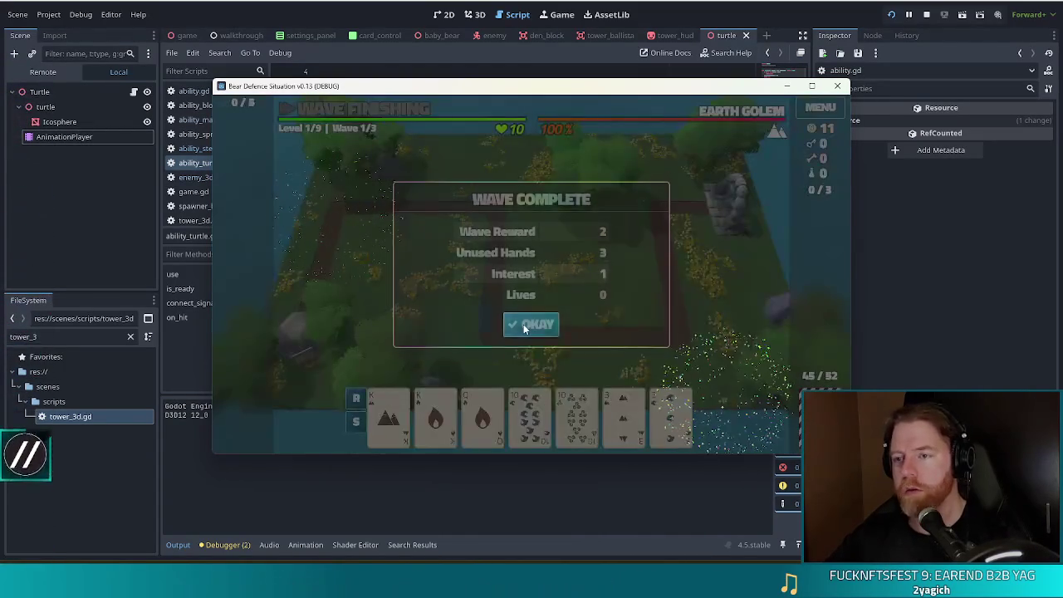
{"action": "left_click", "coordinate": [523, 323]}
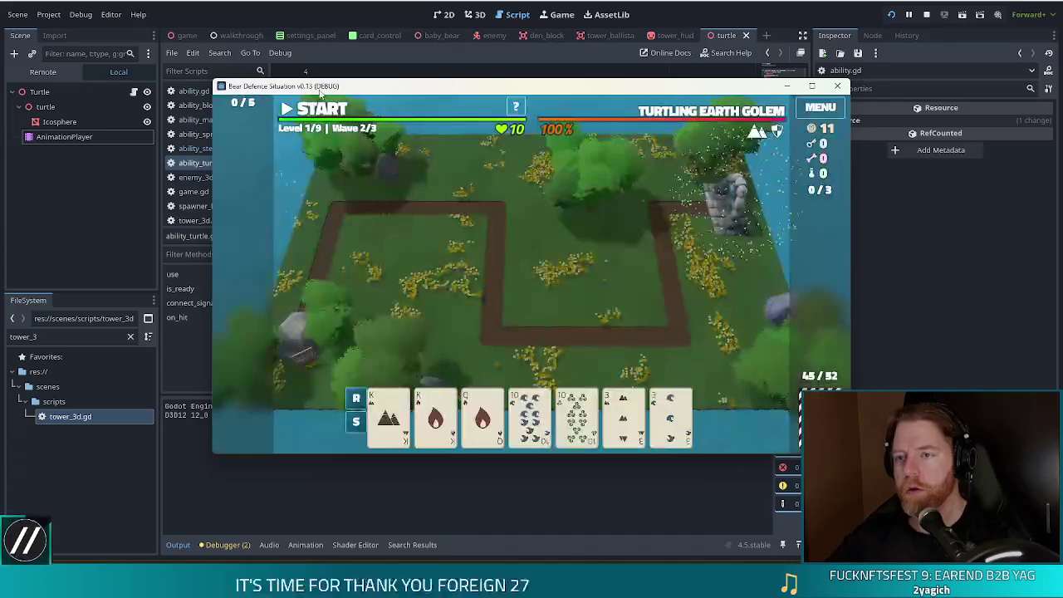
{"action": "left_click", "coordinate": [319, 113]}
{"action": "left_click", "coordinate": [319, 113]}
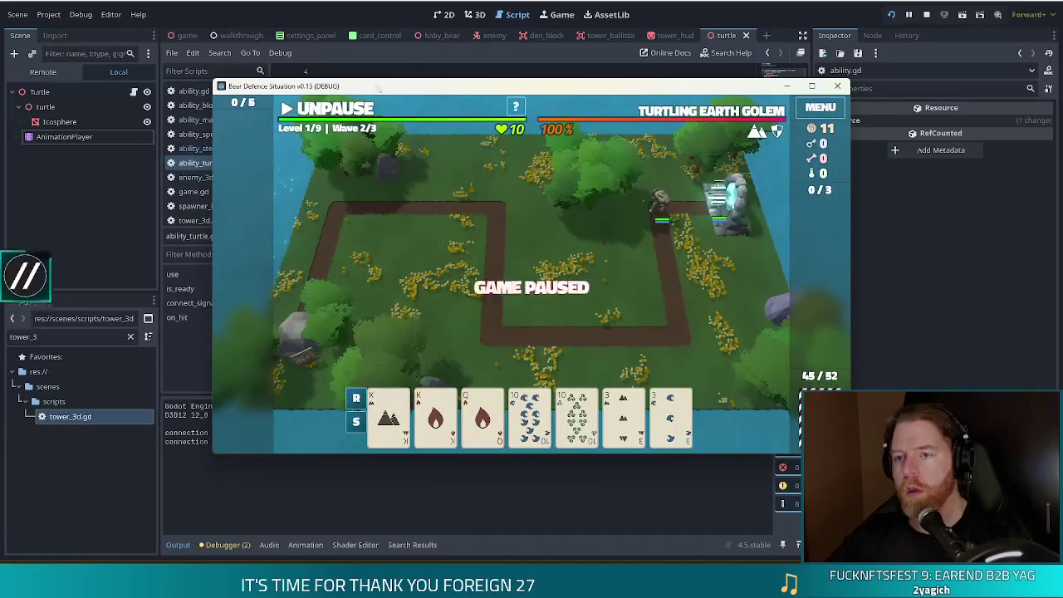
Back in the editor, read the two 'connection' logs and select the print line 19.
{"action": "left_click", "coordinate": [412, 7]}
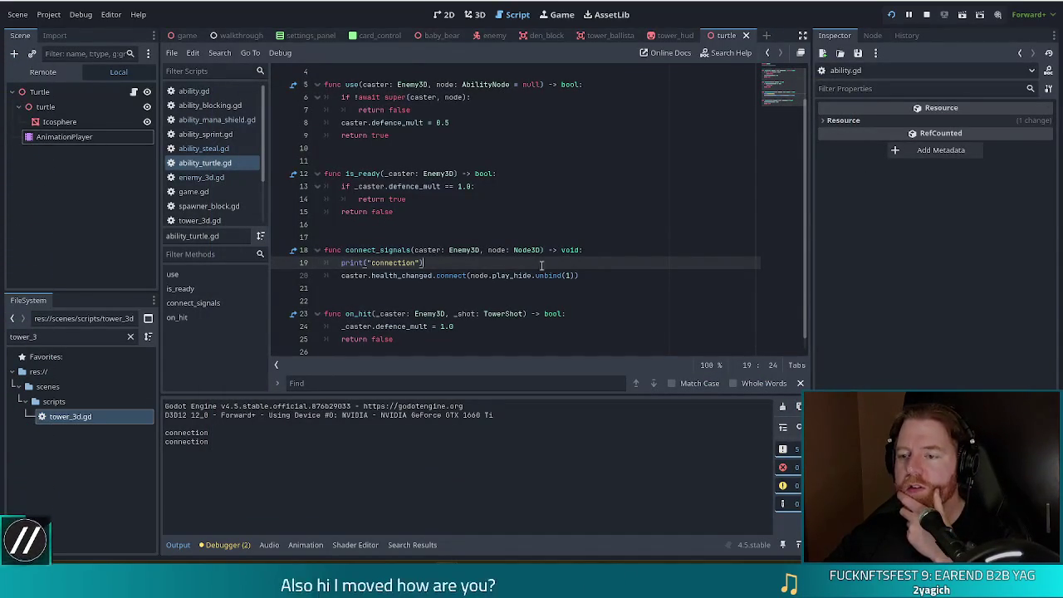
{"action": "scroll", "coordinate": [595, 267], "scroll_direction": "up", "scroll_amount": 2}
{"action": "scroll", "coordinate": [595, 266], "scroll_direction": "up", "scroll_amount": 1}
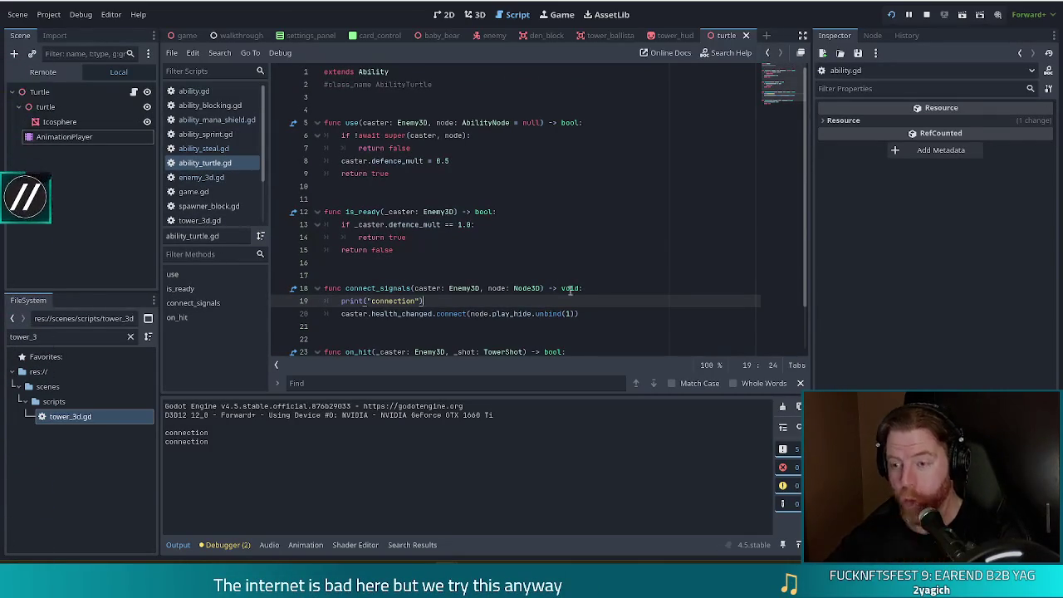
{"action": "left_click_drag", "start_coordinate": [606, 300], "coordinate": [606, 288]}
Delete the print line from ability_turtle.gd and look over ability_steal.gd's print on line 22.
{"action": "key", "text": "BackSpace"}
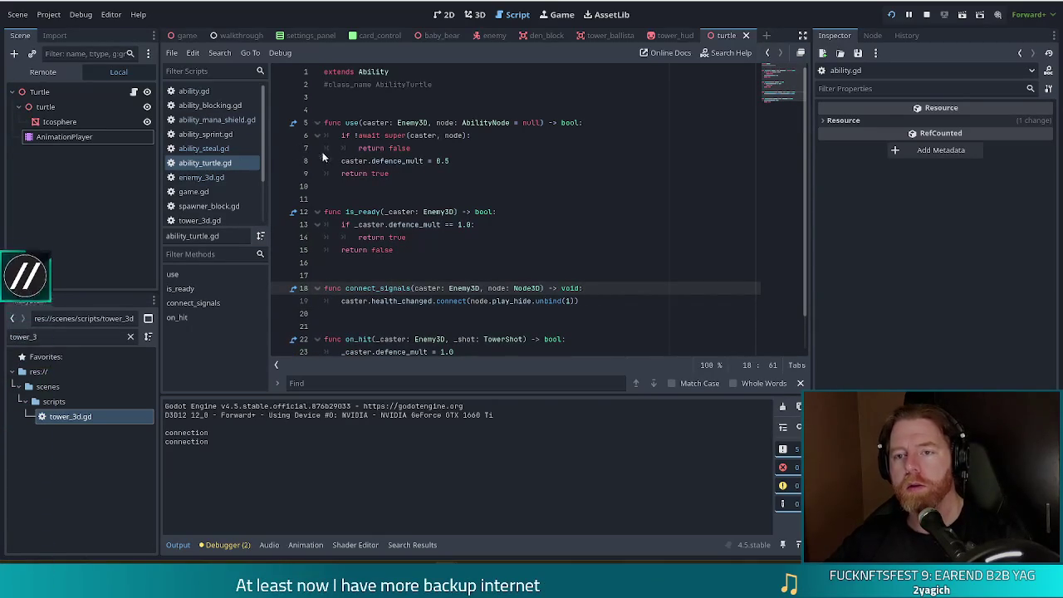
{"action": "left_click", "coordinate": [197, 149]}
{"action": "left_click", "coordinate": [534, 173]}
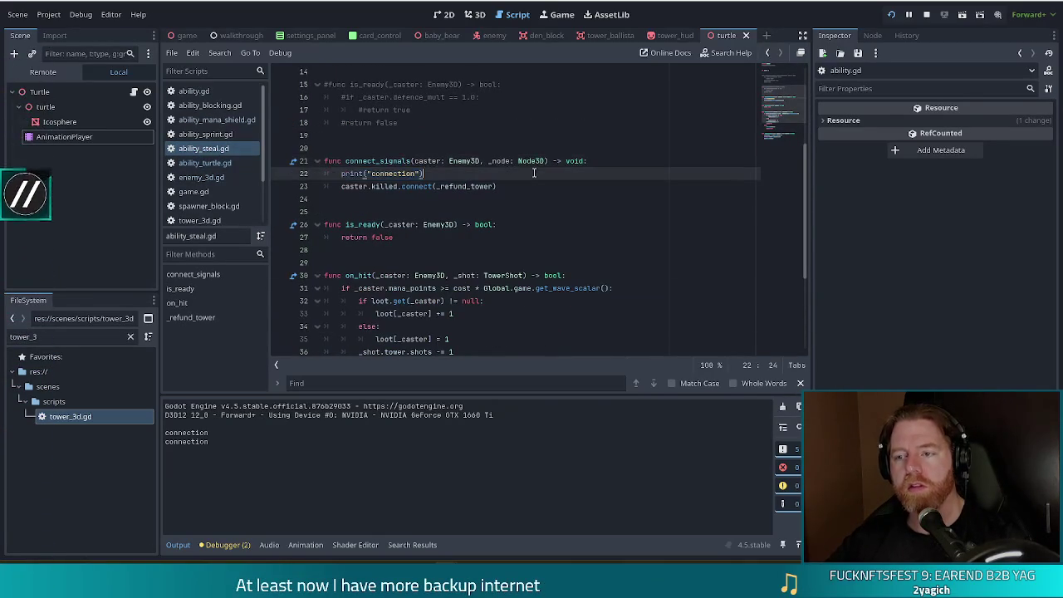
{"action": "scroll", "coordinate": [530, 176], "scroll_direction": "up", "scroll_amount": 2}
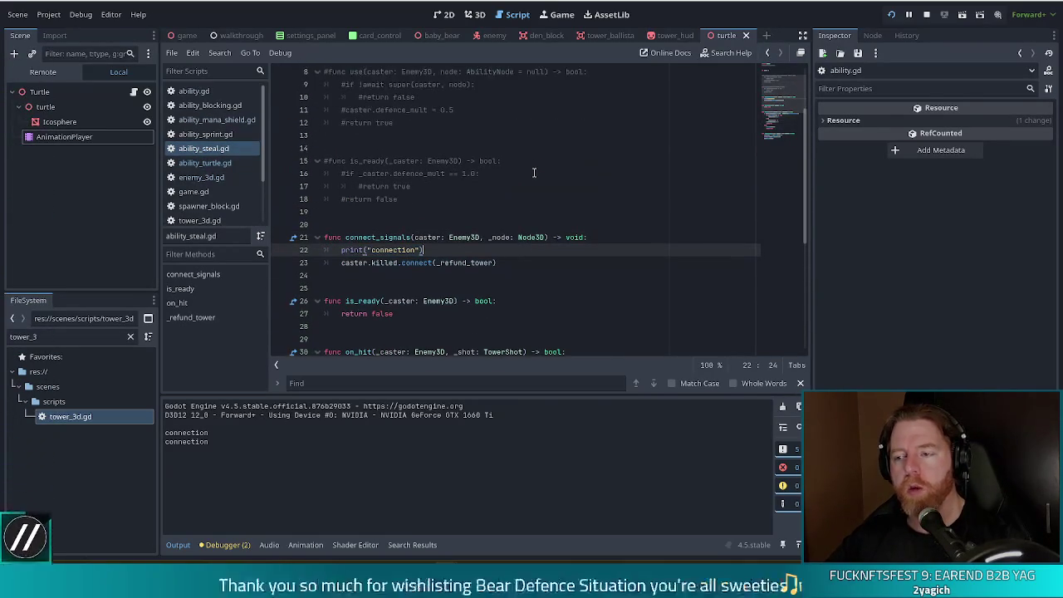
{"action": "mouse_move", "coordinate": [459, 261]}
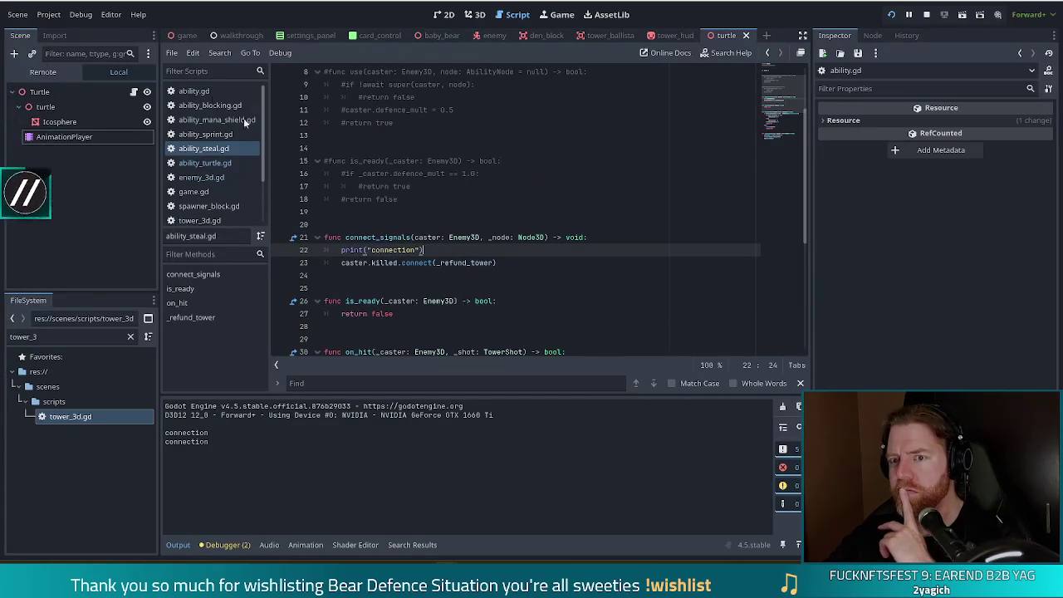
Open enemy_3d.gd and inspect the scene_3d check and connect_signals call at lines 284–288.
{"action": "left_click", "coordinate": [204, 178]}
{"action": "left_click", "coordinate": [442, 172]}
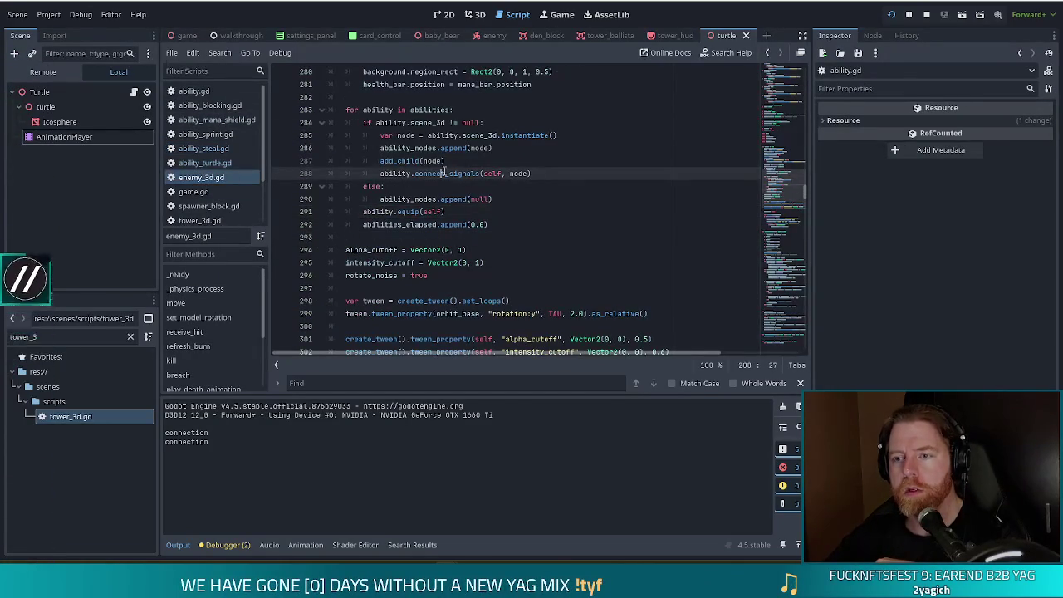
{"action": "left_click", "coordinate": [392, 123]}
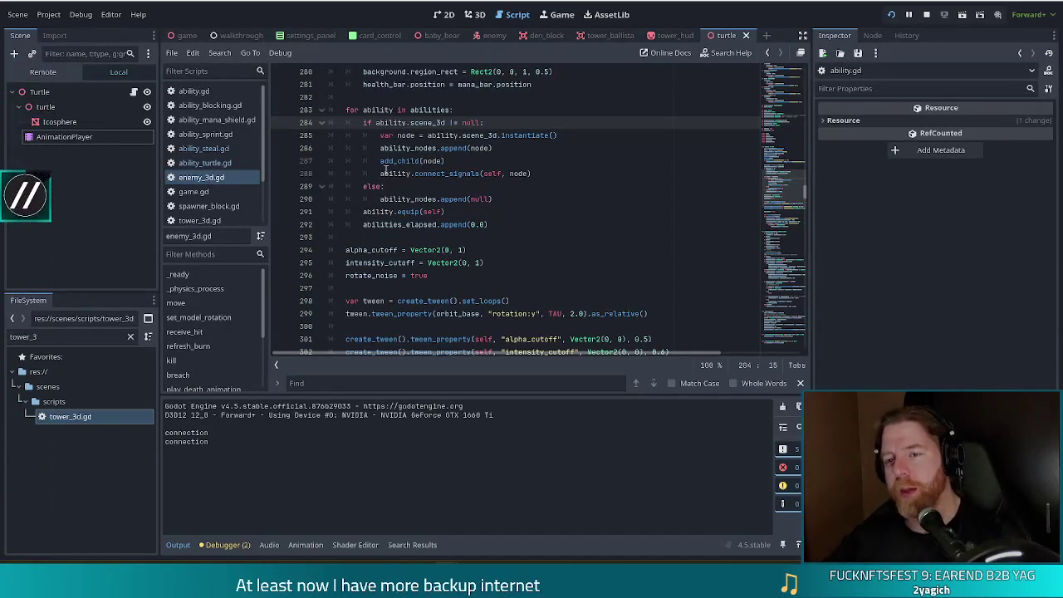
Search enemy_3d.gd for 'on_hit'.
{"action": "left_click", "coordinate": [459, 209]}
{"action": "key", "text": "ctrl+f"}
{"action": "type", "text": "on_h"}
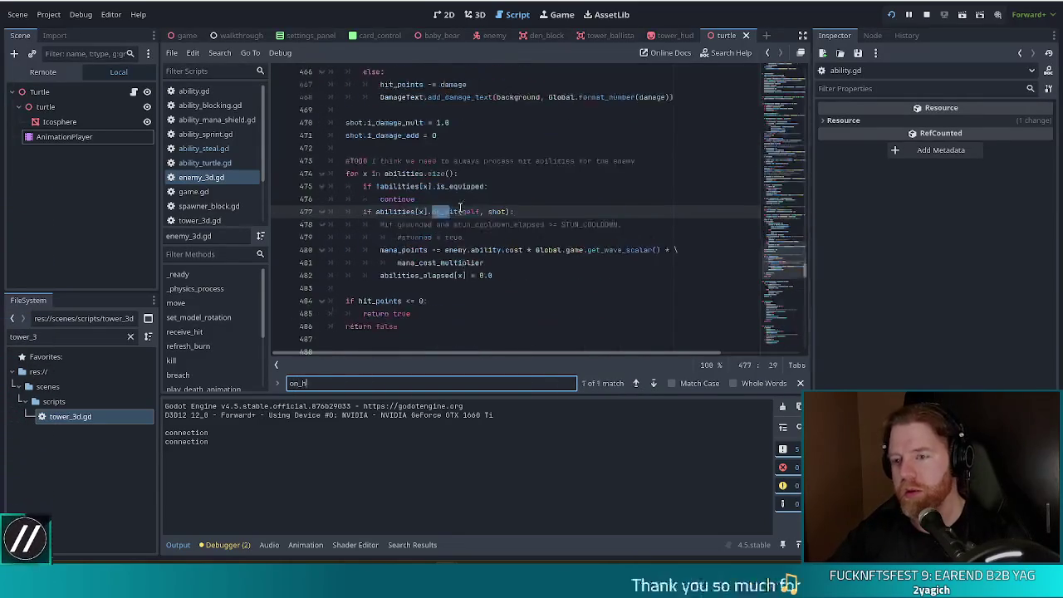
{"action": "type", "text": "it"}
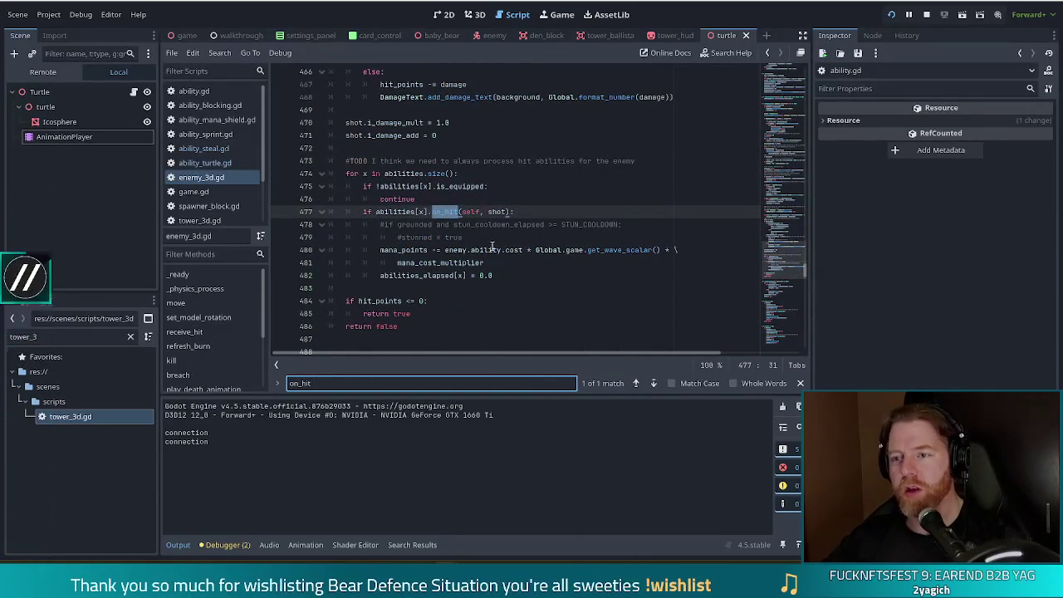
{"action": "scroll", "coordinate": [562, 264], "scroll_direction": "up", "scroll_amount": 1}
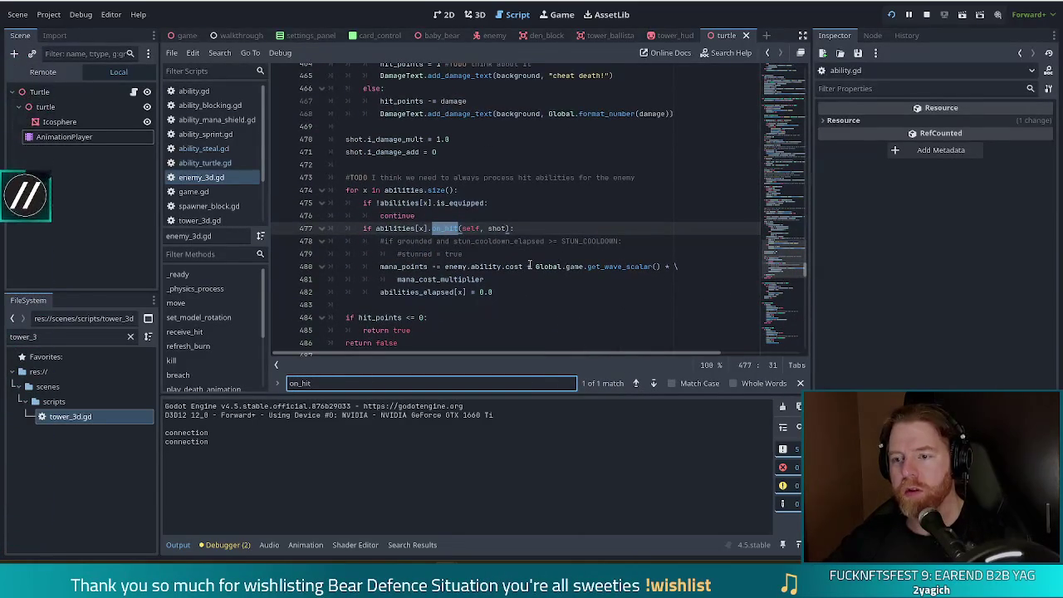
{"action": "scroll", "coordinate": [495, 261], "scroll_direction": "up", "scroll_amount": 3}
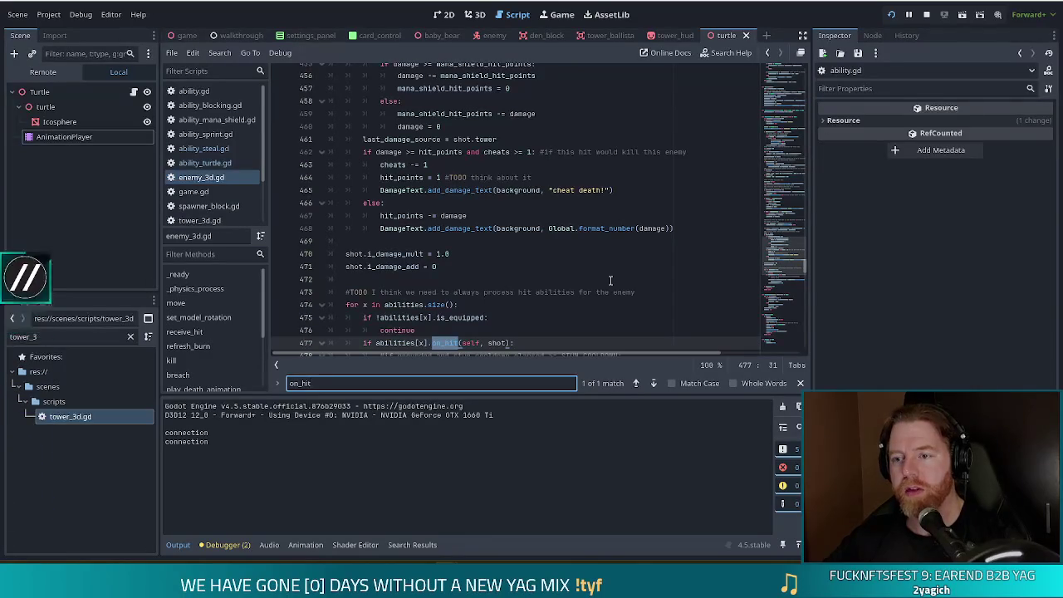
Place the caret on the on_hit call at line 477, then switch to ability_steal.gd.
{"action": "left_click", "coordinate": [428, 215]}
{"action": "scroll", "coordinate": [517, 225], "scroll_direction": "down", "scroll_amount": 1}
{"action": "left_click", "coordinate": [440, 305]}
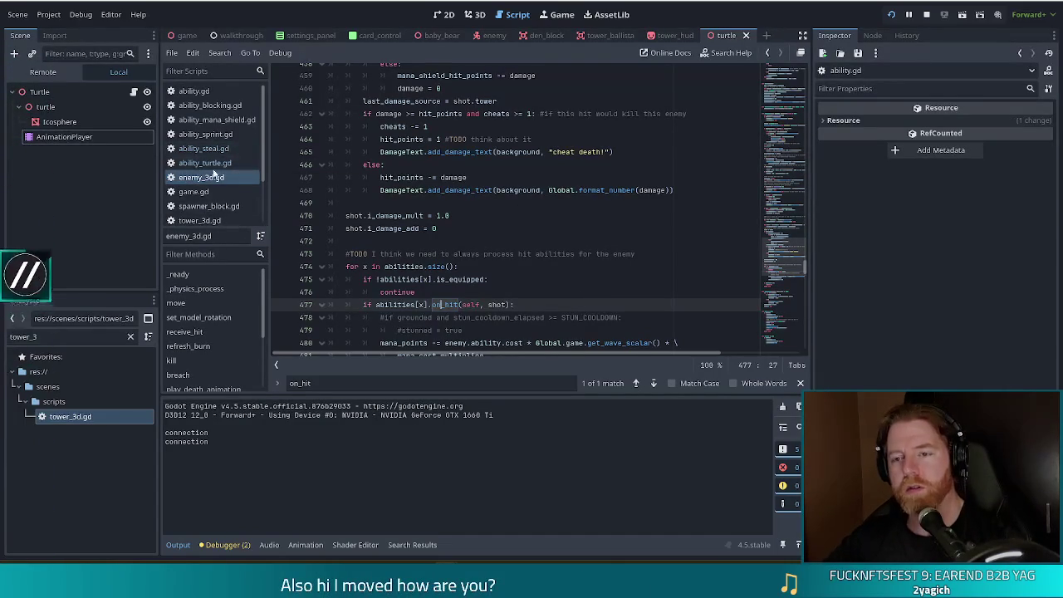
{"action": "left_click", "coordinate": [203, 149]}
{"action": "left_click", "coordinate": [497, 263]}
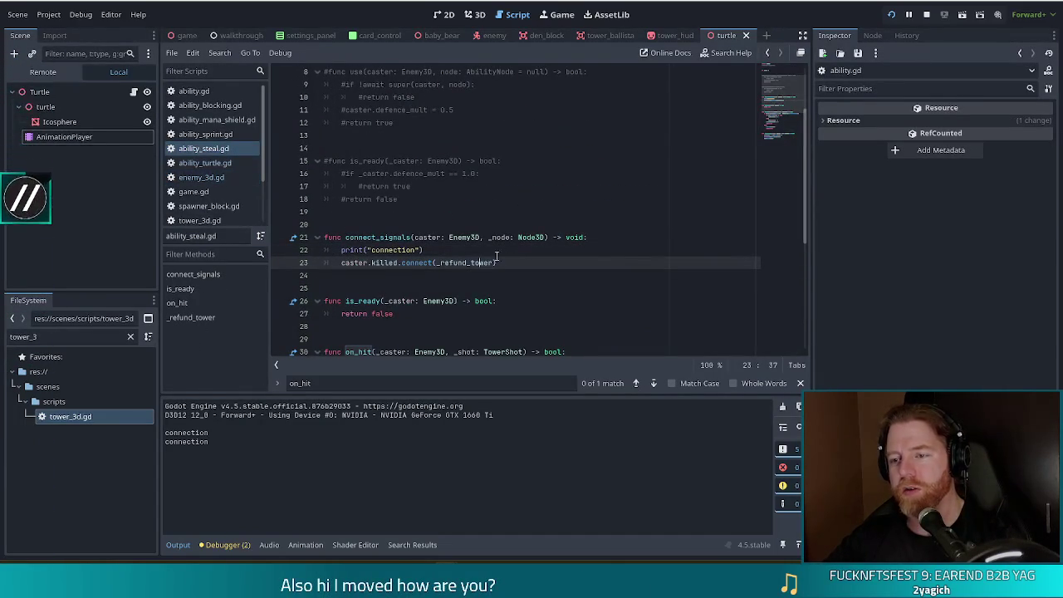
Comment out connect_signals (lines 20–23) in ability_steal.gd and save the script.
{"action": "left_click_drag", "start_coordinate": [555, 275], "coordinate": [554, 226]}
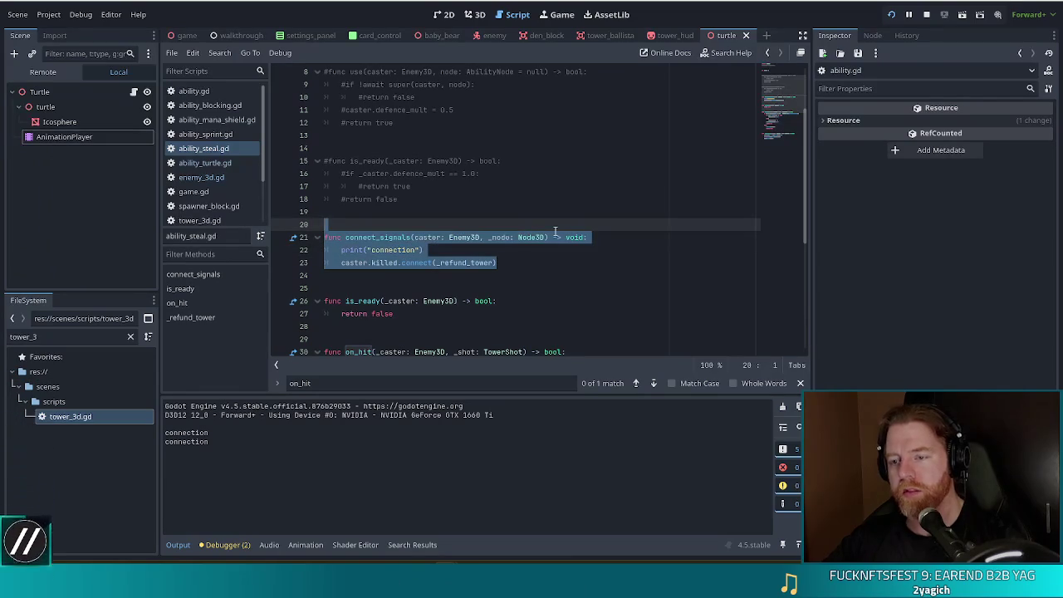
{"action": "mouse_move", "coordinate": [547, 238]}
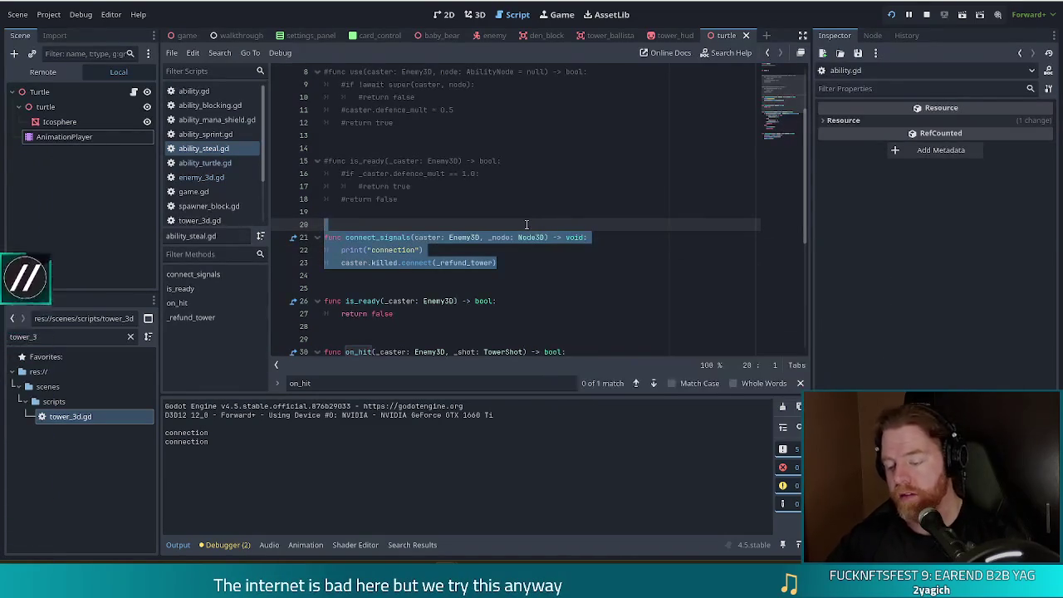
{"action": "key", "text": "ctrl+k"}
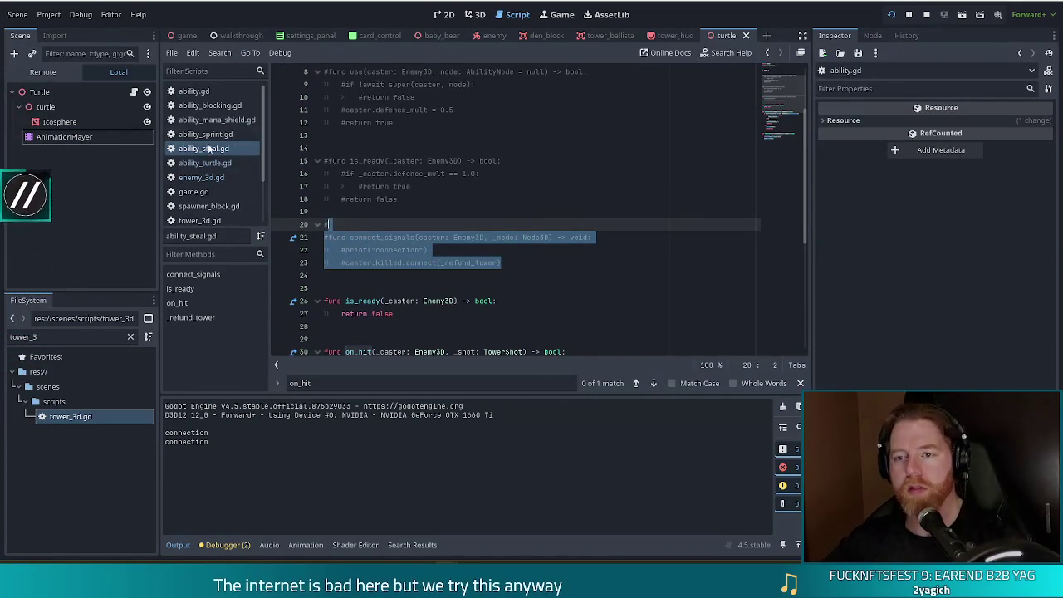
{"action": "left_click", "coordinate": [205, 163]}
{"action": "scroll", "coordinate": [432, 280], "scroll_direction": "down", "scroll_amount": 1}
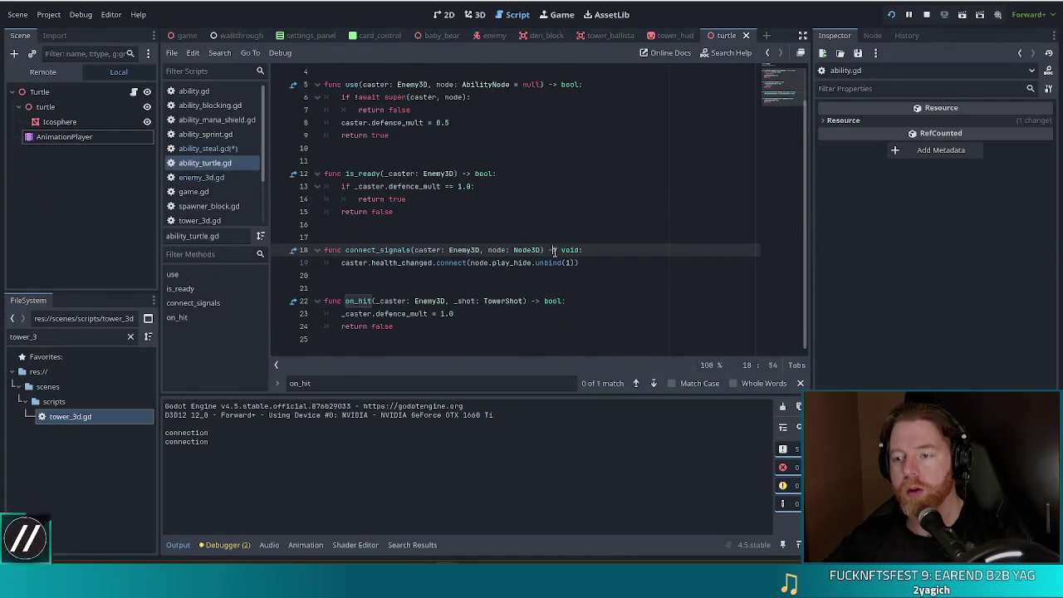
{"action": "key", "text": "alt+Left"}
{"action": "key", "text": "ctrl+s"}
{"action": "scroll", "coordinate": [498, 224], "scroll_direction": "down", "scroll_amount": 6}
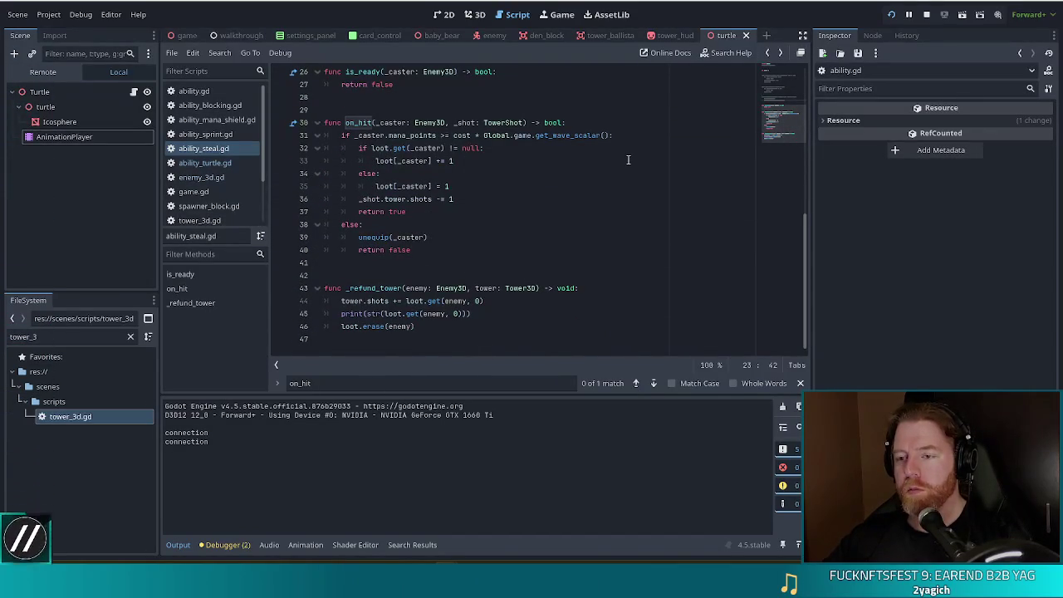
Review the _refund_tower signature and the on_hit body down to unequip(_caster).
{"action": "left_click", "coordinate": [439, 288]}
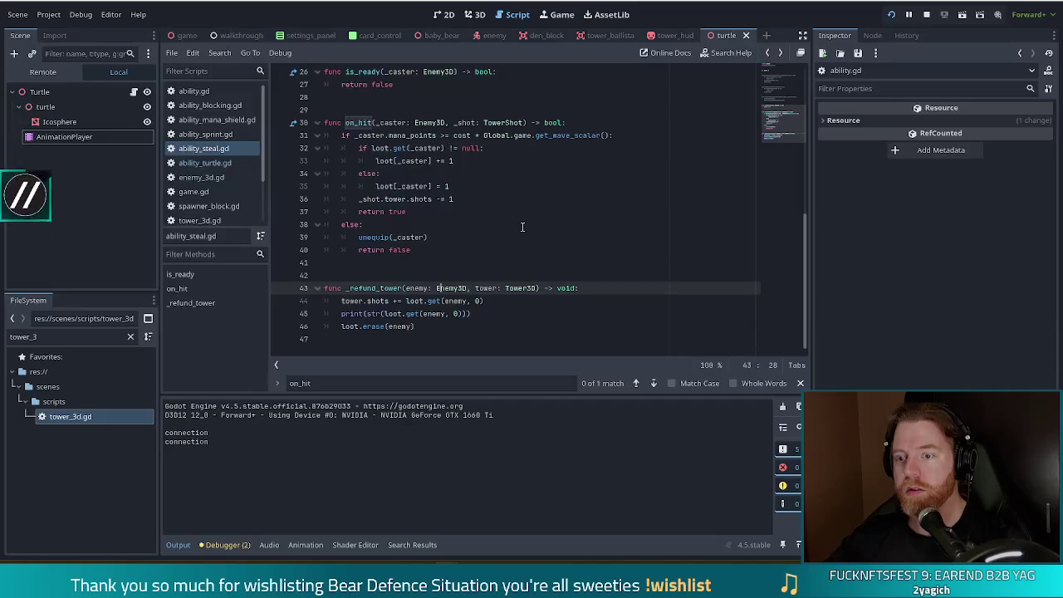
{"action": "mouse_move", "coordinate": [338, 135]}
{"action": "left_mouse_down"}
{"action": "mouse_move", "coordinate": [356, 136]}
{"action": "mouse_move", "coordinate": [456, 254]}
{"action": "left_mouse_up"}
{"action": "left_click", "coordinate": [421, 237]}
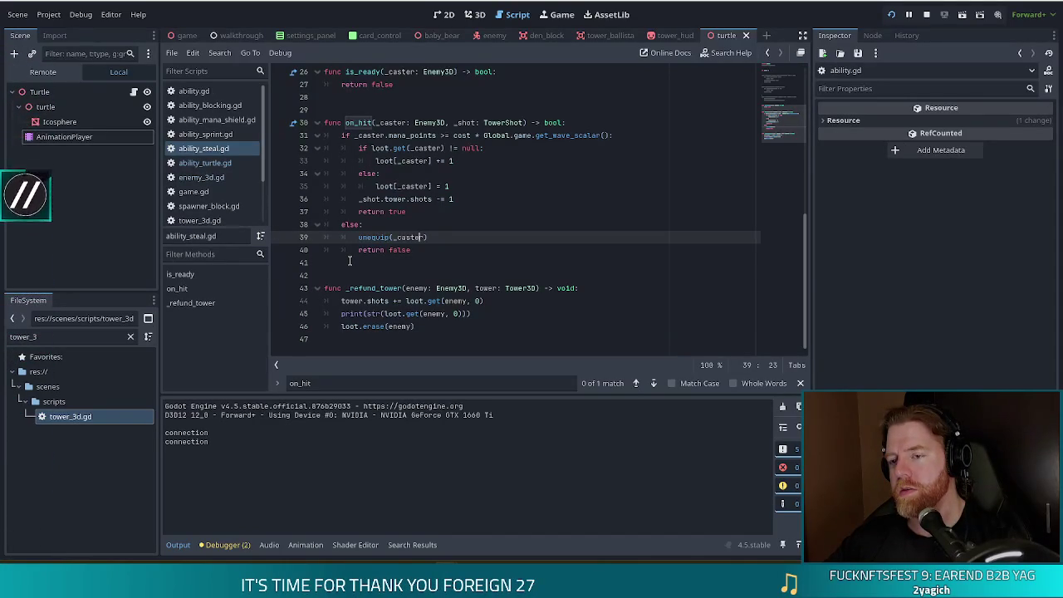
Search enemy_3d.gd for 'unequip'.
{"action": "left_click", "coordinate": [201, 176]}
{"action": "key", "text": "ctrl+f"}
{"action": "type", "text": "unec"}
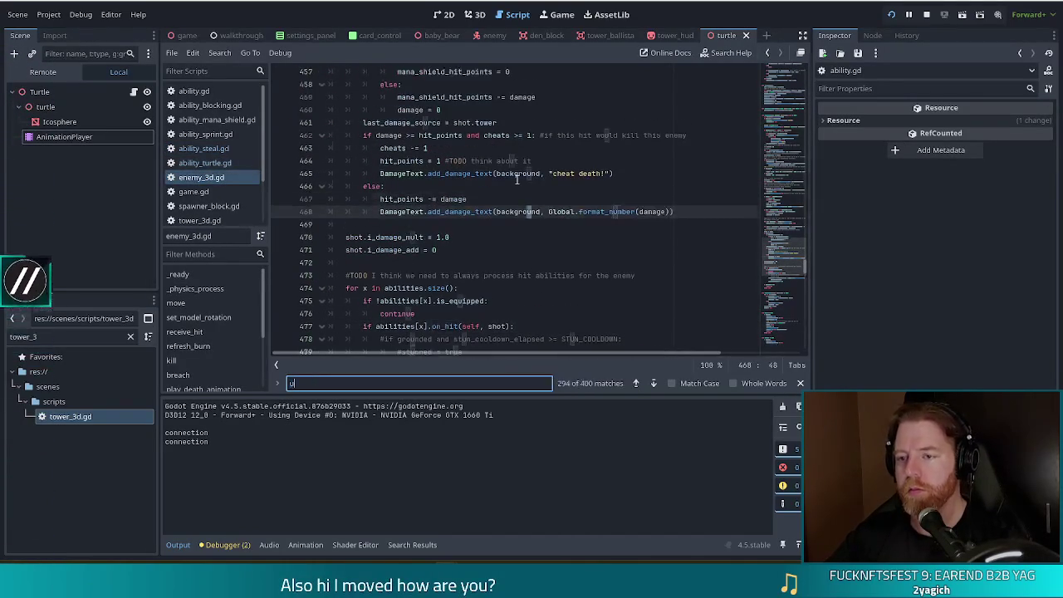
{"action": "key", "text": "BackSpace"}
{"action": "type", "text": "ip"}
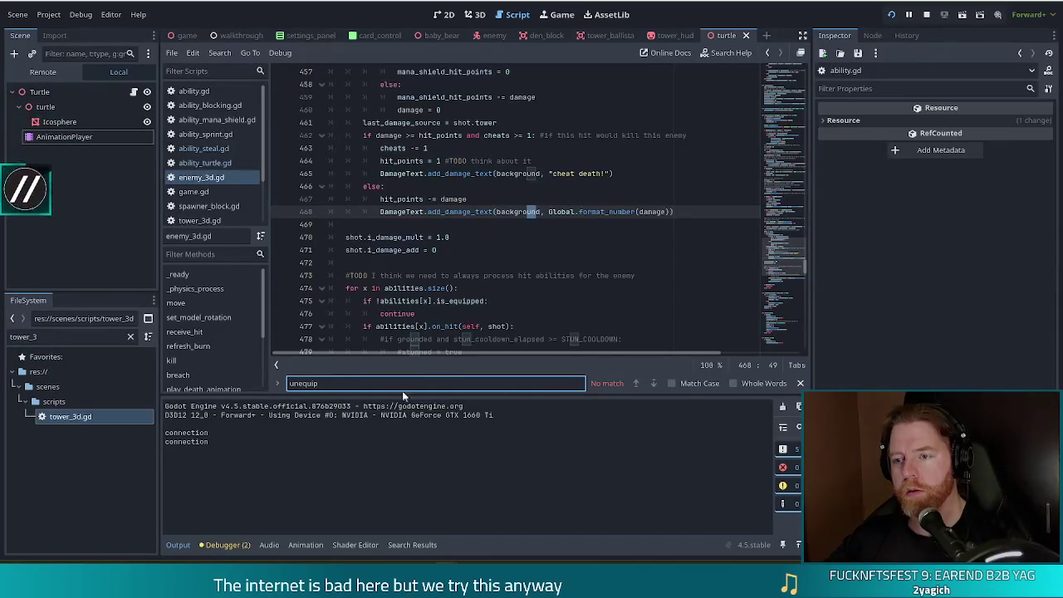
Close the search and check the is_equipped line in ability.gd's unequip function.
{"action": "key", "text": "Escape"}
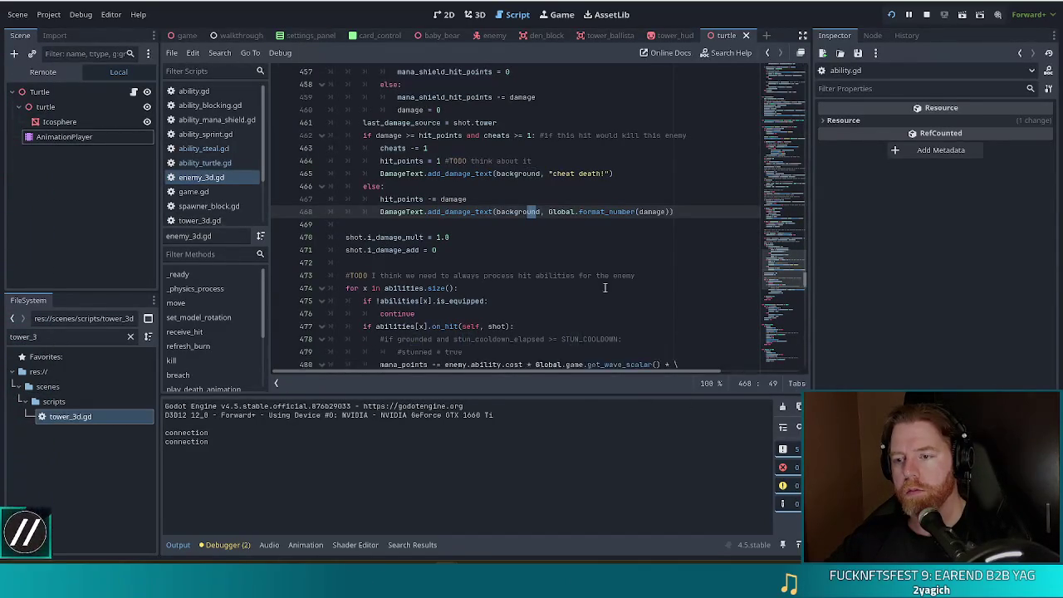
{"action": "key", "text": "alt+Tab"}
{"action": "key", "text": "alt+Tab"}
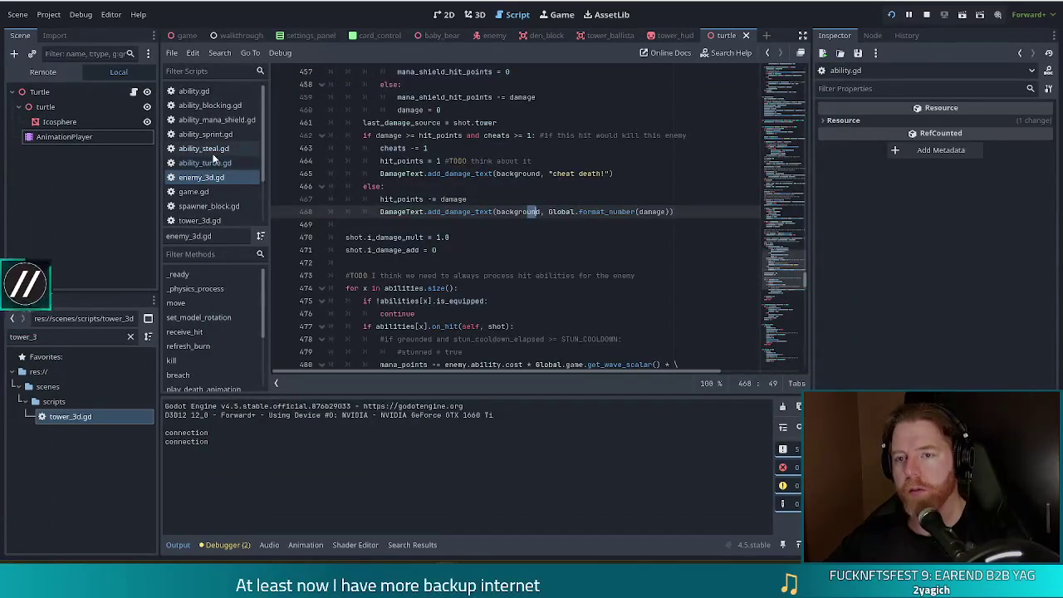
{"action": "left_click", "coordinate": [207, 149]}
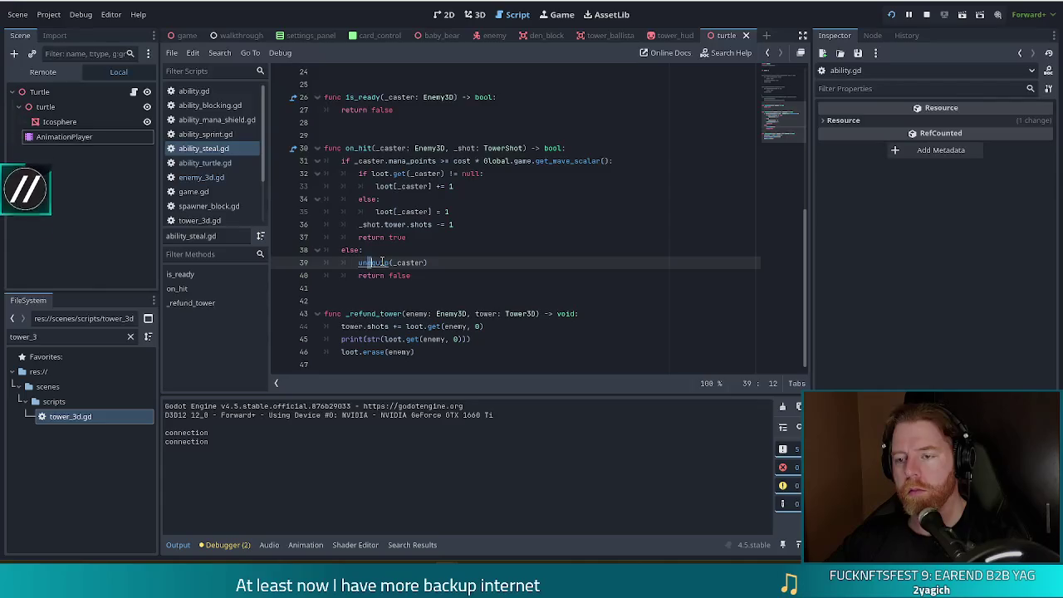
{"action": "left_click", "coordinate": [186, 90]}
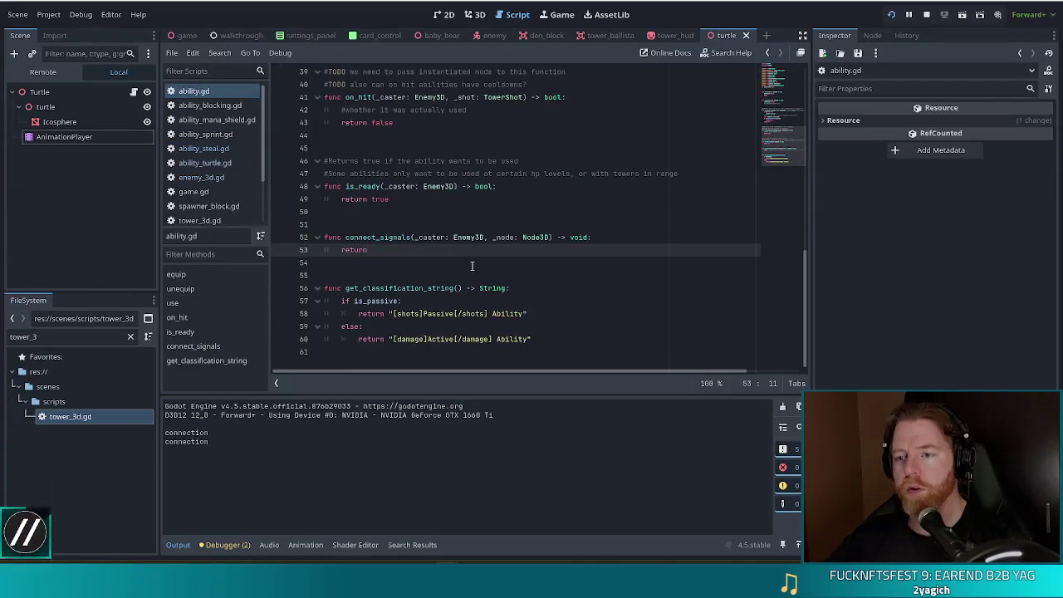
{"action": "scroll", "coordinate": [470, 266], "scroll_direction": "up", "scroll_amount": 2}
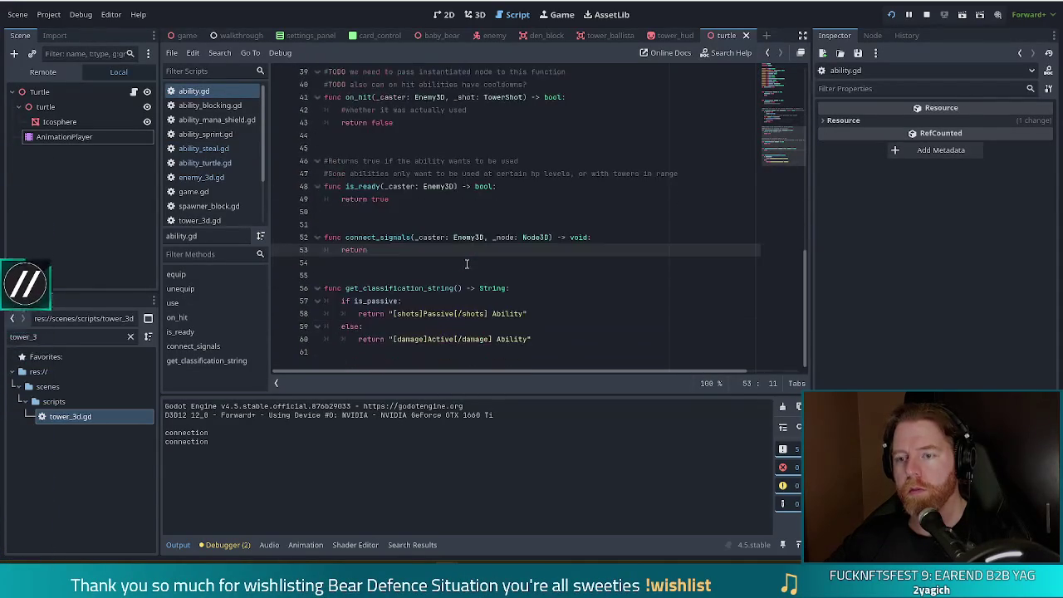
{"action": "scroll", "coordinate": [467, 264], "scroll_direction": "up", "scroll_amount": 6}
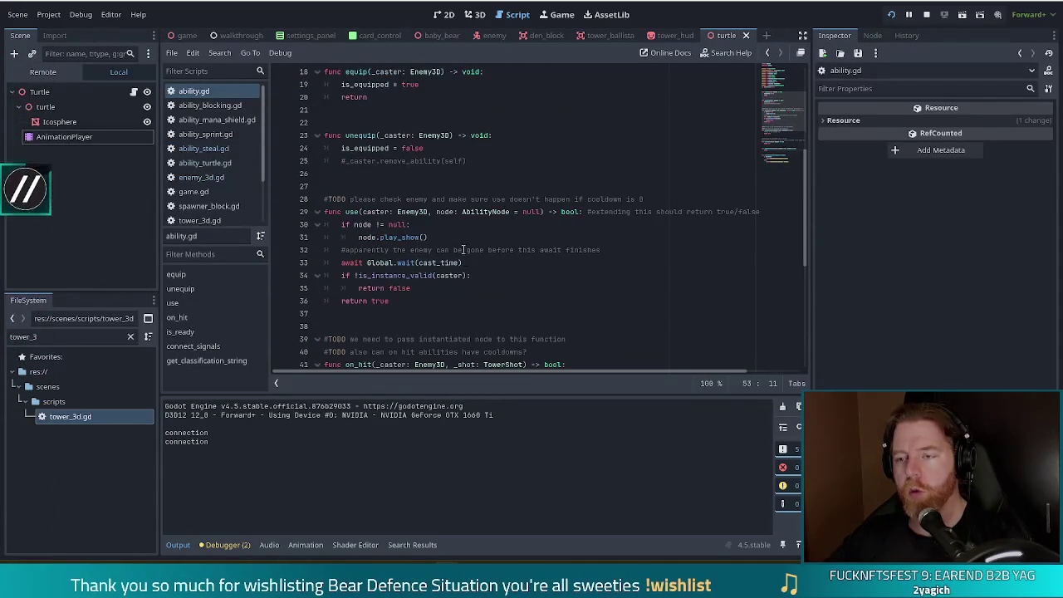
{"action": "left_click", "coordinate": [436, 150]}
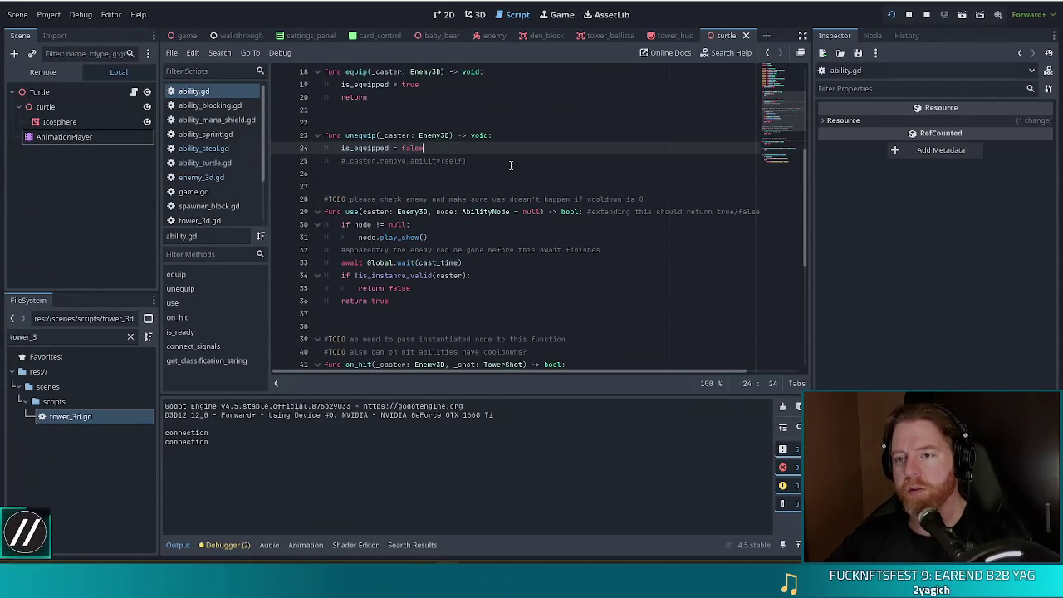
Search enemy_3d.gd for 'is_e' and inspect the is_equipped check around on_hit, lines 475–477.
{"action": "left_click", "coordinate": [201, 177]}
{"action": "key", "text": "ctrl+f"}
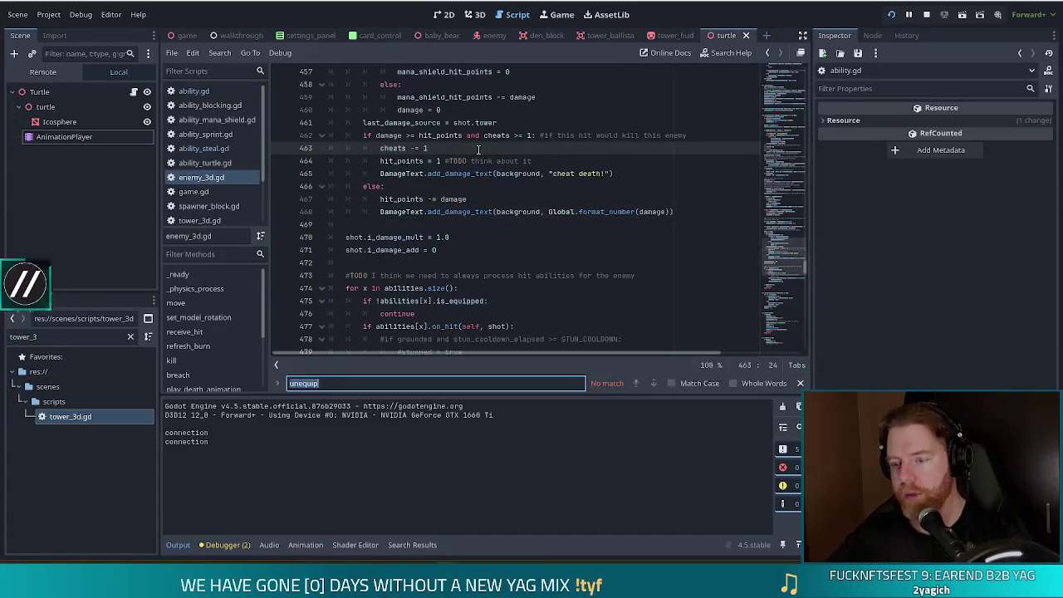
{"action": "type", "text": "is_equ"}
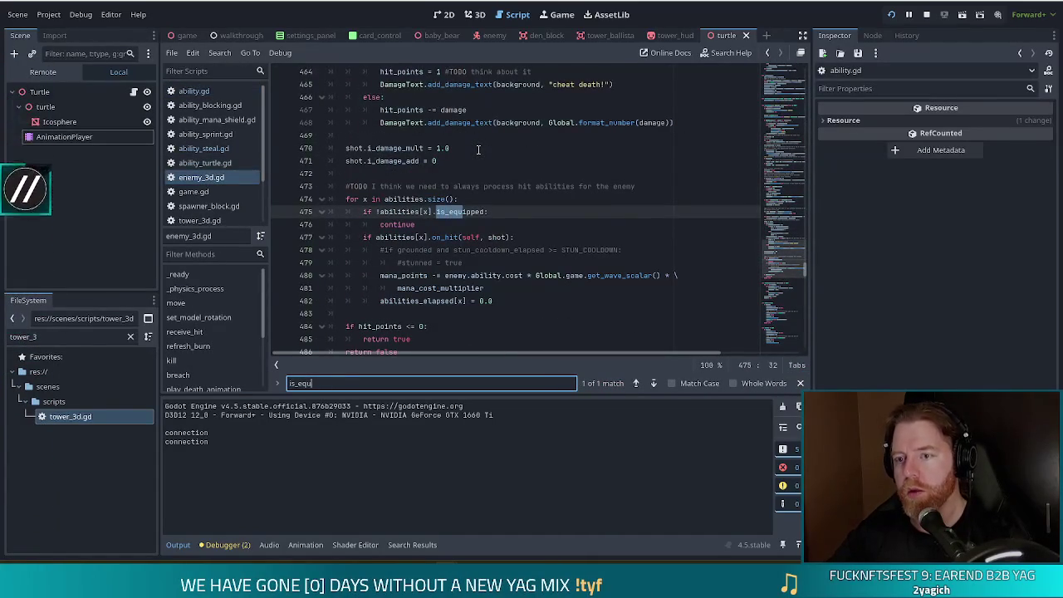
{"action": "left_click", "coordinate": [430, 236]}
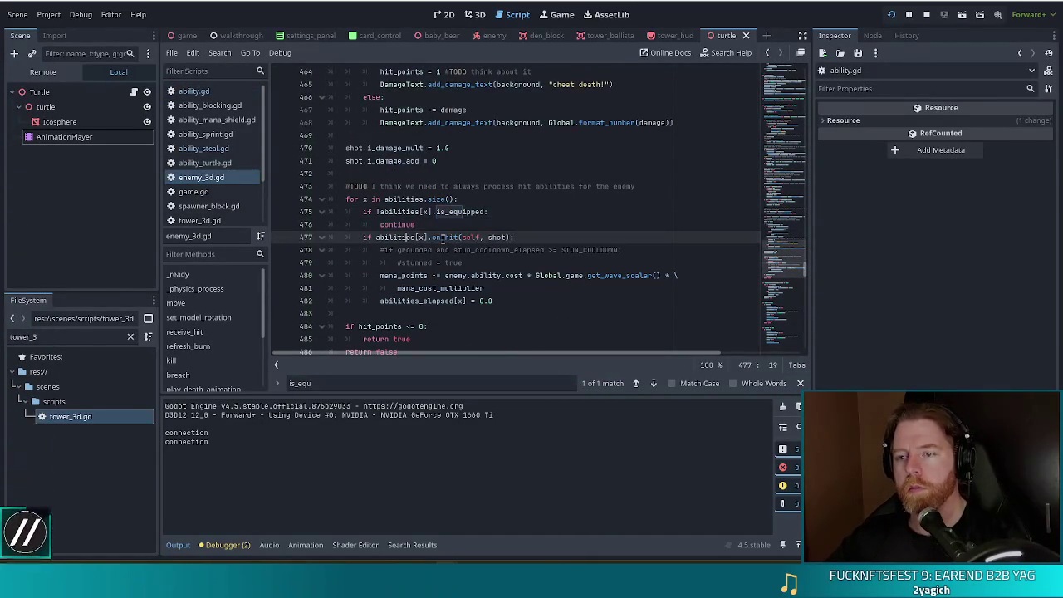
{"action": "left_click", "coordinate": [398, 212]}
{"action": "left_click_drag", "start_coordinate": [402, 224], "coordinate": [419, 249]}
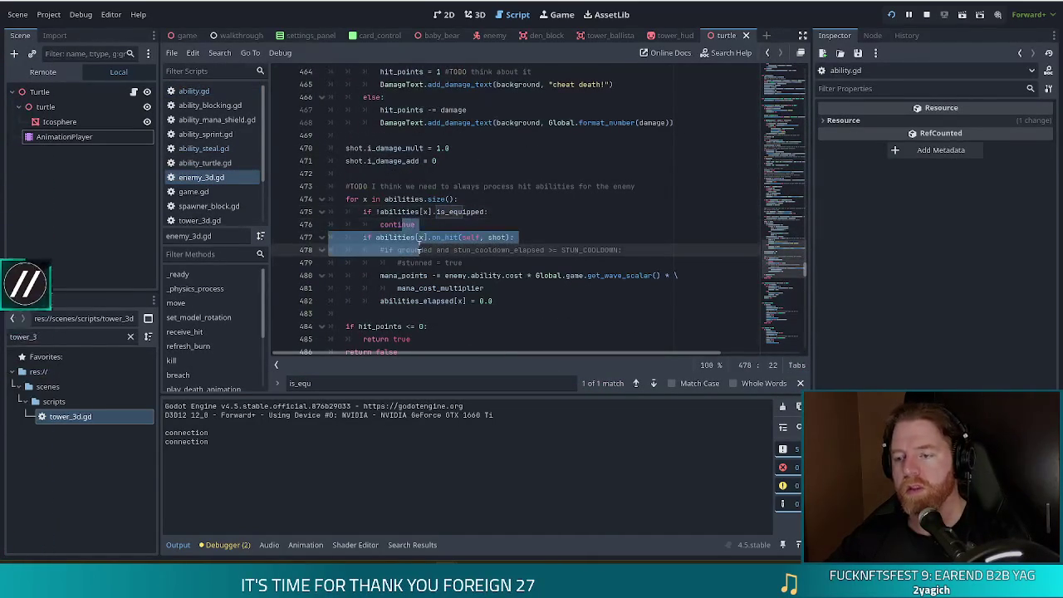
{"action": "left_click", "coordinate": [442, 224]}
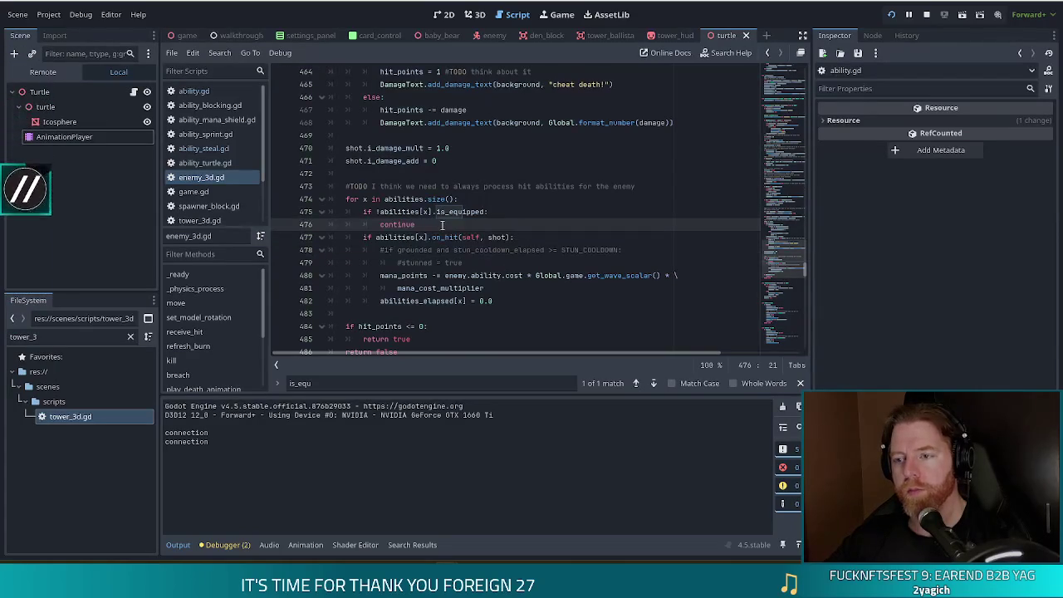
Reopen ability_steal.gd and select the else branch's unequip(_caster) line.
{"action": "left_click", "coordinate": [203, 148]}
{"action": "scroll", "coordinate": [496, 317], "scroll_direction": "down", "scroll_amount": 2}
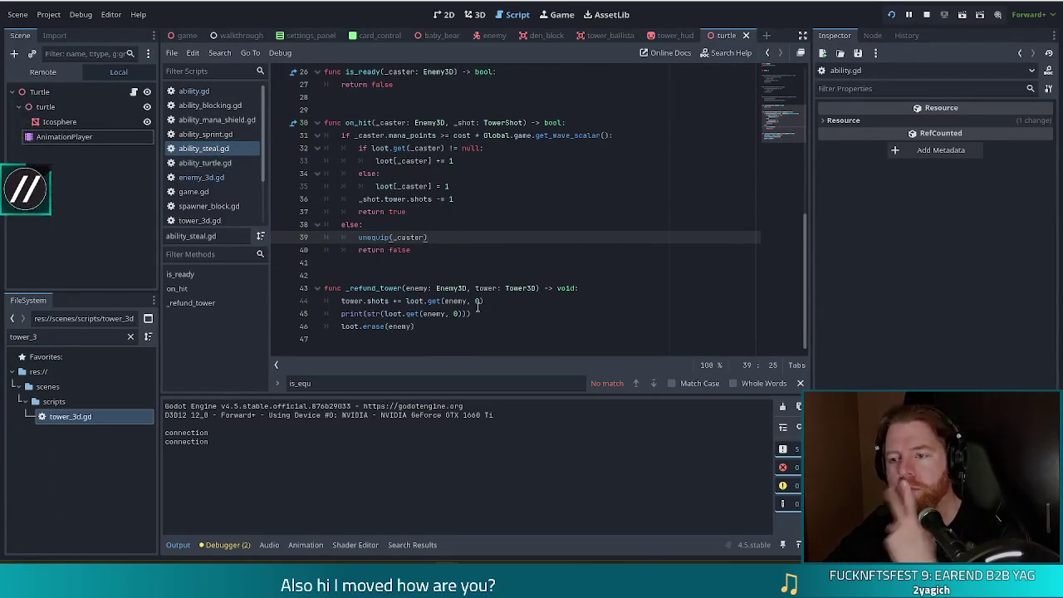
{"action": "left_click", "coordinate": [448, 224], "text": "shift"}
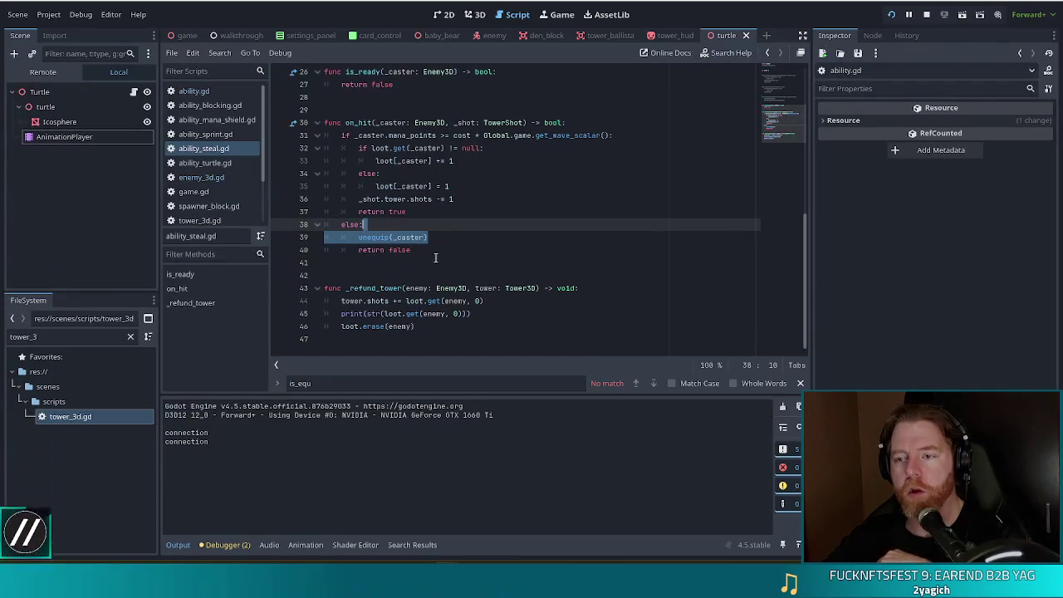
Delete the unequip(_caster) line from on_hit's else branch.
{"action": "left_click", "coordinate": [441, 253]}
{"action": "left_click_drag", "start_coordinate": [447, 243], "coordinate": [448, 230]}
{"action": "key", "text": "BackSpace"}
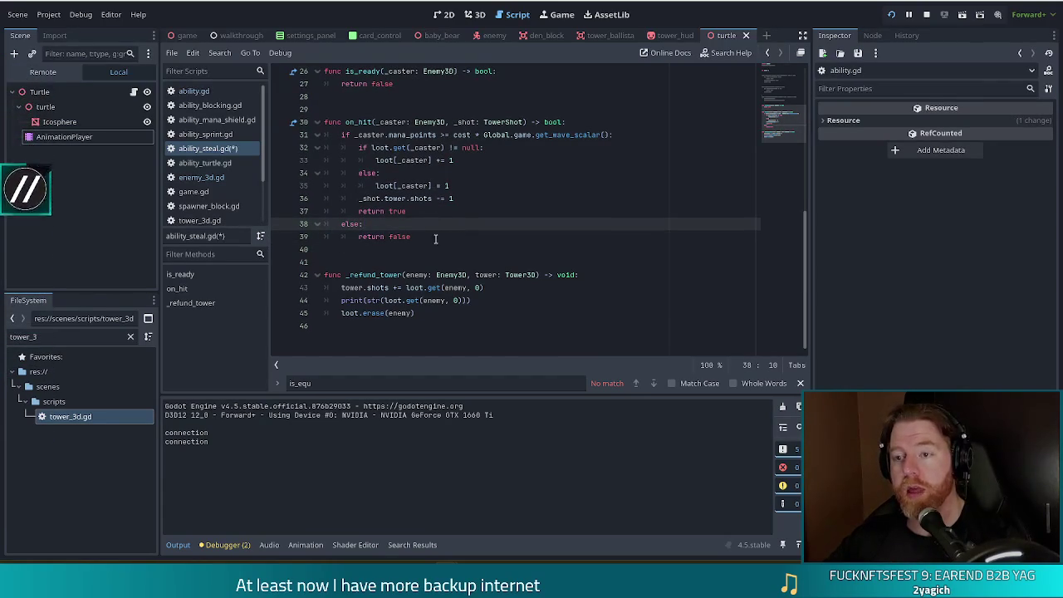
Draft an 'if _caster.is_dead' condition atop on_hit via autocomplete, then undo it with Ctrl+Z.
{"action": "left_click", "coordinate": [600, 123]}
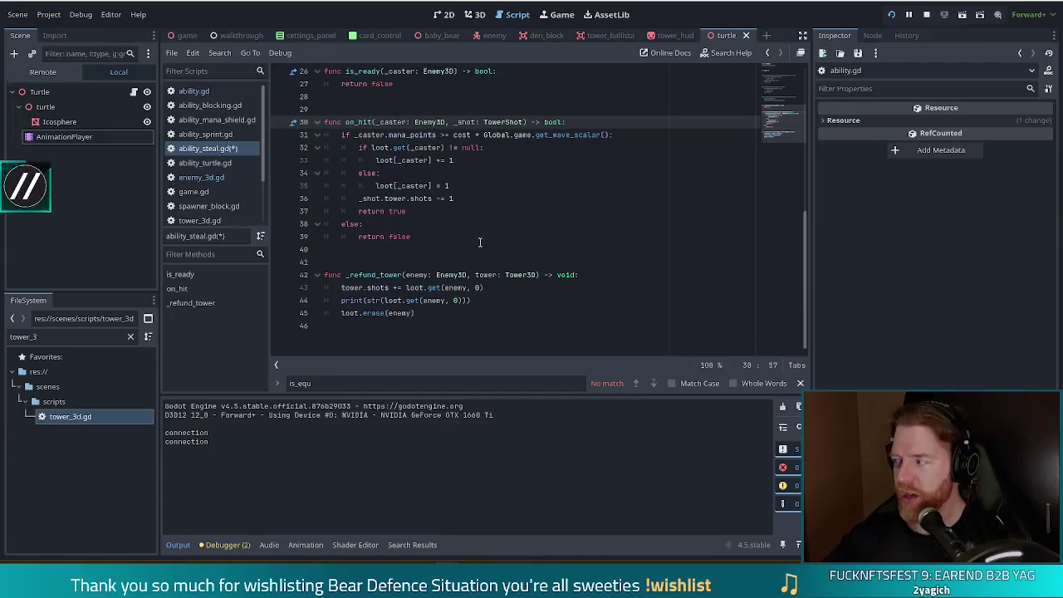
{"action": "key", "text": "Return"}
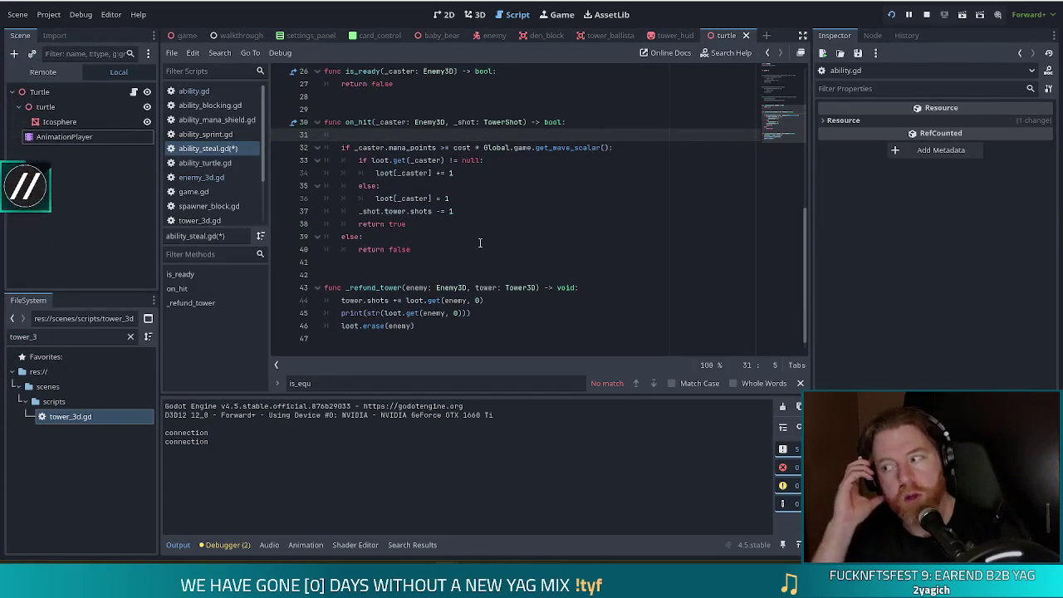
{"action": "type", "text": "if _ca"}
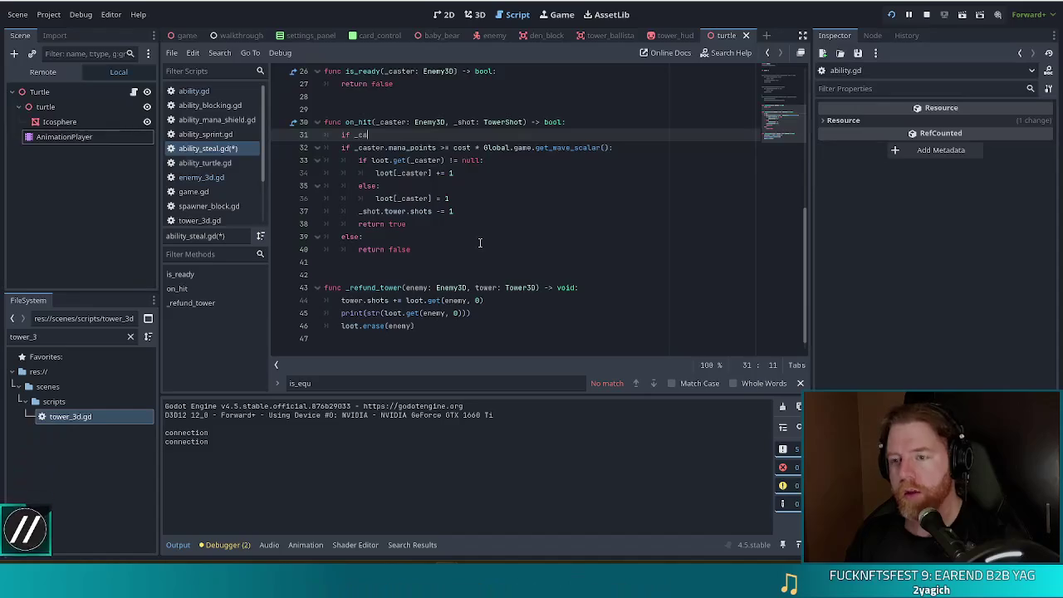
{"action": "type", "text": "ster.is"}
{"action": "key", "text": "Down"}
{"action": "key", "text": "Down"}
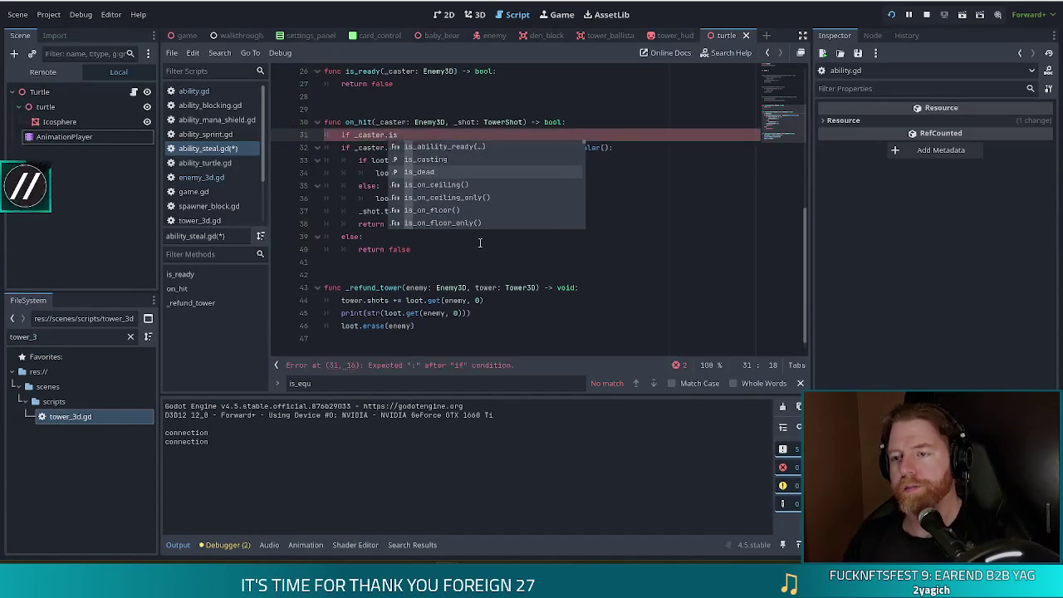
{"action": "key", "text": "Return"}
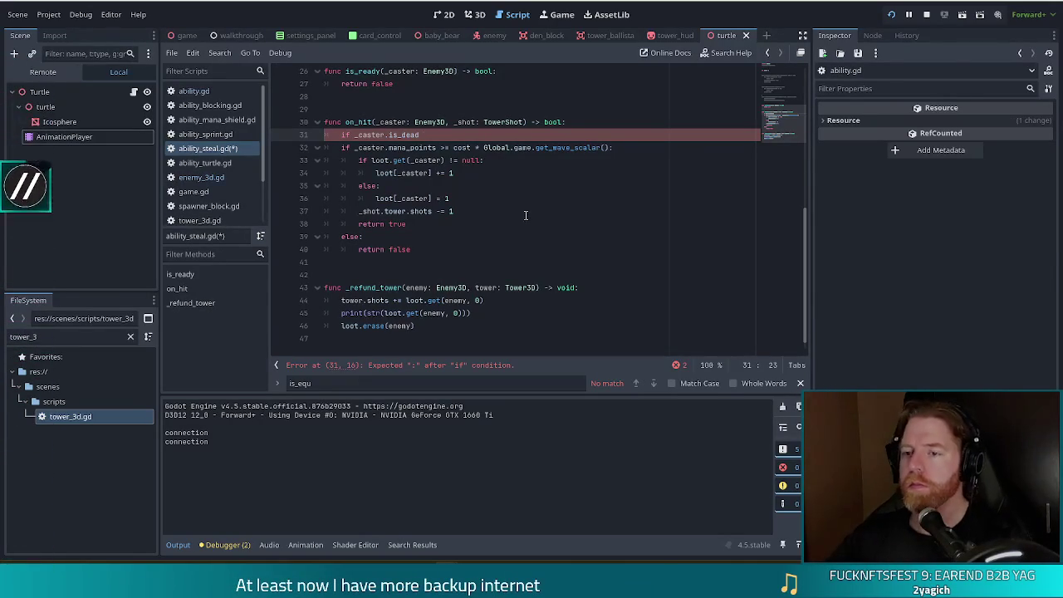
{"action": "key", "text": "ctrl+z"}
{"action": "key", "text": "ctrl+z"}
{"action": "key", "text": "ctrl+z"}
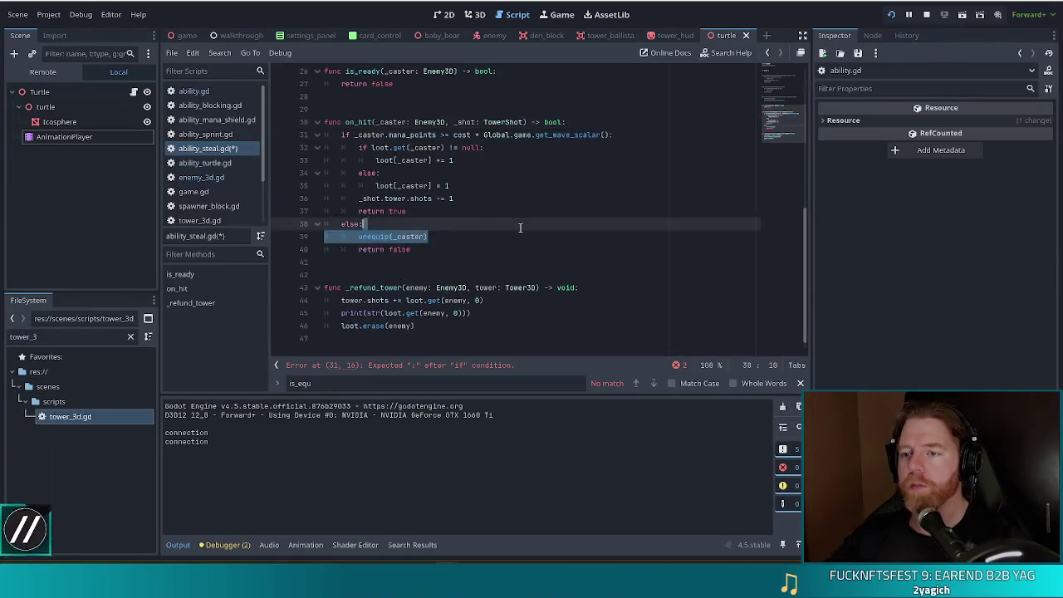
{"action": "key", "text": "ctrl+z"}
{"action": "key", "text": "ctrl+z"}
{"action": "key", "text": "ctrl+z"}
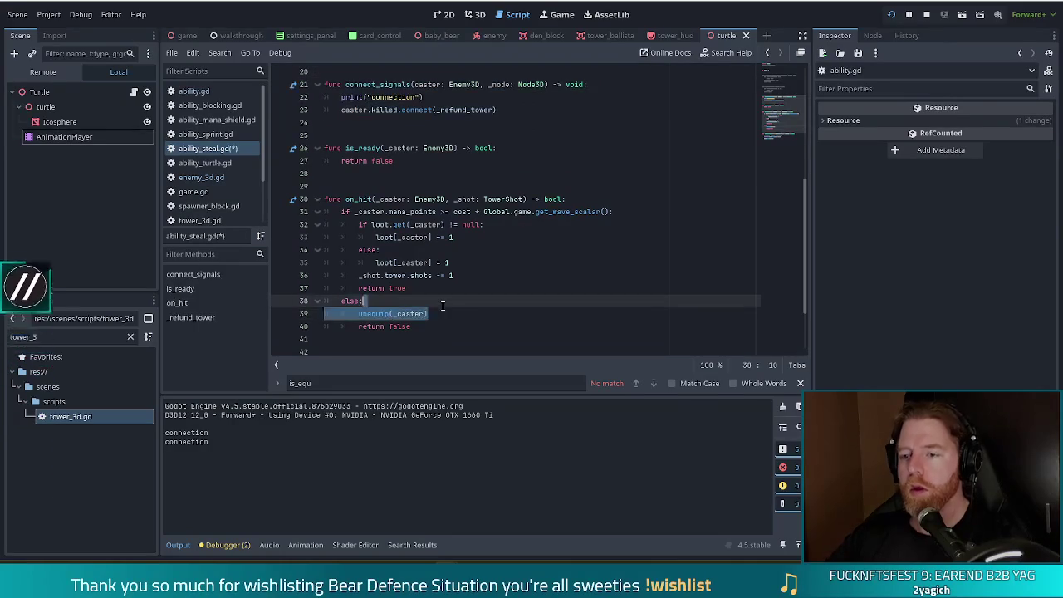
Look at is_ready in ability_steal.gd, then review is_ready's comment in the base ability.gd.
{"action": "scroll", "coordinate": [465, 193], "scroll_direction": "up", "scroll_amount": 2}
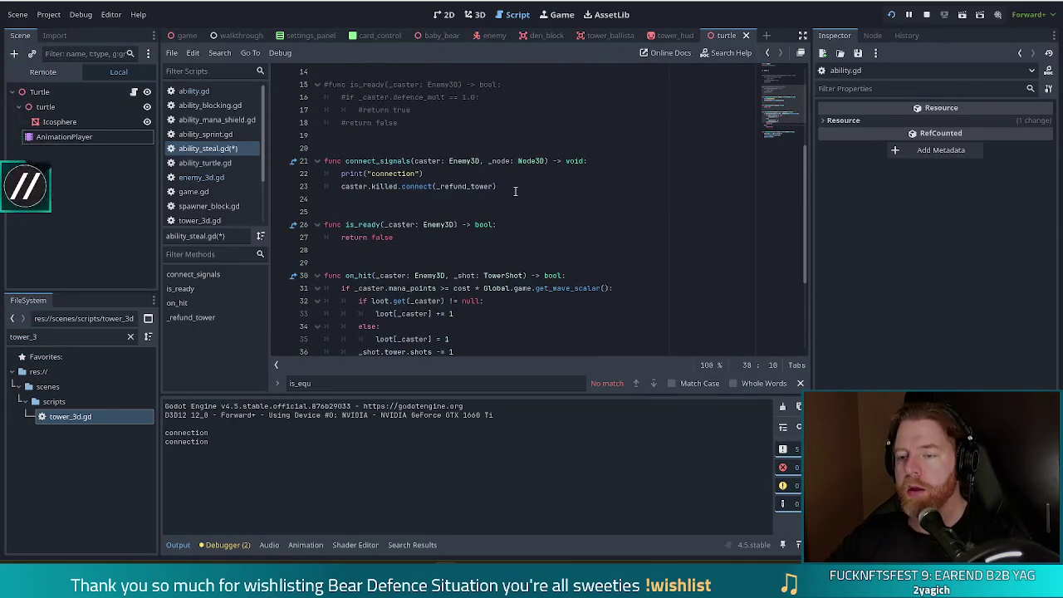
{"action": "left_click", "coordinate": [354, 224]}
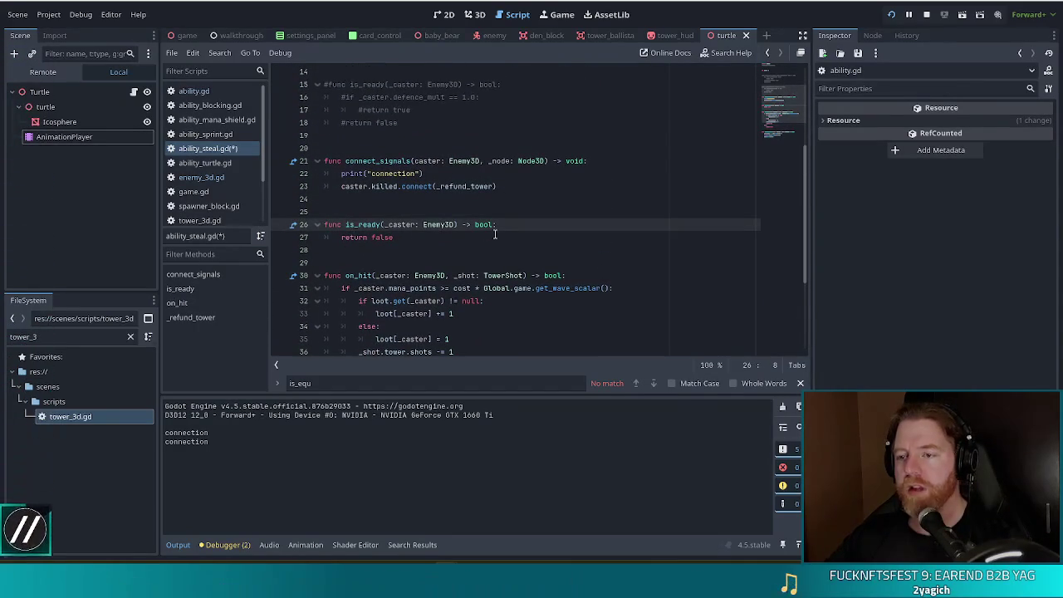
{"action": "left_click", "coordinate": [370, 224]}
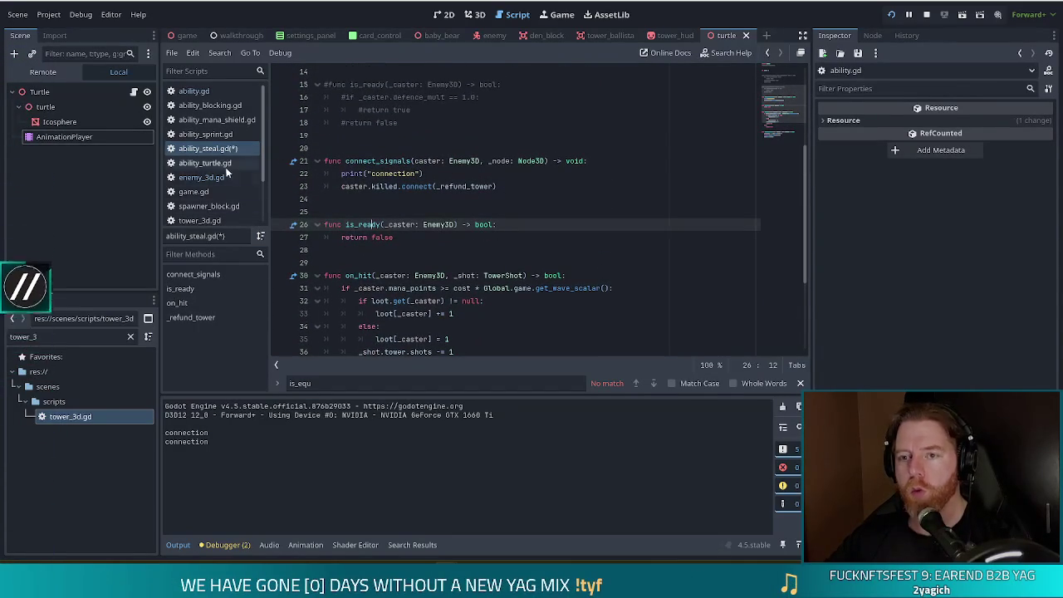
{"action": "left_click", "coordinate": [196, 92]}
{"action": "scroll", "coordinate": [498, 199], "scroll_direction": "up", "scroll_amount": 3}
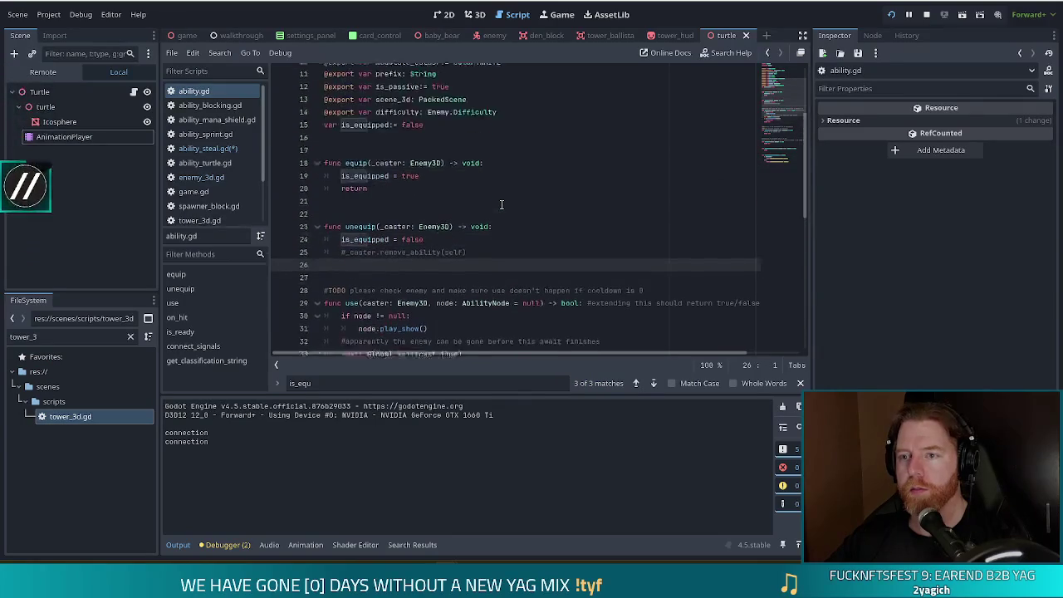
{"action": "scroll", "coordinate": [503, 205], "scroll_direction": "down", "scroll_amount": 7}
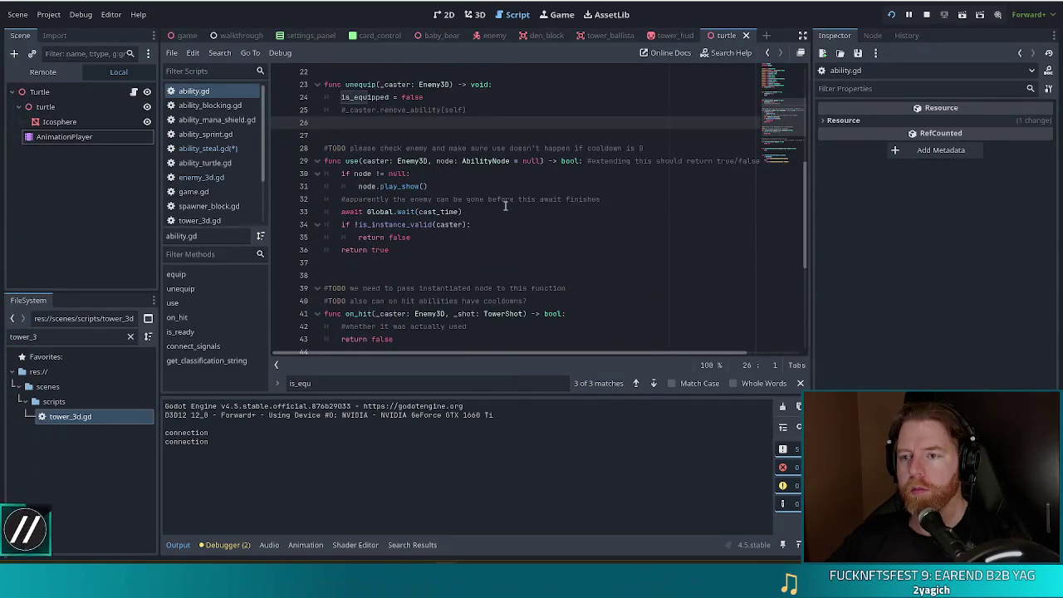
{"action": "scroll", "coordinate": [504, 206], "scroll_direction": "down", "scroll_amount": 1}
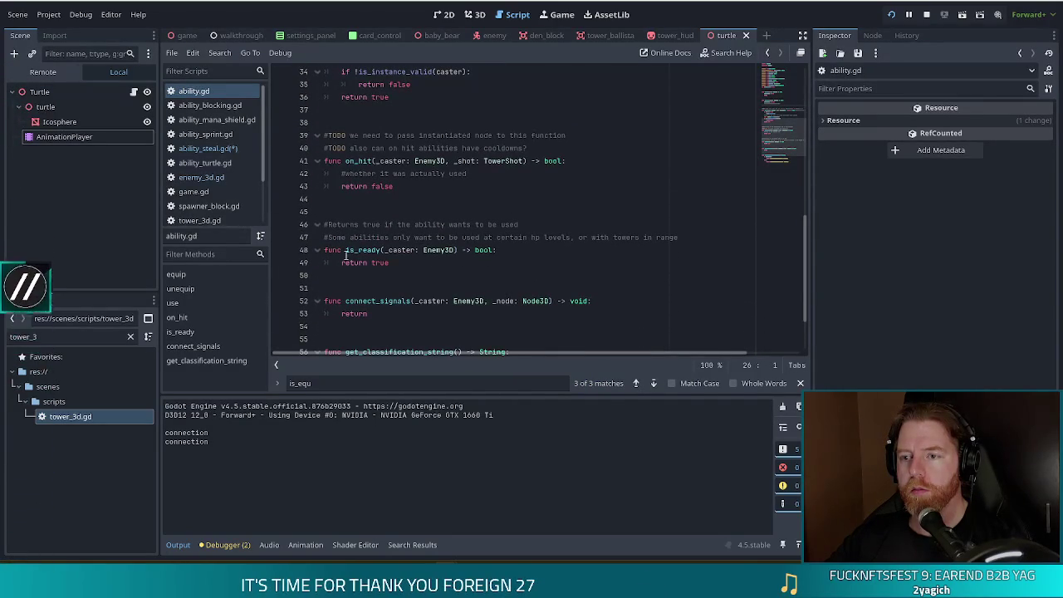
{"action": "left_click", "coordinate": [384, 227]}
{"action": "left_click", "coordinate": [393, 239]}
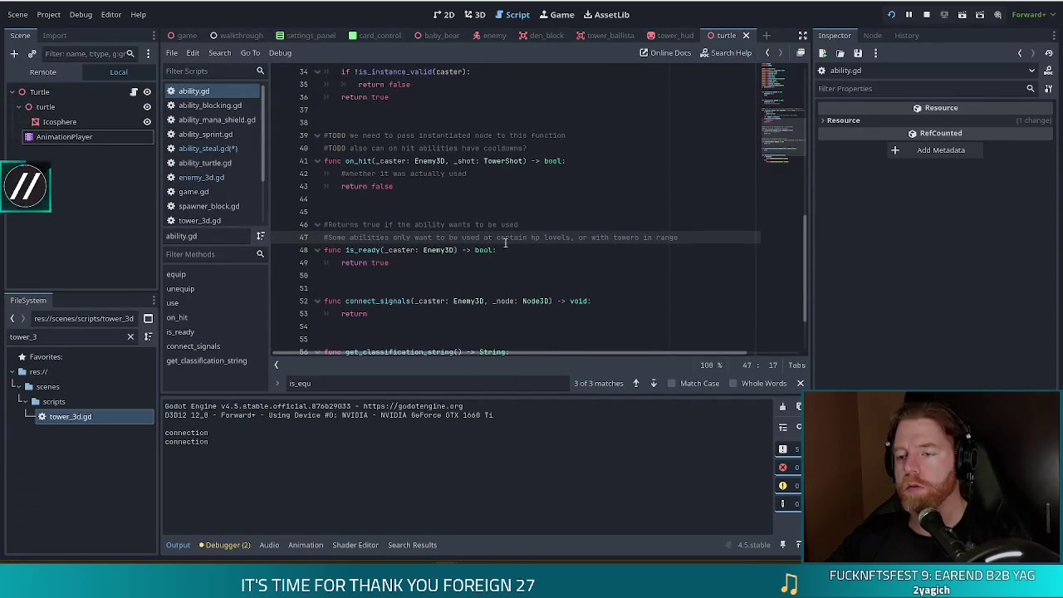
Check connect_signals in ability.gd, undo the last remaining edit, and return to ability_steal.gd.
{"action": "mouse_move", "coordinate": [483, 247]}
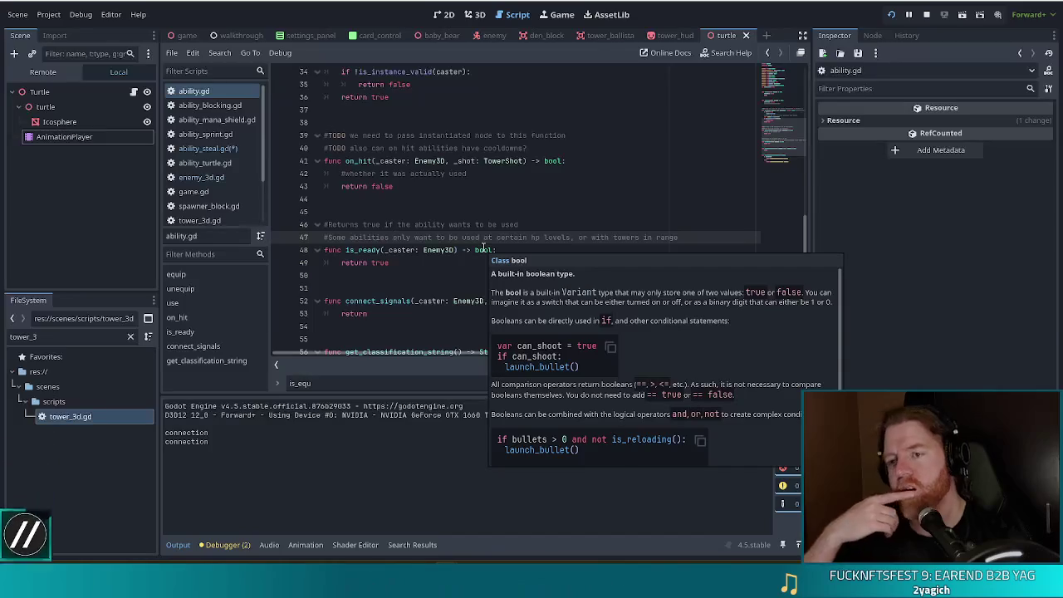
{"action": "scroll", "coordinate": [423, 238], "scroll_direction": "down", "scroll_amount": 2}
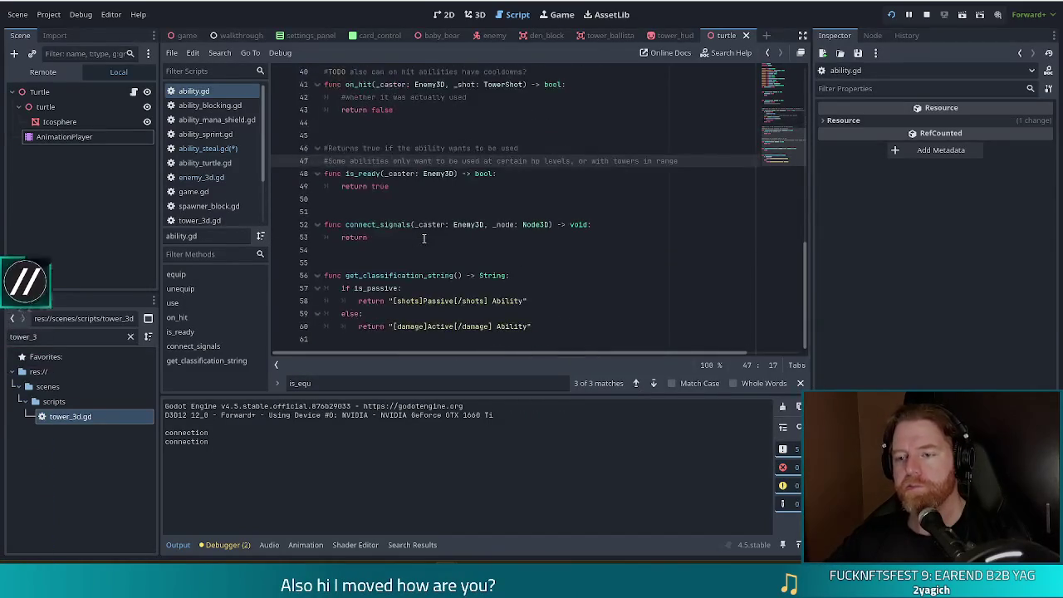
{"action": "left_click", "coordinate": [393, 236]}
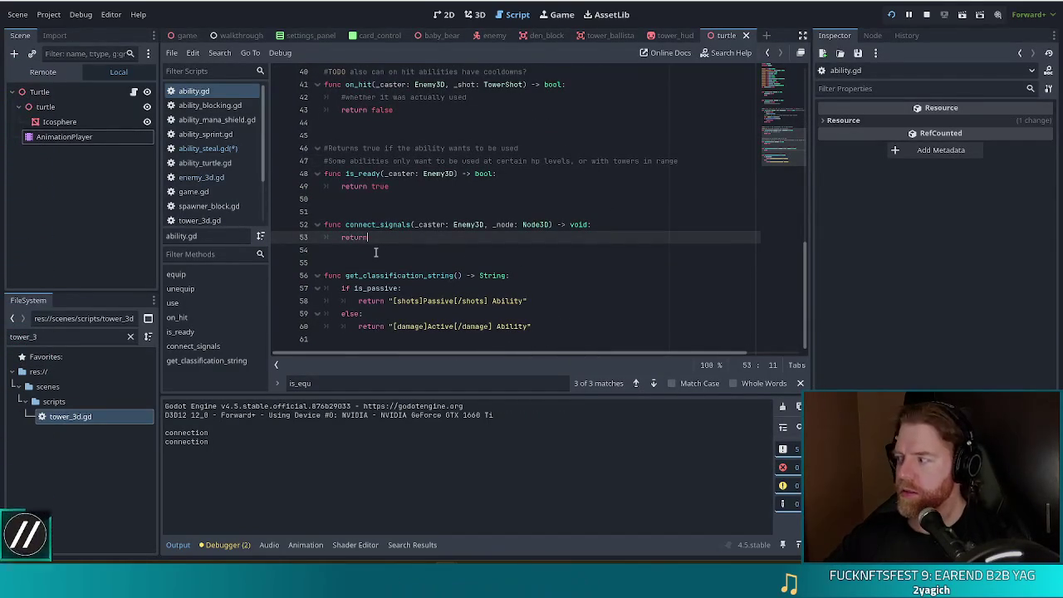
{"action": "key", "text": "ctrl+z"}
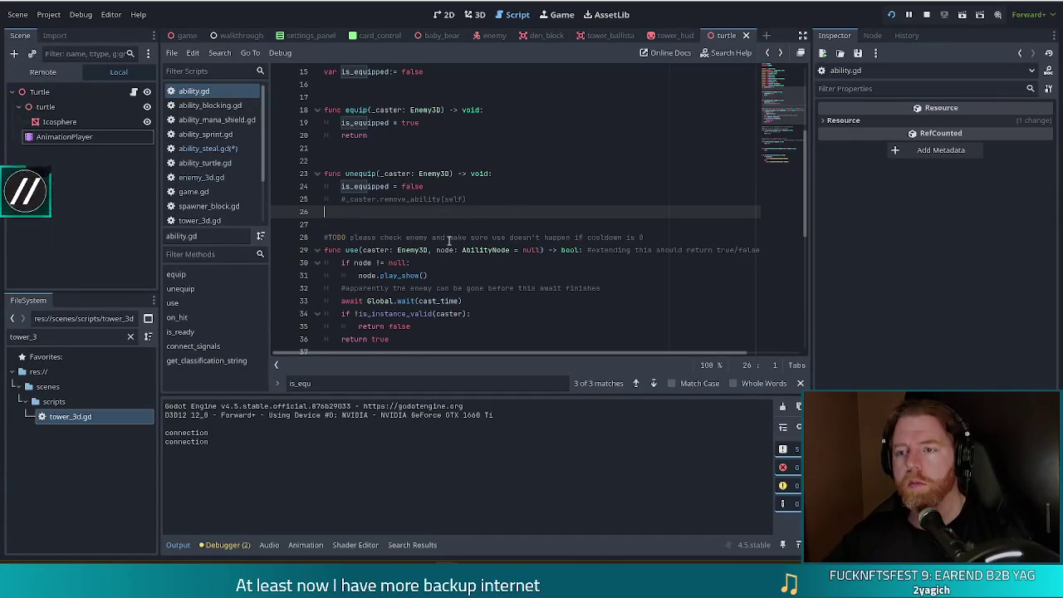
{"action": "scroll", "coordinate": [456, 240], "scroll_direction": "up", "scroll_amount": 5}
{"action": "scroll", "coordinate": [467, 229], "scroll_direction": "down", "scroll_amount": 6}
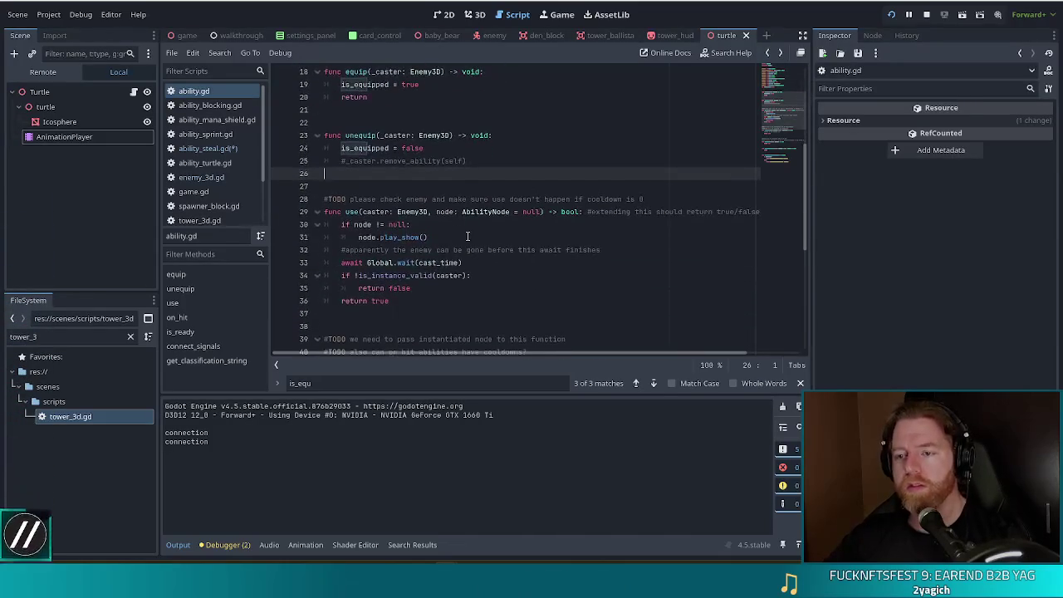
{"action": "scroll", "coordinate": [468, 236], "scroll_direction": "down", "scroll_amount": 7}
{"action": "left_click", "coordinate": [206, 150]}
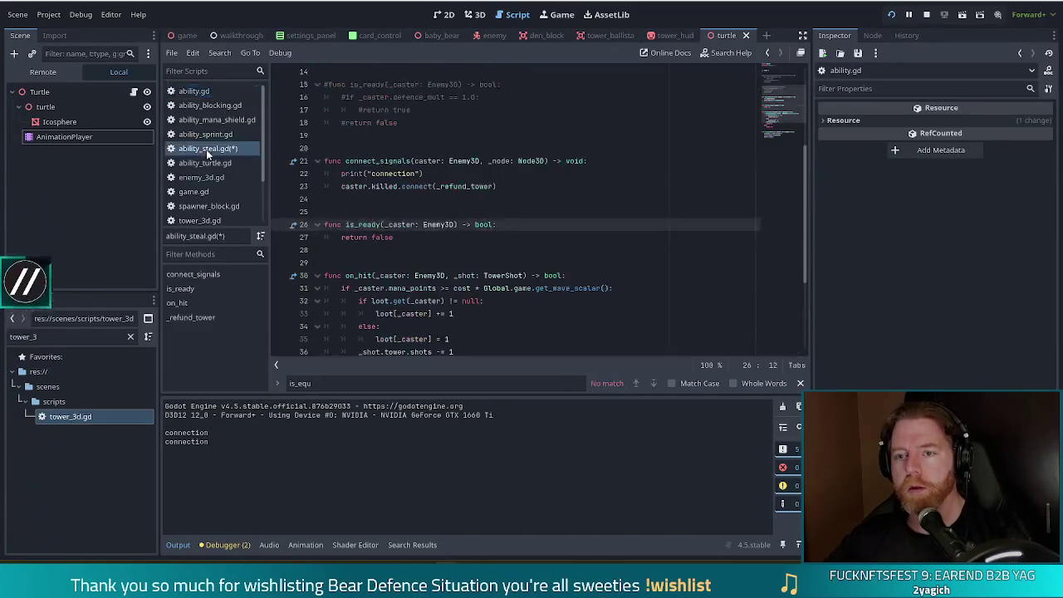
Copy the caster.killed.connect line and paste it below loot[_caster] = 1 in on_hit.
{"action": "left_click_drag", "start_coordinate": [535, 187], "coordinate": [522, 171]}
{"action": "key", "text": "ctrl+c"}
{"action": "scroll", "coordinate": [521, 171], "scroll_direction": "down", "scroll_amount": 3}
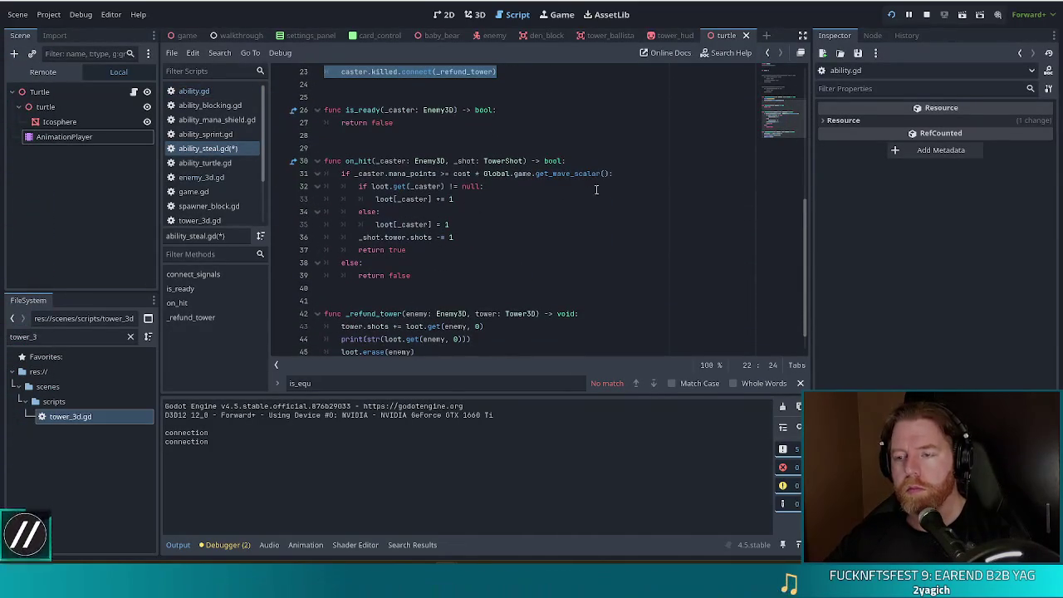
{"action": "left_click", "coordinate": [474, 223]}
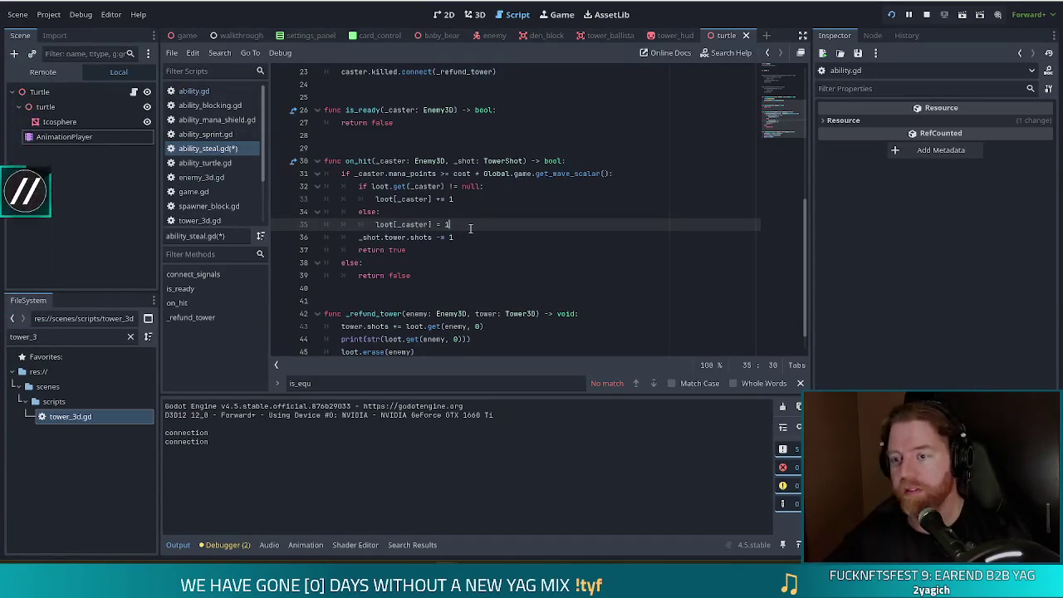
{"action": "key", "text": "Return"}
{"action": "key", "text": "ctrl+v"}
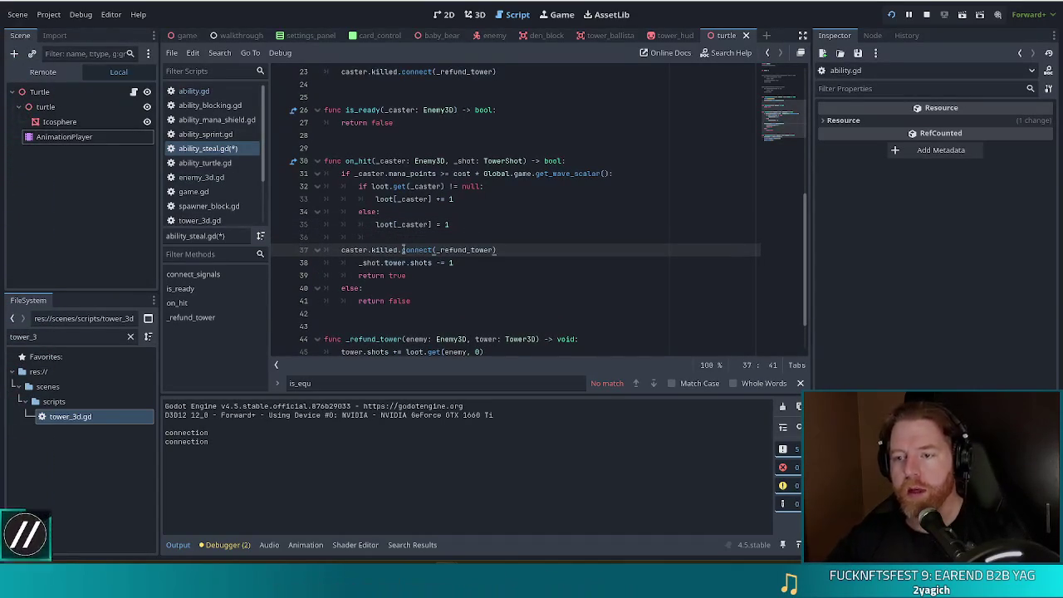
Indent the pasted line, remove the blank line above it, and prefix caster with _.
{"action": "left_click", "coordinate": [343, 249]}
{"action": "key", "text": "Tab"}
{"action": "key", "text": "Tab"}
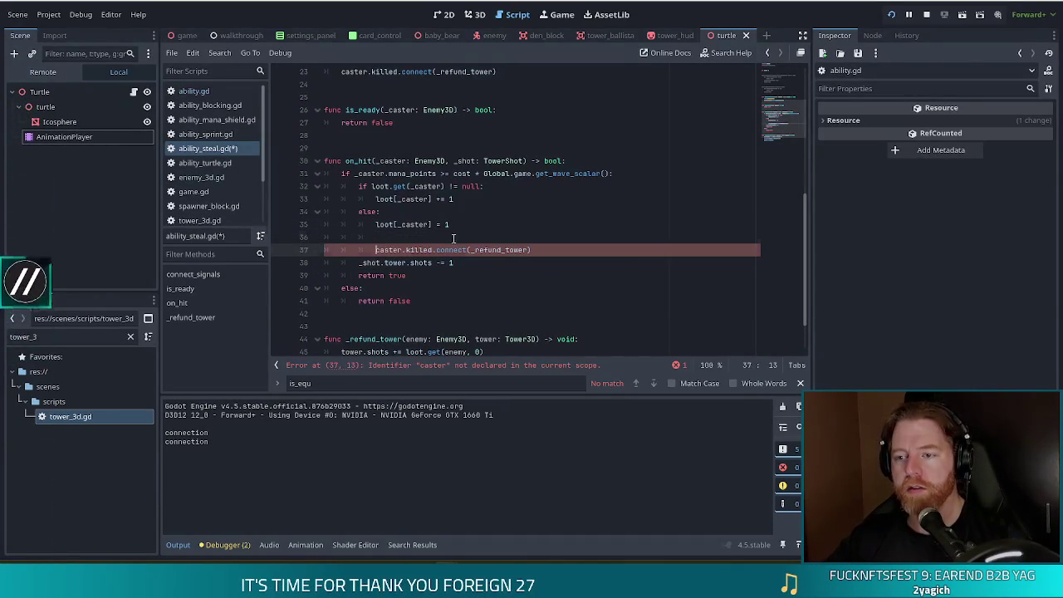
{"action": "left_click_drag", "start_coordinate": [375, 249], "coordinate": [484, 224]}
{"action": "key", "text": "Delete"}
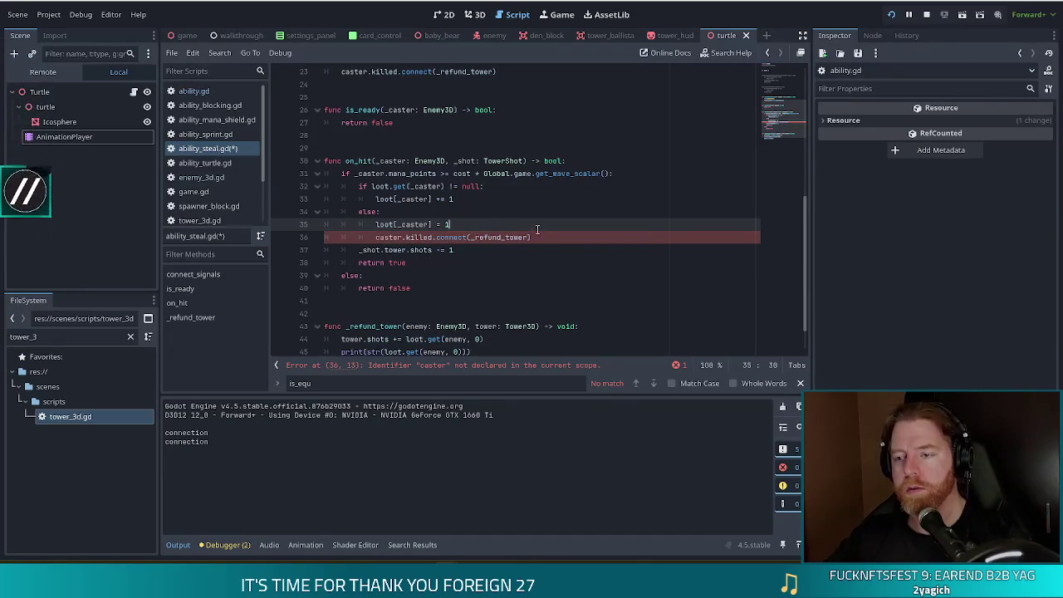
{"action": "left_click", "coordinate": [375, 237]}
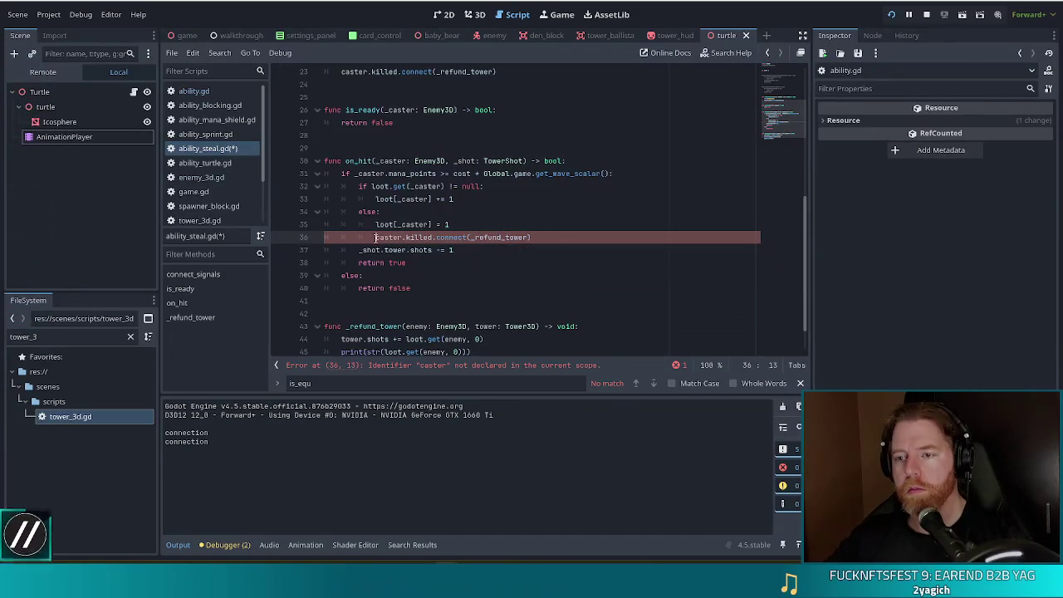
{"action": "type", "text": "_"}
{"action": "left_click", "coordinate": [467, 198]}
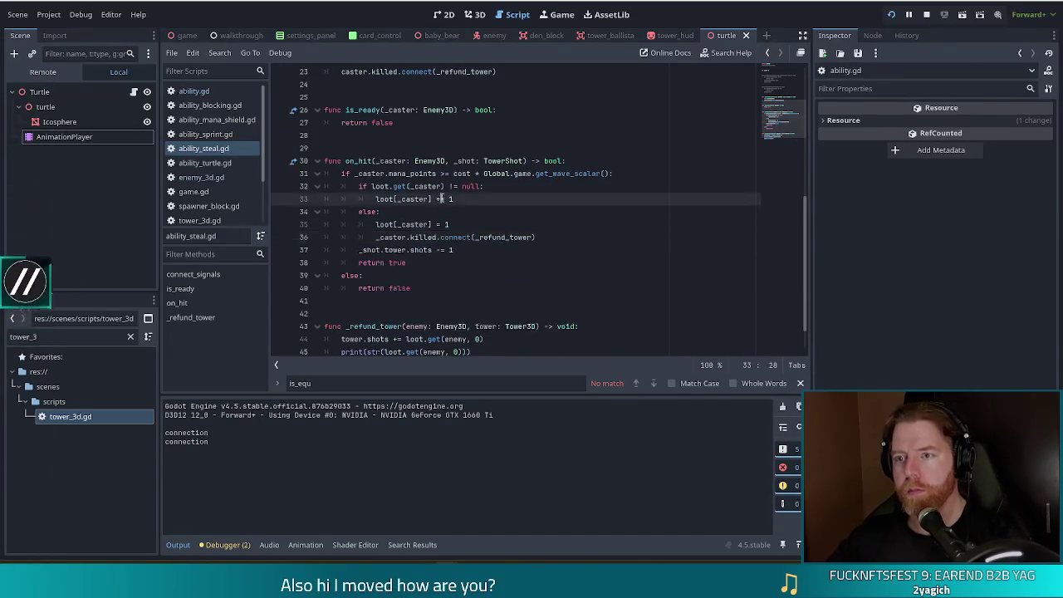
Comment out connect_signals (lines 21–23) and save the script.
{"action": "scroll", "coordinate": [467, 197], "scroll_direction": "up", "scroll_amount": 3}
{"action": "left_click_drag", "start_coordinate": [411, 161], "coordinate": [409, 186]}
{"action": "key", "text": "ctrl+k"}
{"action": "key", "text": "ctrl+s"}
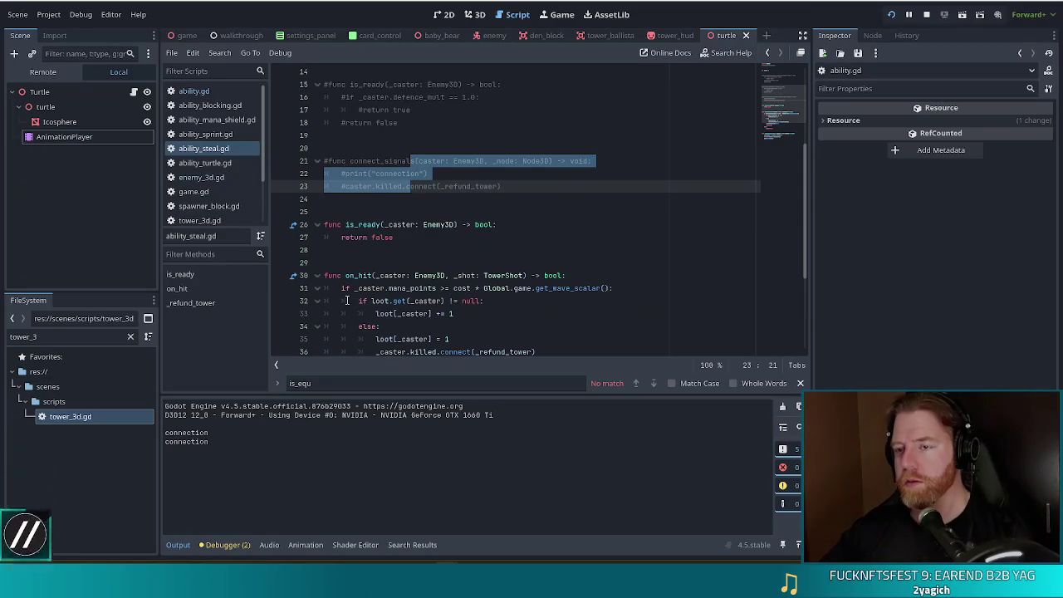
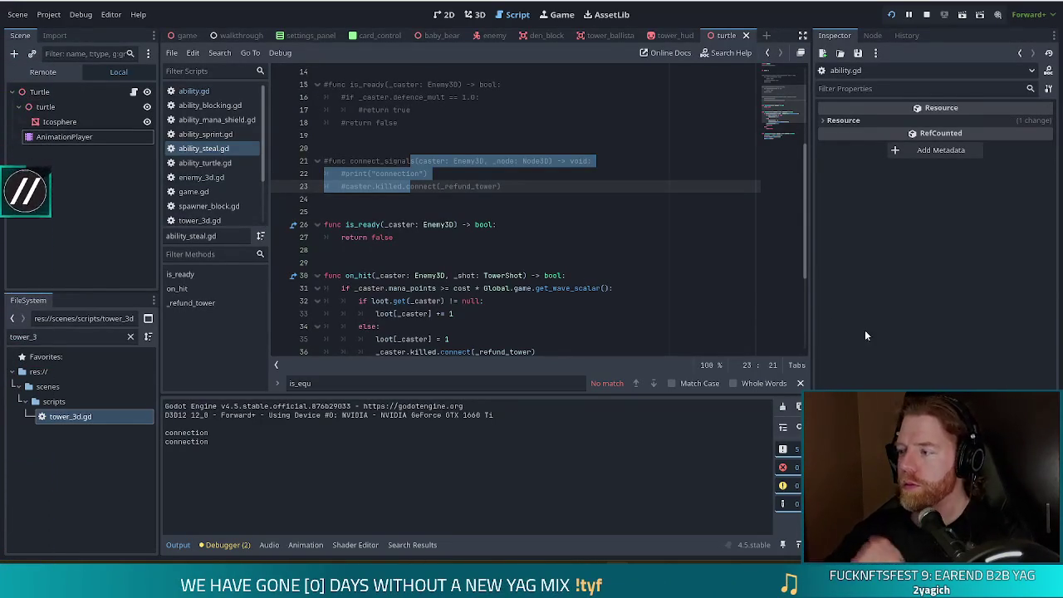
Reload the running project with the updated ability_steal.gd to reach the Bear Defence Situation title menu.
{"action": "left_click", "coordinate": [453, 313]}
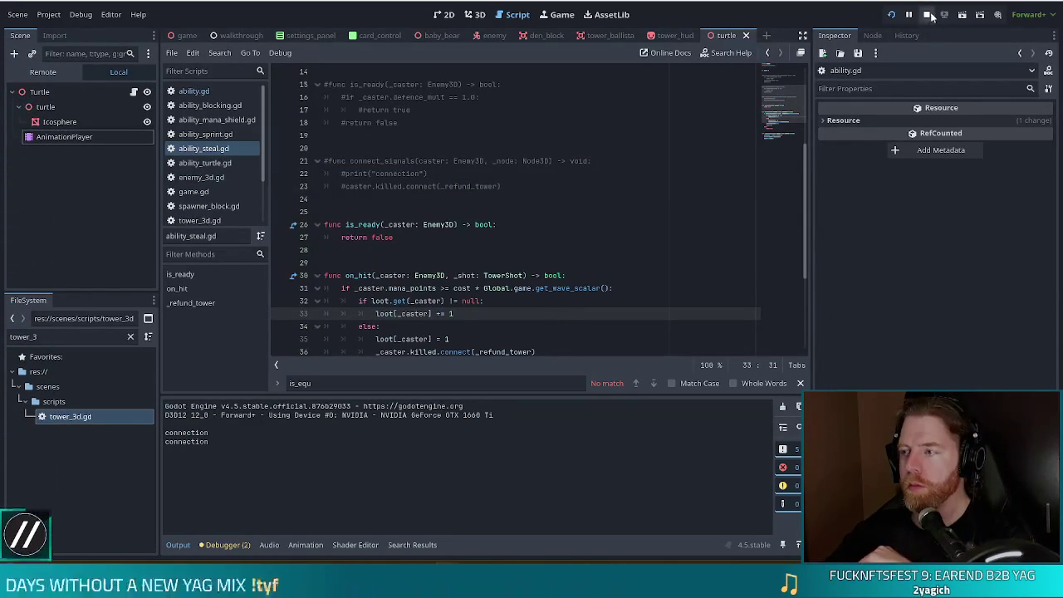
{"action": "left_click", "coordinate": [891, 15]}
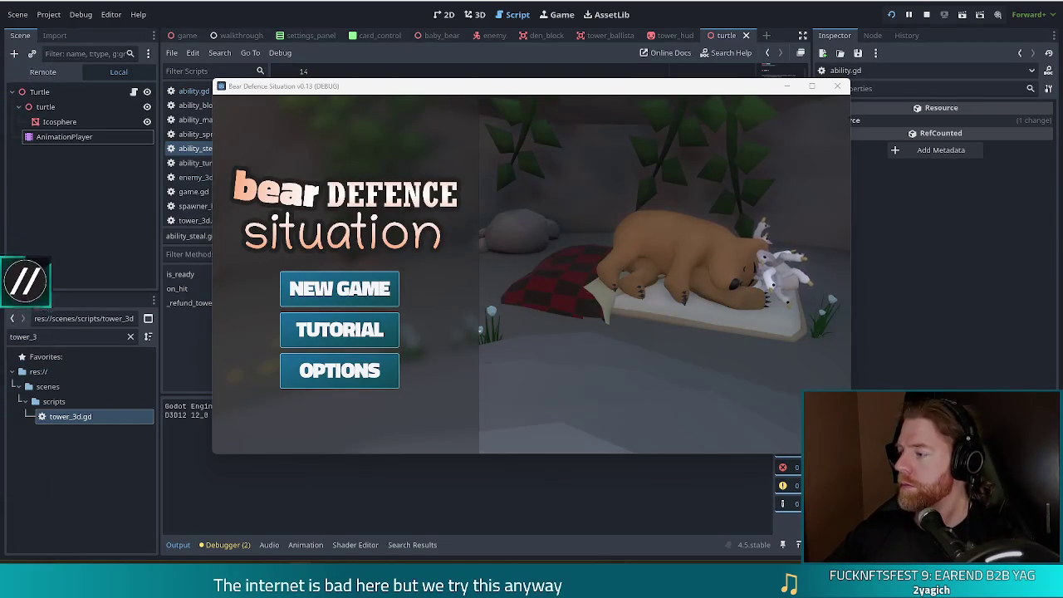
Start a new game and switch the enemy to golem_crystal with the console command set_enemy golem_crystal.
{"action": "left_click", "coordinate": [339, 288]}
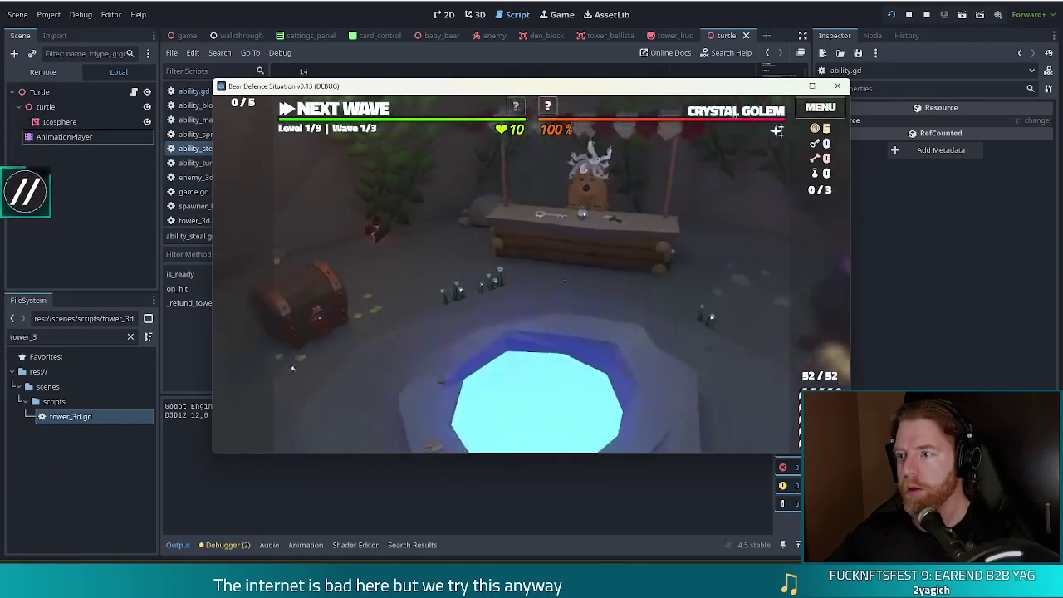
{"action": "key", "text": "grave"}
{"action": "type", "text": "set_enemy goelm"}
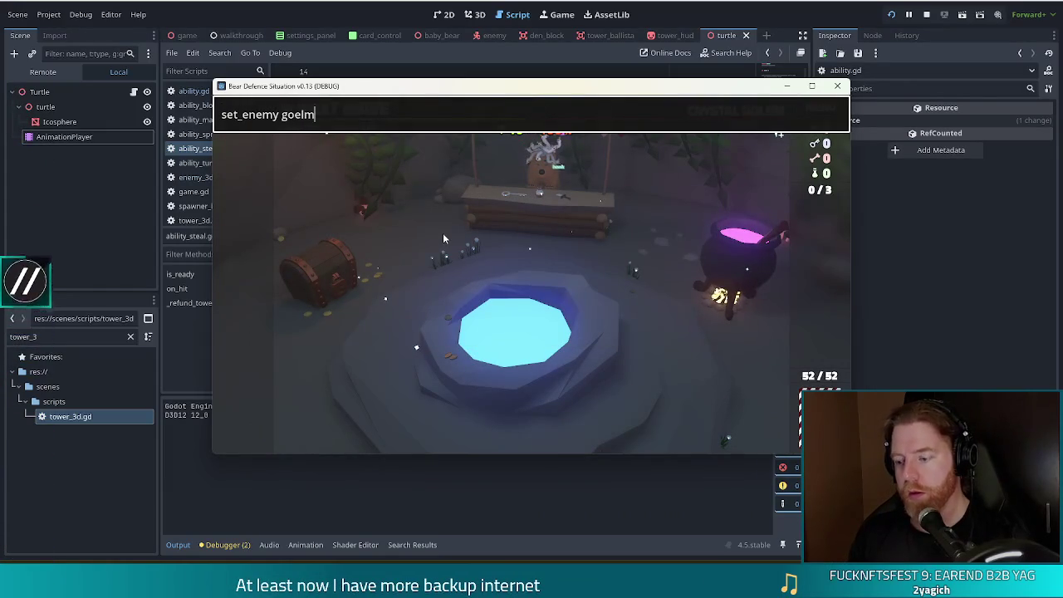
{"action": "key", "text": "BackSpace"}
{"action": "key", "text": "BackSpace"}
{"action": "key", "text": "BackSpace"}
{"action": "type", "text": "lem_crystal"}
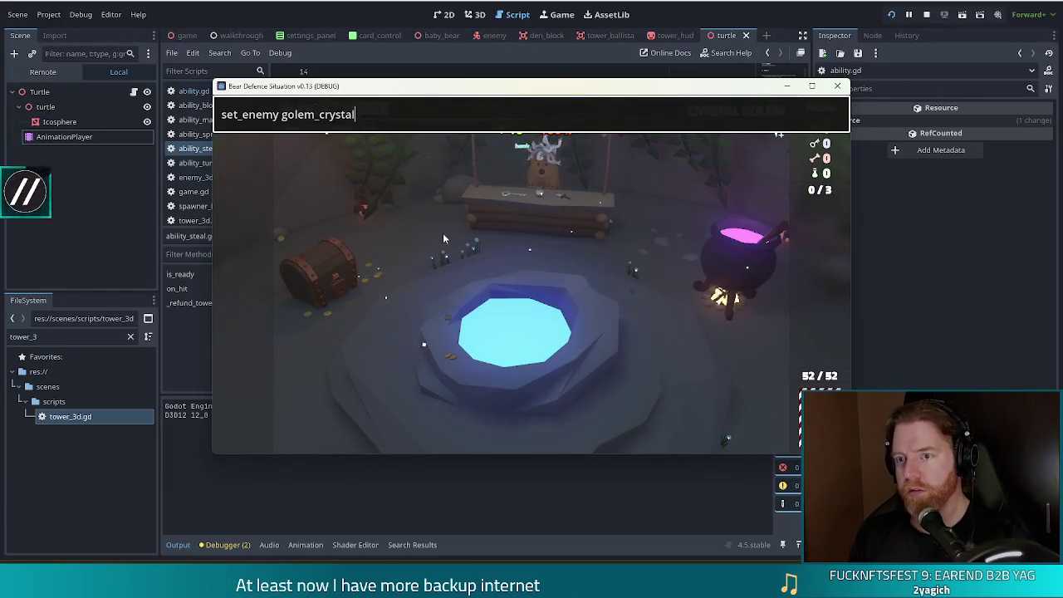
{"action": "key", "text": "Return"}
{"action": "mouse_move", "coordinate": [739, 106]}
{"action": "key", "text": "grave"}
{"action": "key", "text": "Return"}
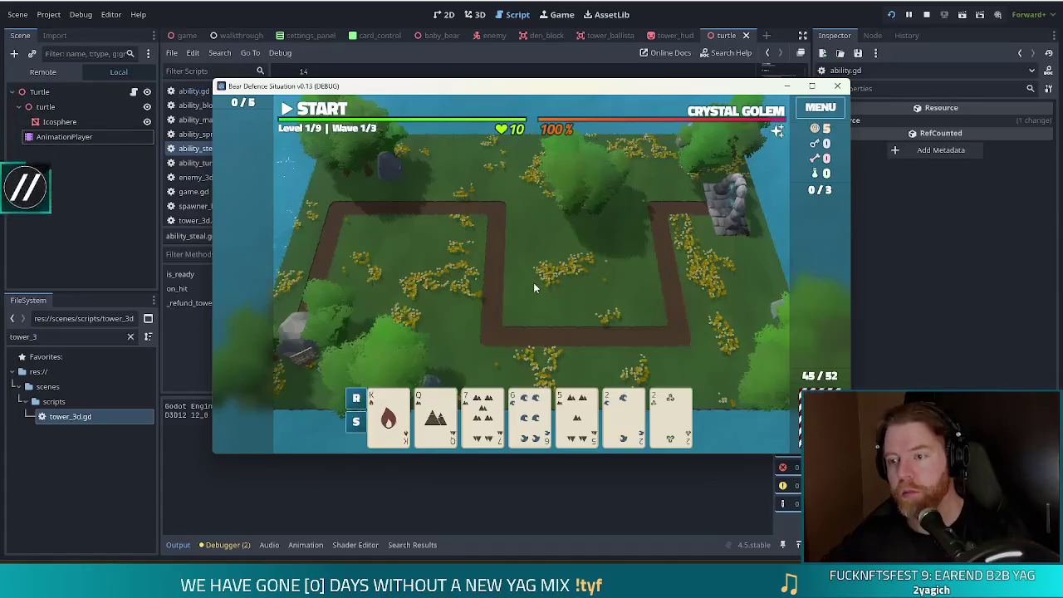
Skip wave 1, then play a Two Pair of Queens and 2s to place a Ballista beside the path.
{"action": "key", "text": "space"}
{"action": "left_click", "coordinate": [548, 324]}
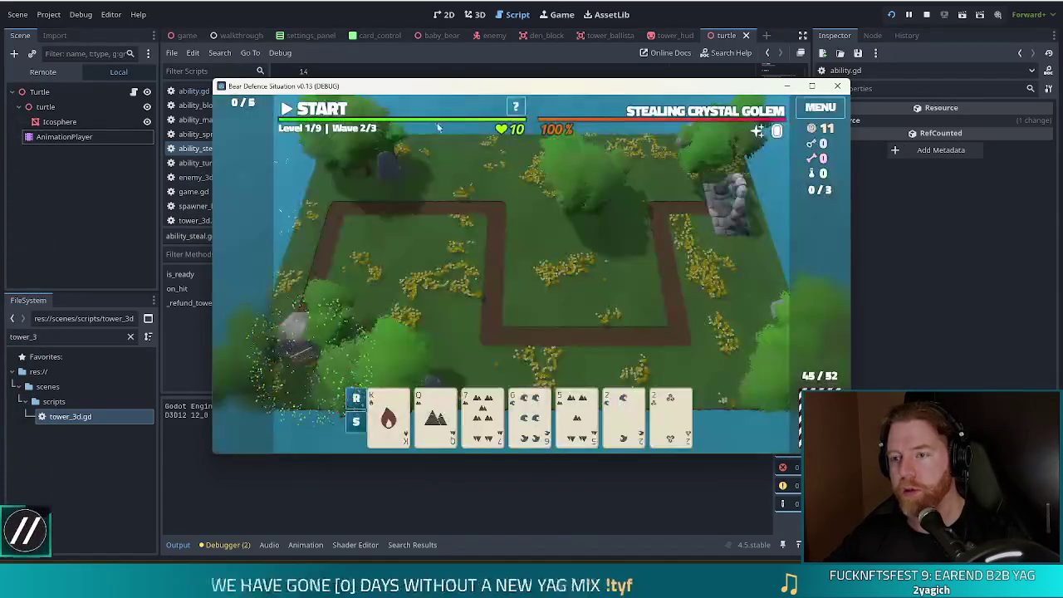
{"action": "left_click", "coordinate": [482, 411]}
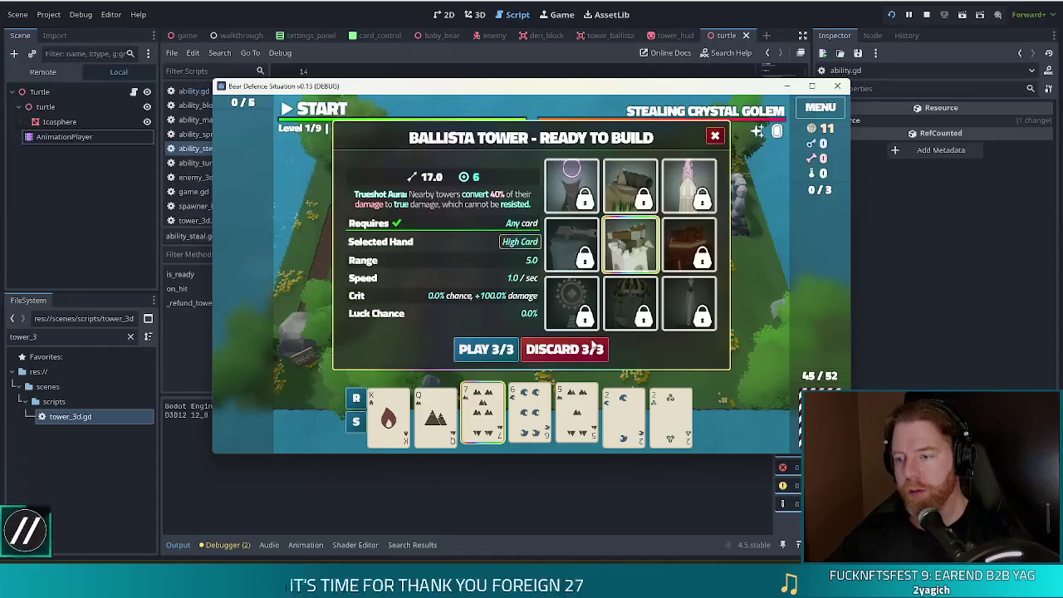
{"action": "left_click", "coordinate": [582, 347]}
{"action": "left_click", "coordinate": [575, 415]}
{"action": "left_click", "coordinate": [576, 415]}
{"action": "left_click", "coordinate": [436, 415]}
{"action": "left_click", "coordinate": [483, 415]}
{"action": "left_click", "coordinate": [623, 415]}
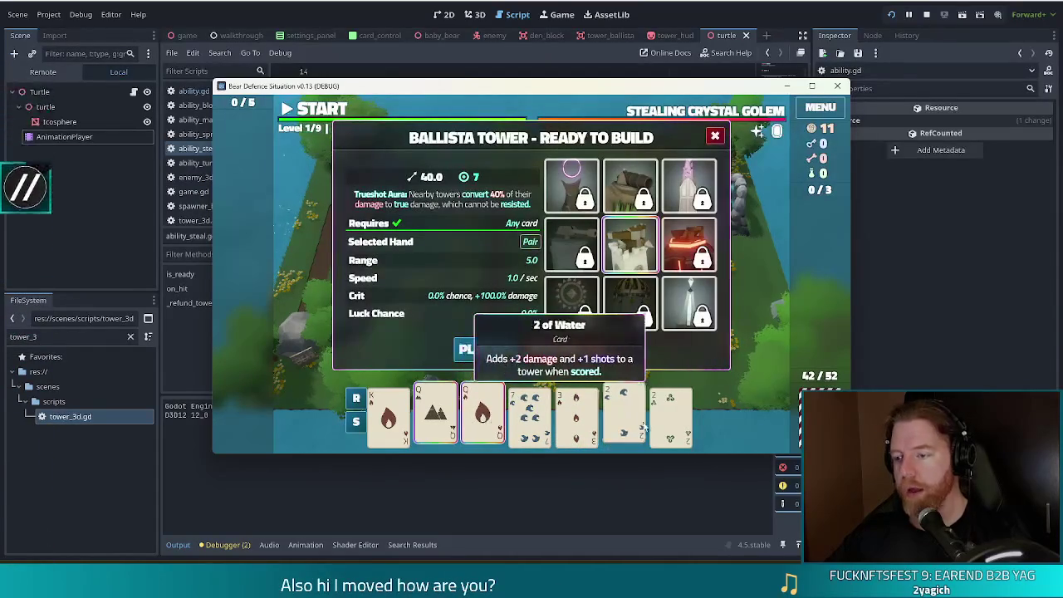
{"action": "left_click", "coordinate": [670, 415]}
{"action": "left_click", "coordinate": [501, 353]}
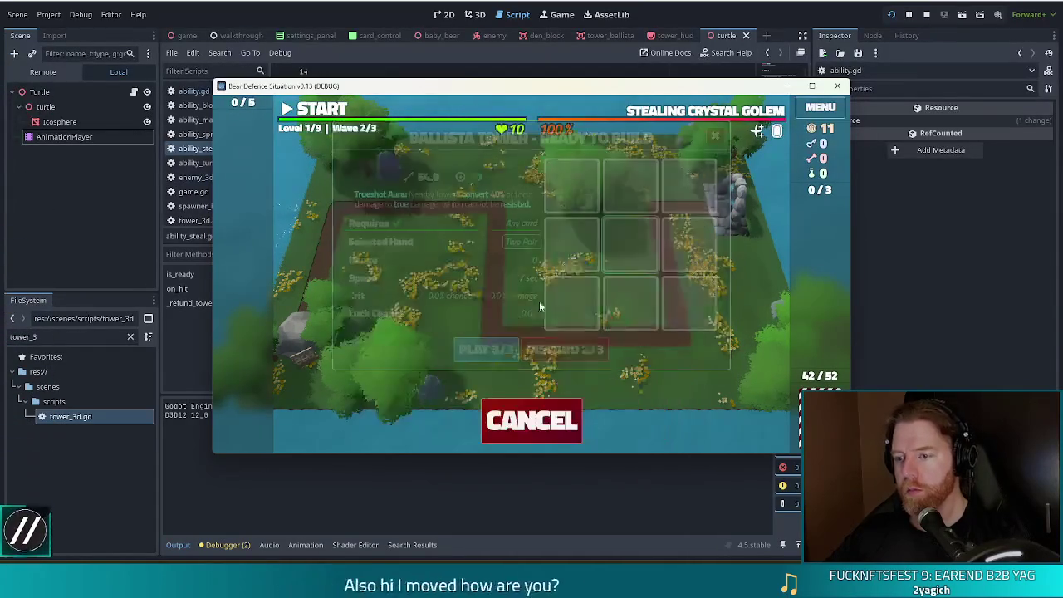
{"action": "left_click", "coordinate": [621, 290]}
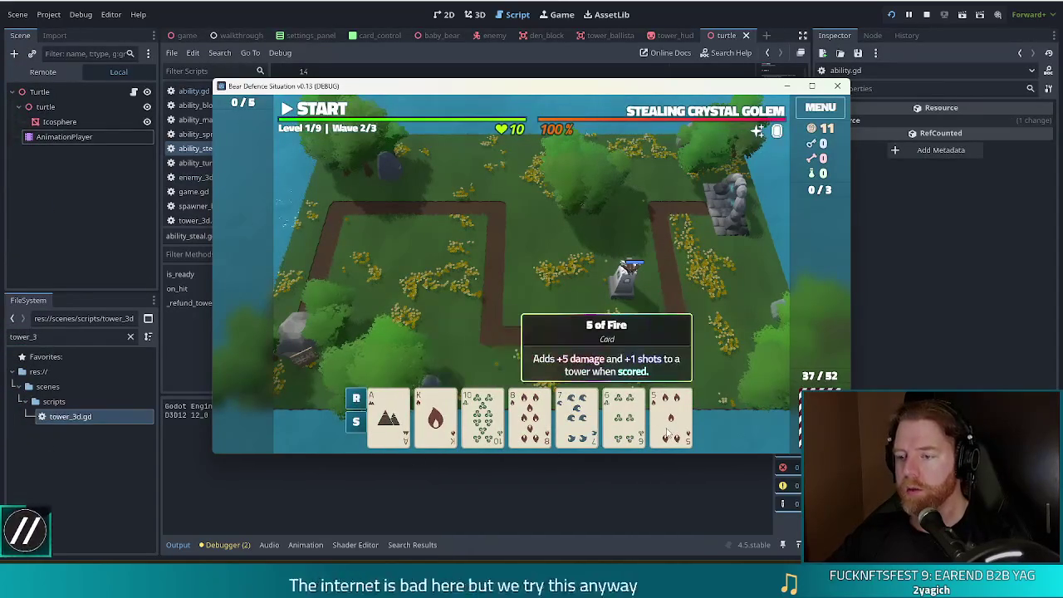
Discard, play a Two Pair of 10s and Aces for a second Ballista, and check its stats.
{"action": "left_click", "coordinate": [623, 419]}
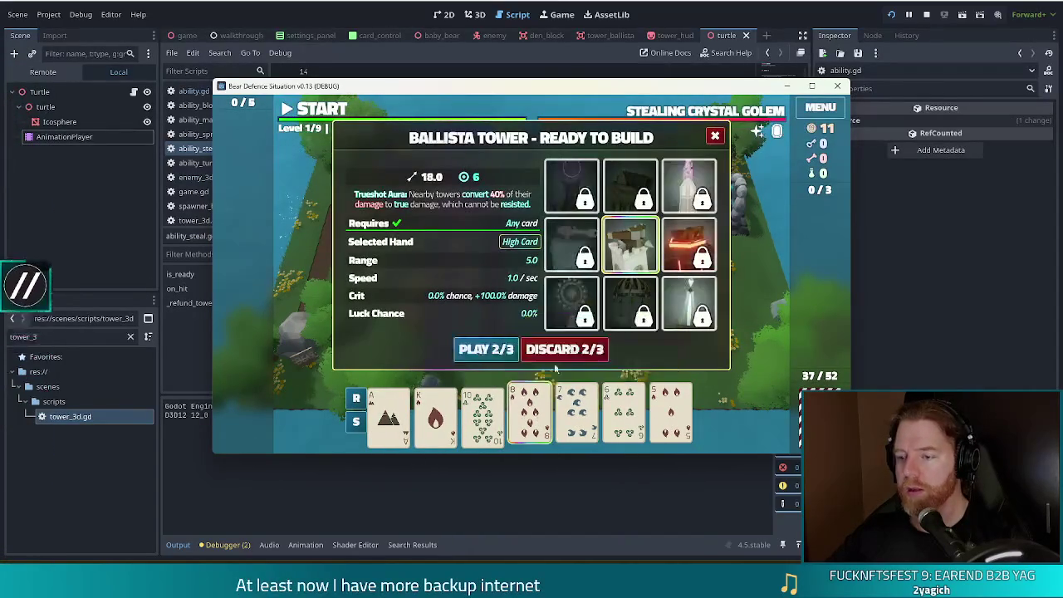
{"action": "left_click", "coordinate": [585, 350]}
{"action": "left_click", "coordinate": [529, 415]}
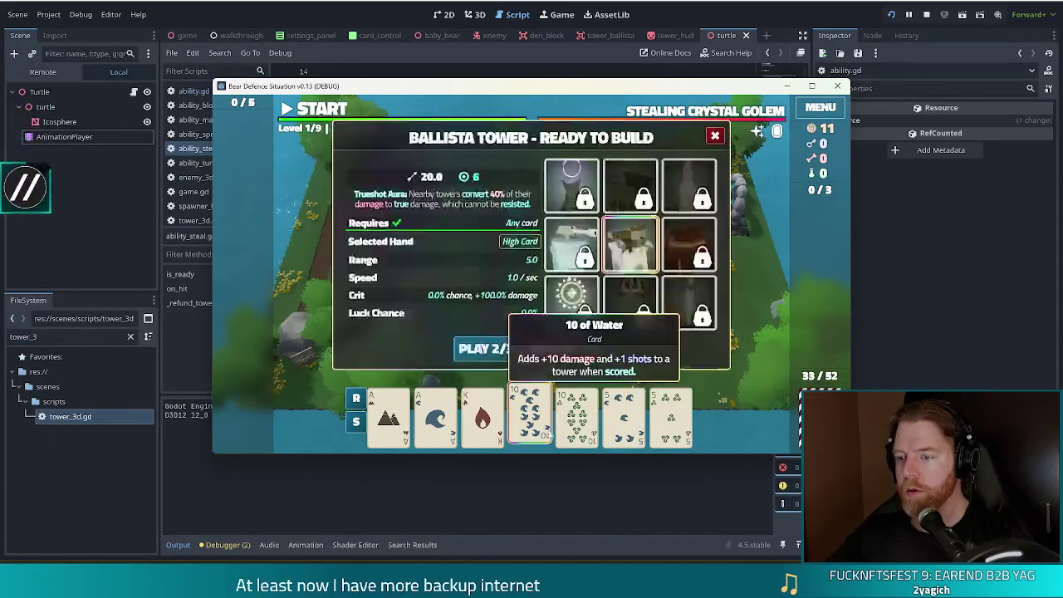
{"action": "left_click", "coordinate": [577, 416]}
{"action": "left_click", "coordinate": [435, 415]}
{"action": "left_click", "coordinate": [388, 415]}
{"action": "left_click", "coordinate": [501, 349]}
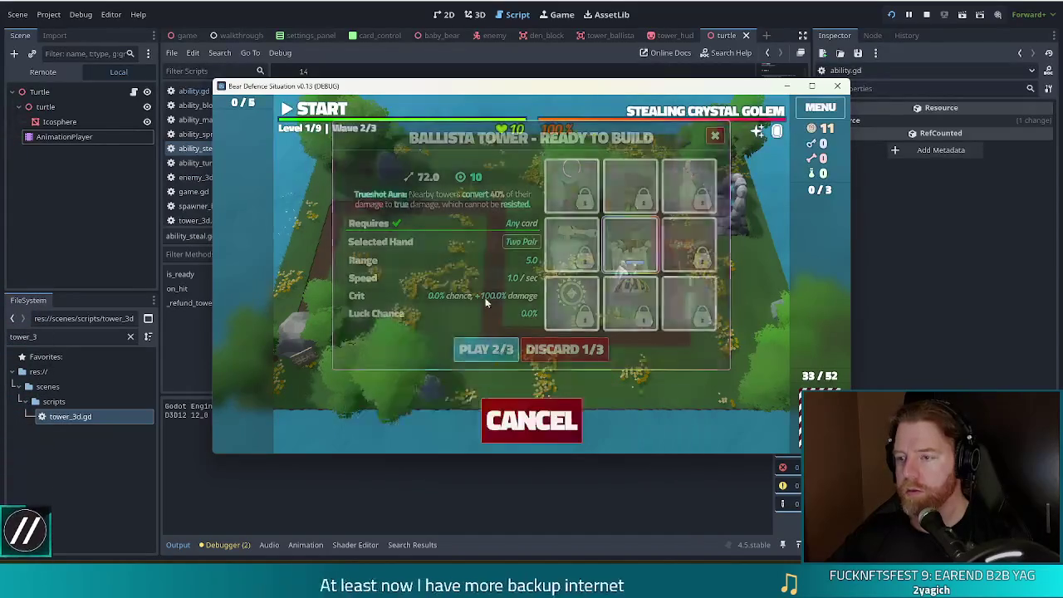
{"action": "left_click", "coordinate": [539, 286]}
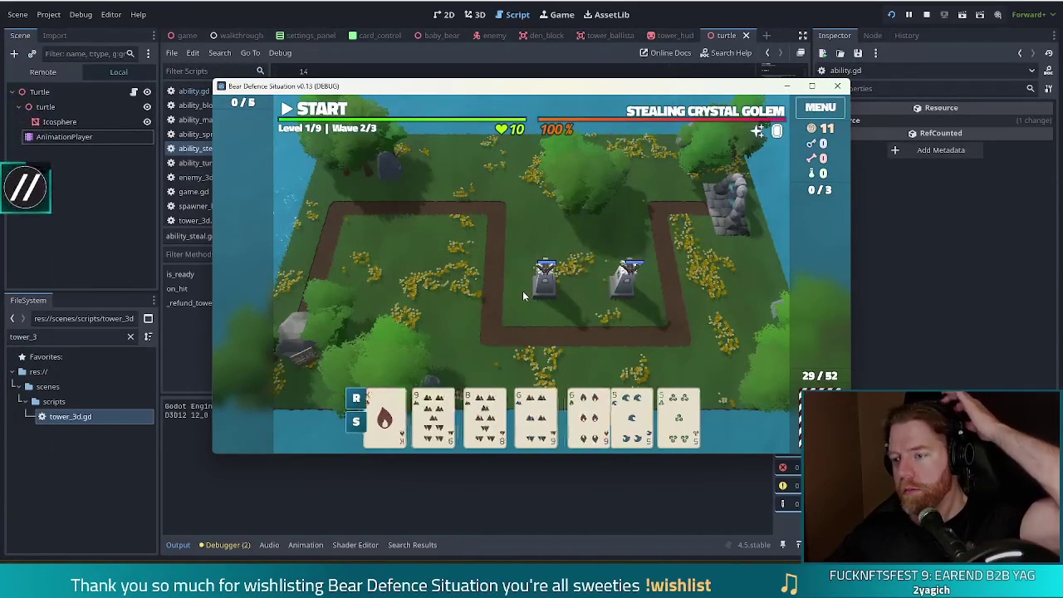
{"action": "left_click", "coordinate": [612, 294]}
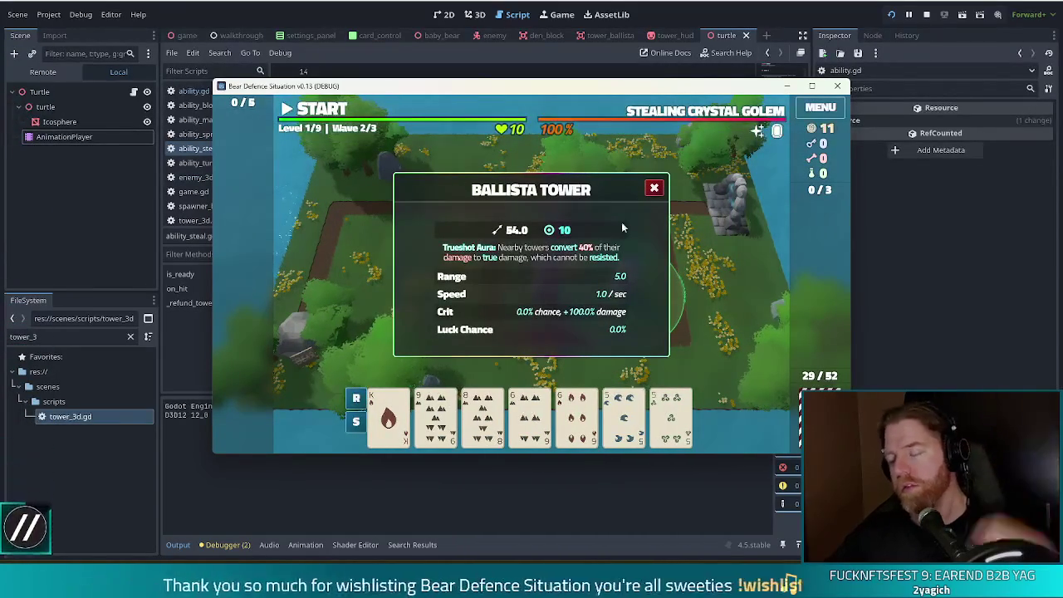
{"action": "left_click", "coordinate": [654, 189]}
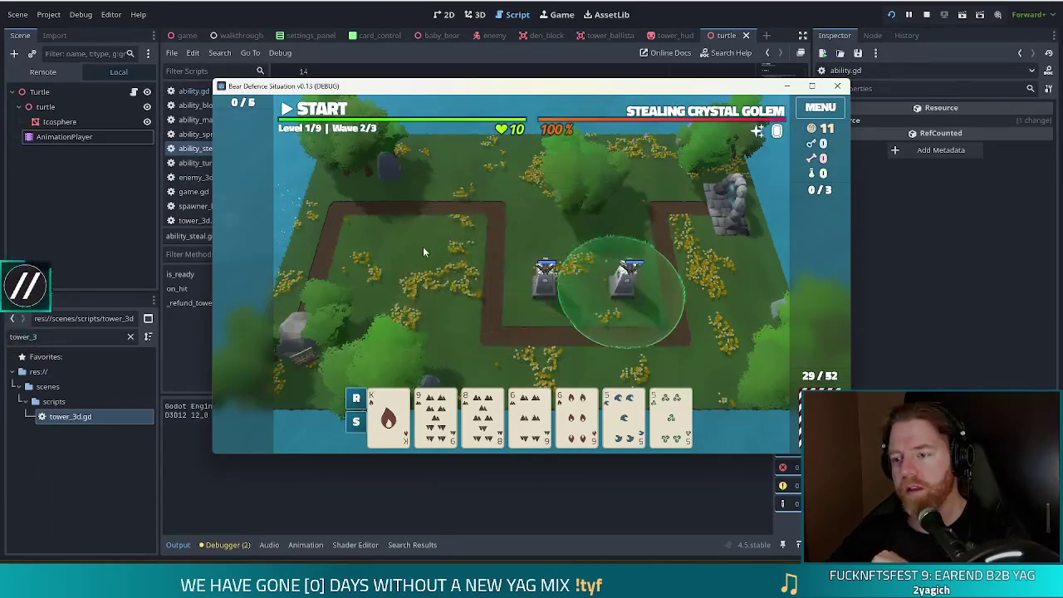
Try a Two Pair of 6s and 5s, then deselect it and discard the 8 and 9.
{"action": "left_click", "coordinate": [532, 418]}
{"action": "left_click", "coordinate": [577, 416]}
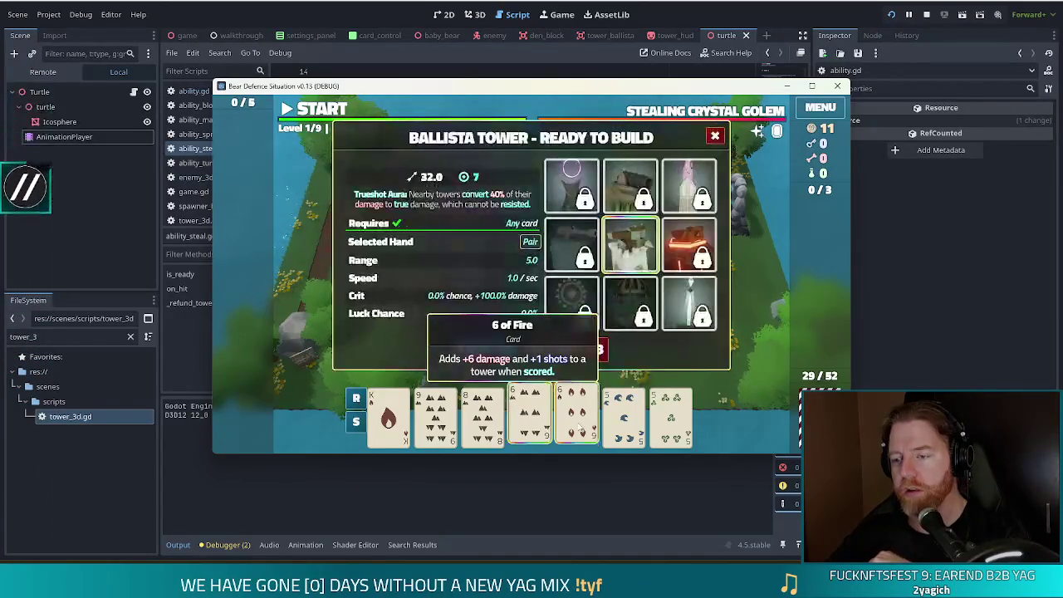
{"action": "left_click", "coordinate": [623, 415]}
{"action": "left_click", "coordinate": [671, 415]}
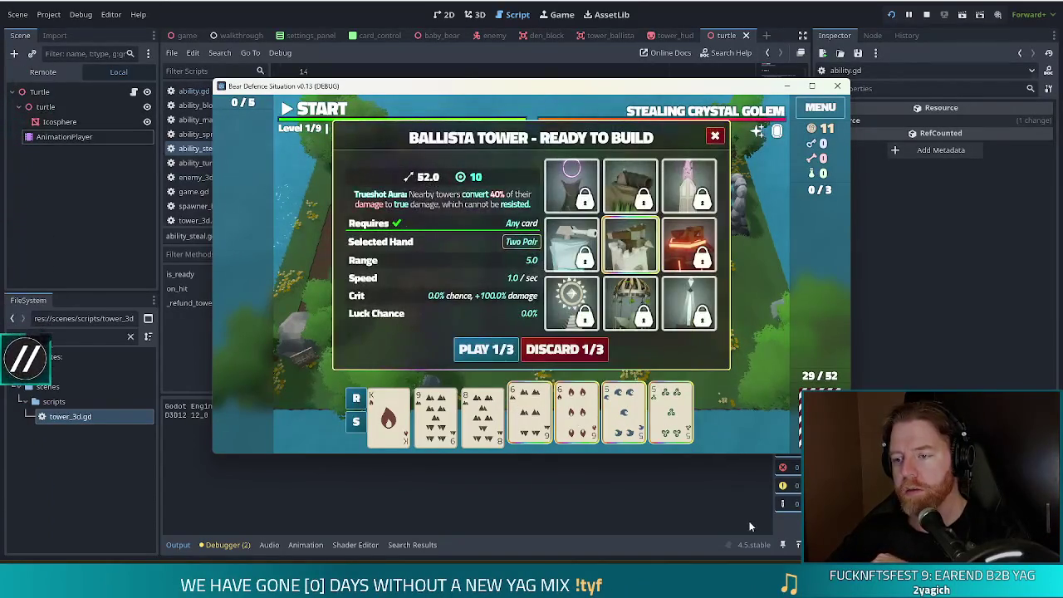
{"action": "left_click", "coordinate": [671, 415]}
{"action": "left_click", "coordinate": [623, 415]}
{"action": "left_click", "coordinate": [577, 415]}
{"action": "left_click", "coordinate": [532, 415]}
{"action": "left_click", "coordinate": [473, 415]}
{"action": "left_click", "coordinate": [435, 415]}
{"action": "left_click", "coordinate": [578, 355]}
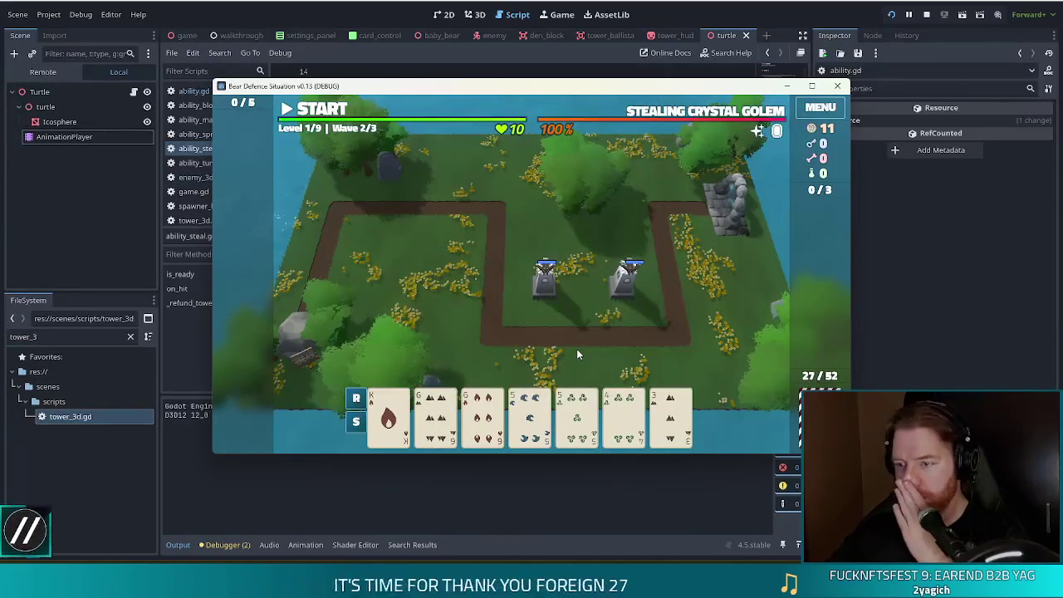
Play a pair of 6s to place a third Ballista inside the upper-left path loop and check its stats.
{"action": "left_click", "coordinate": [482, 415]}
{"action": "left_click", "coordinate": [435, 415]}
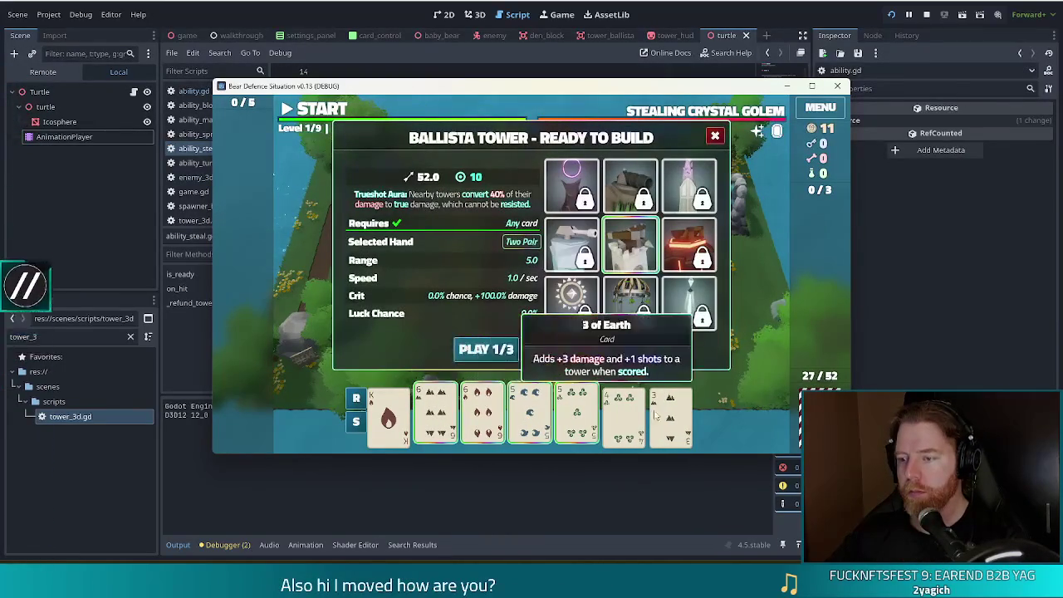
{"action": "left_click", "coordinate": [489, 349]}
{"action": "left_click", "coordinate": [455, 249]}
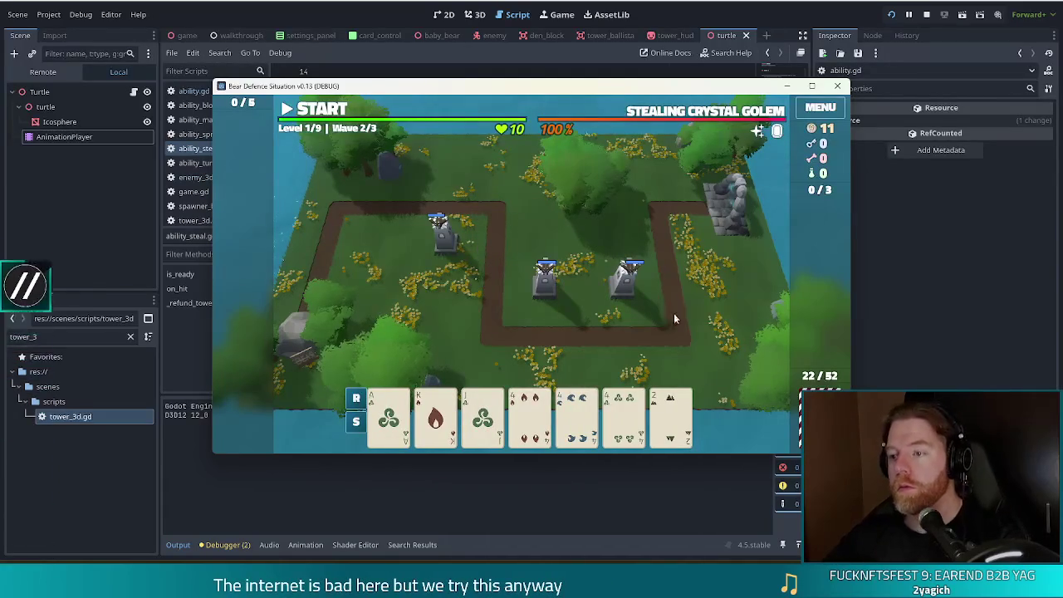
{"action": "left_click", "coordinate": [630, 294]}
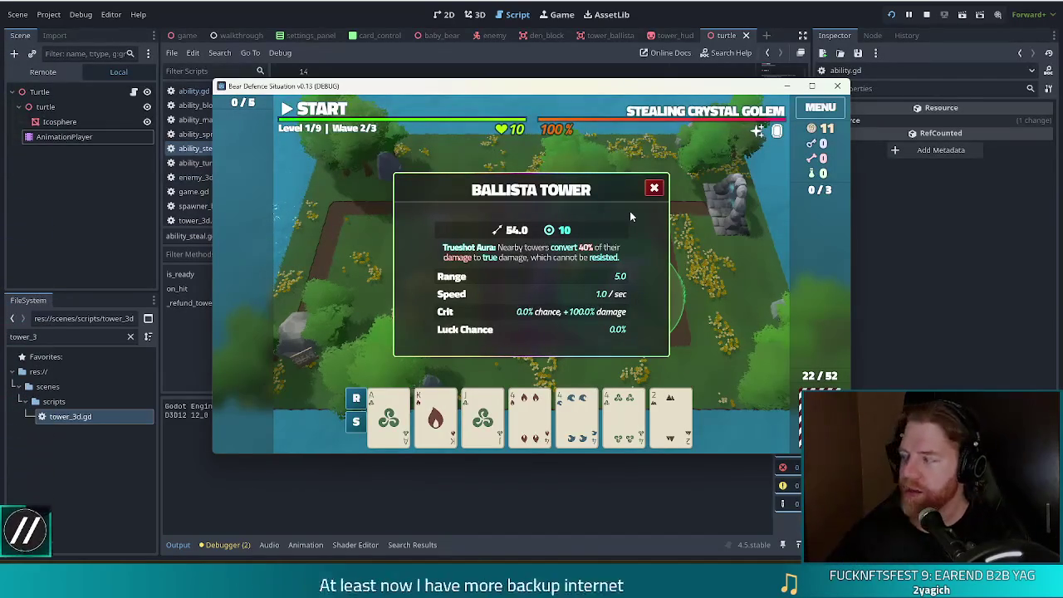
{"action": "left_click", "coordinate": [588, 229]}
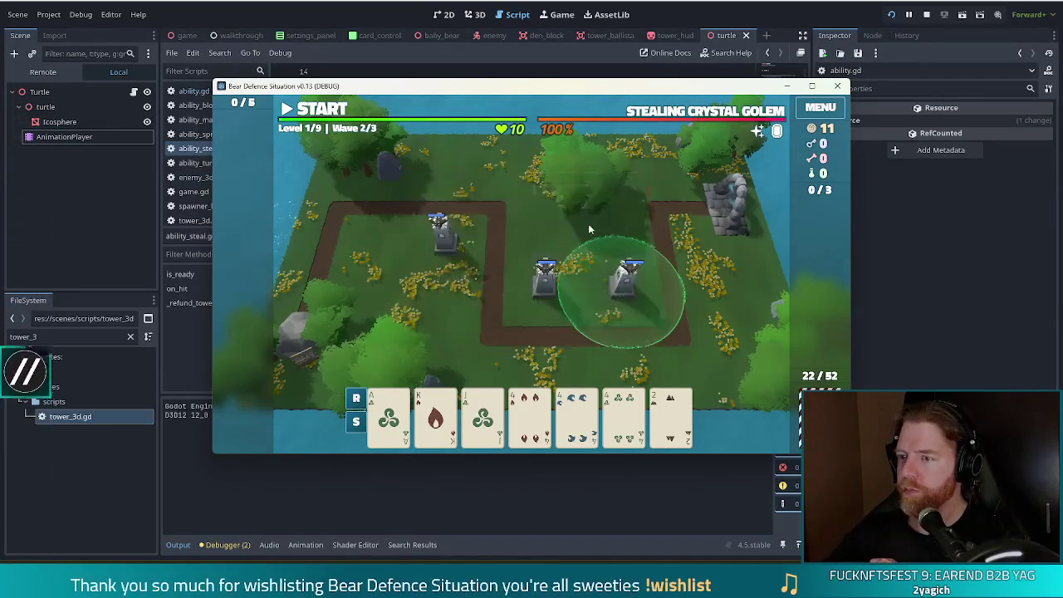
Start wave 2, pause it, confirm the right Ballista's shots fell from 10 to 7, and return to the editor.
{"action": "left_click", "coordinate": [321, 110]}
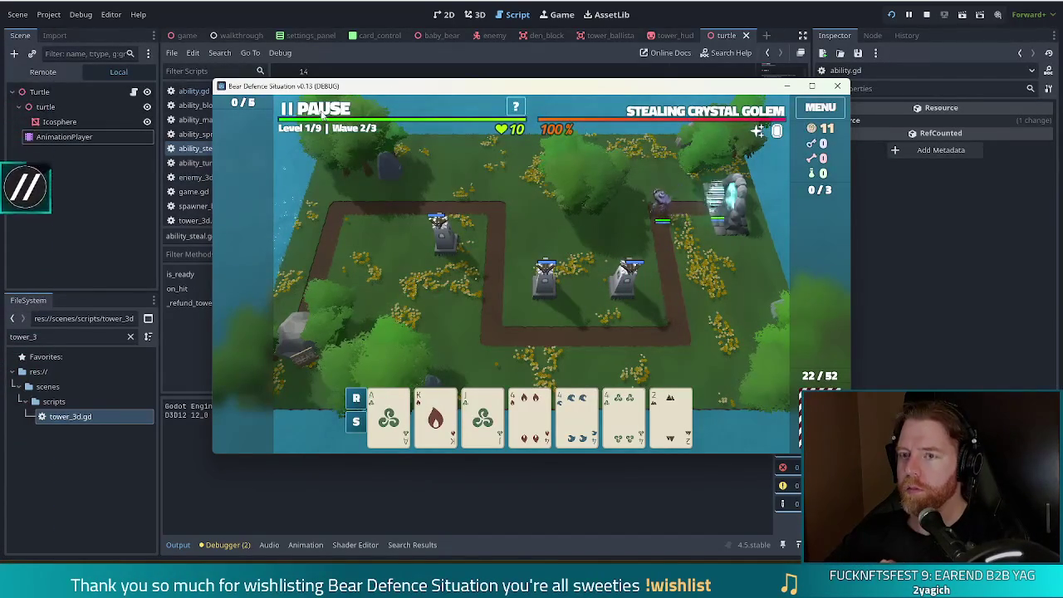
{"action": "left_click", "coordinate": [320, 109]}
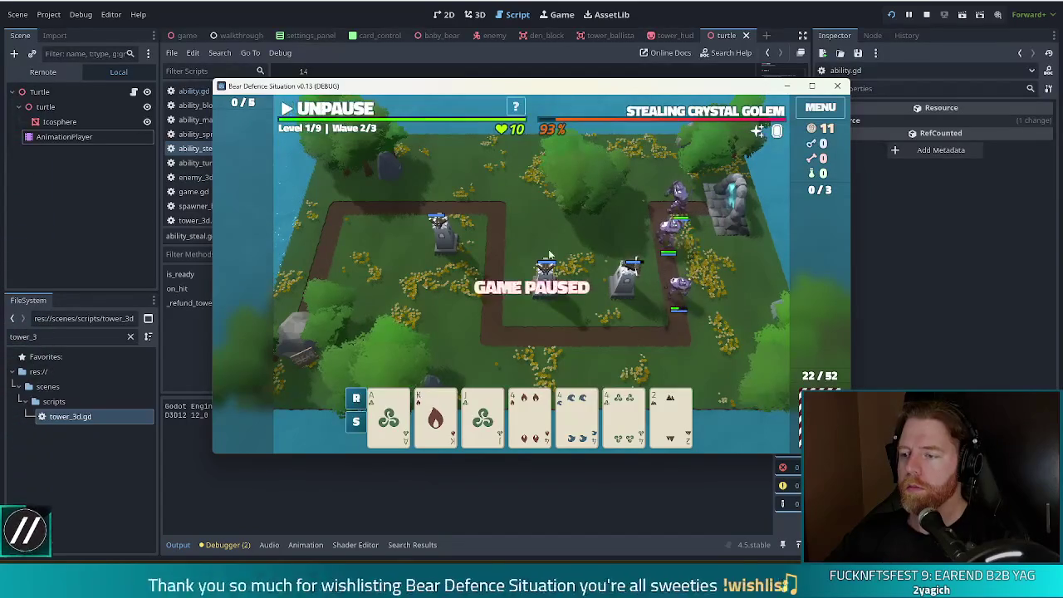
{"action": "left_click", "coordinate": [621, 295]}
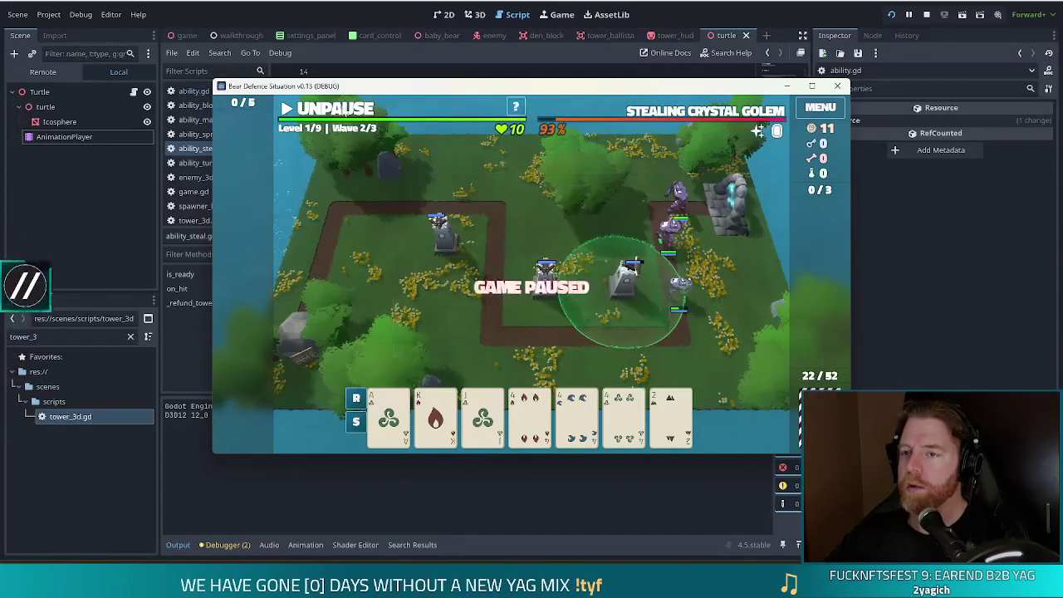
{"action": "left_click", "coordinate": [337, 111]}
{"action": "left_click", "coordinate": [338, 114]}
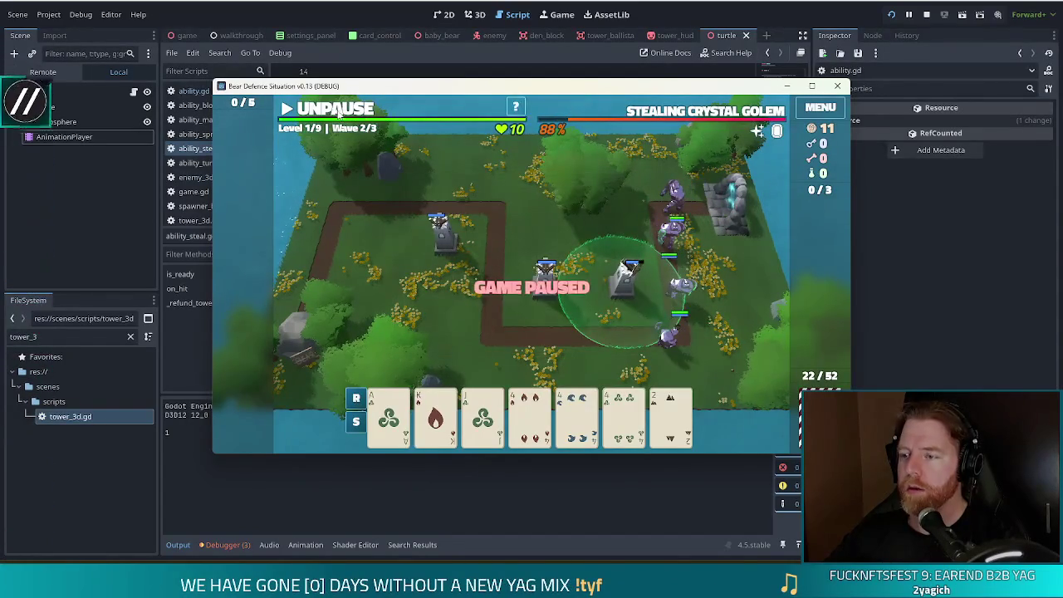
{"action": "left_click", "coordinate": [631, 287]}
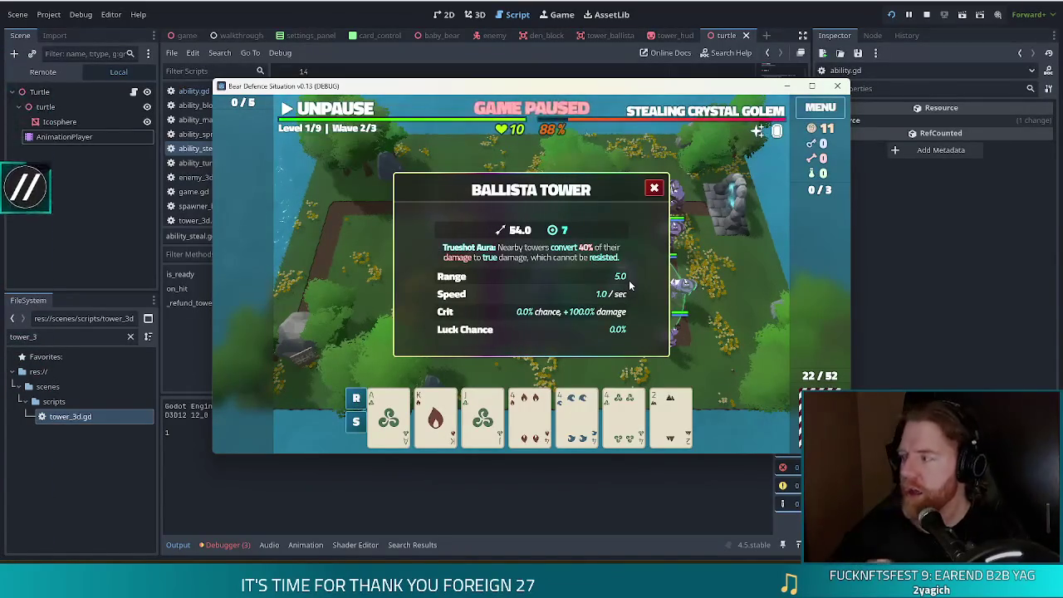
{"action": "key", "text": "alt+Tab"}
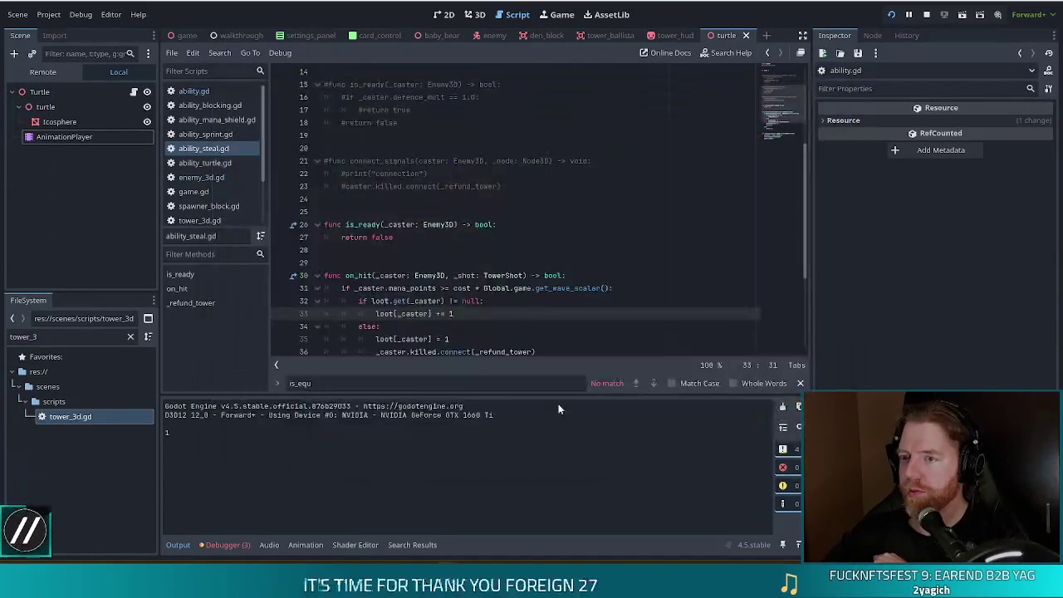
Follow the debugger's runtime errors into ability_steal.gd, change line 32's null comparison to 0, and save.
{"action": "scroll", "coordinate": [440, 255], "scroll_direction": "down", "scroll_amount": 4}
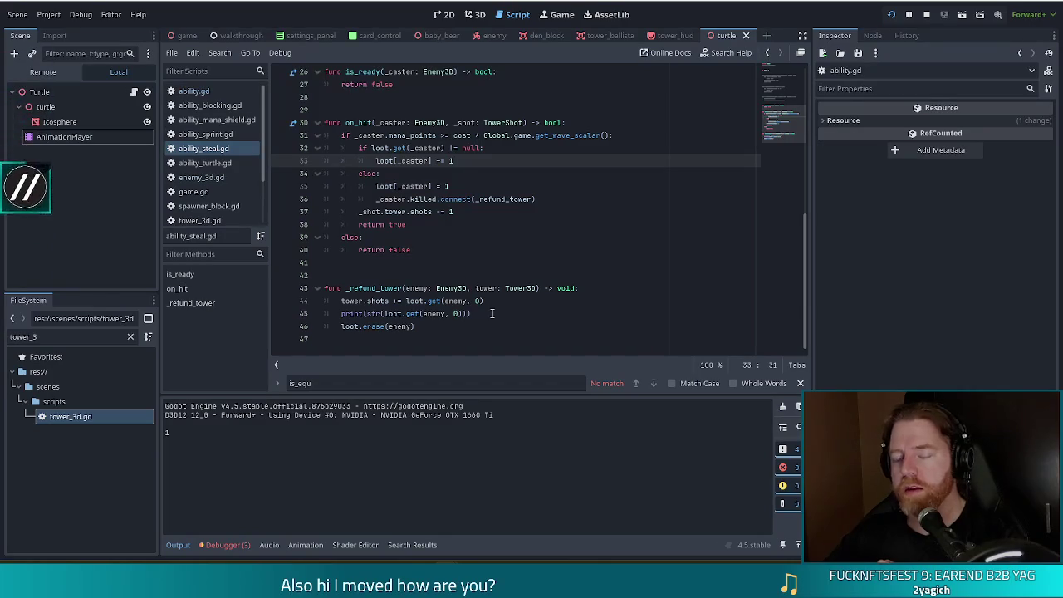
{"action": "left_click", "coordinate": [225, 545]}
{"action": "left_click", "coordinate": [238, 402]}
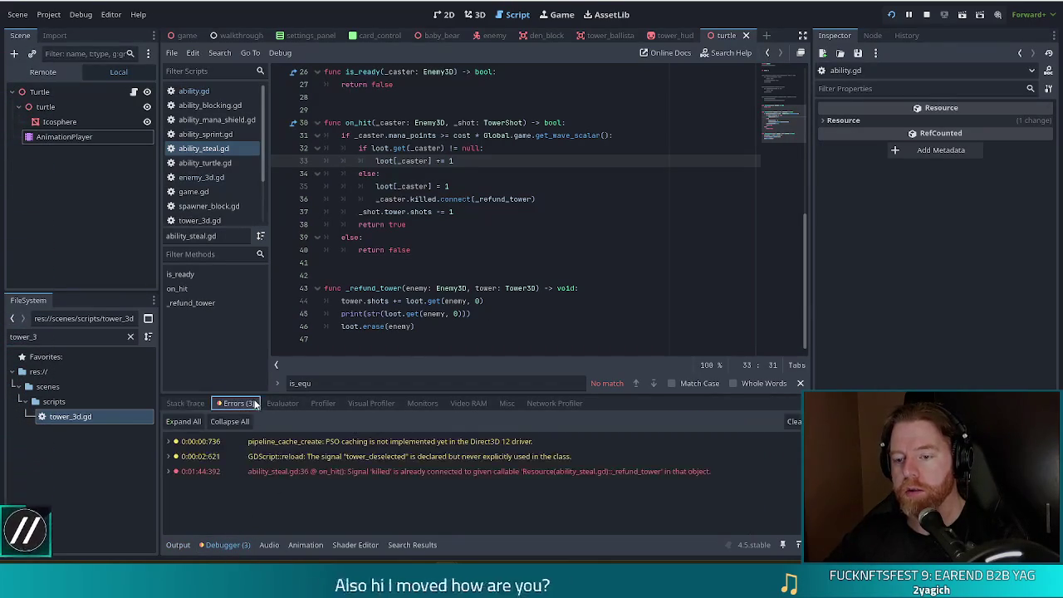
{"action": "left_click", "coordinate": [629, 473]}
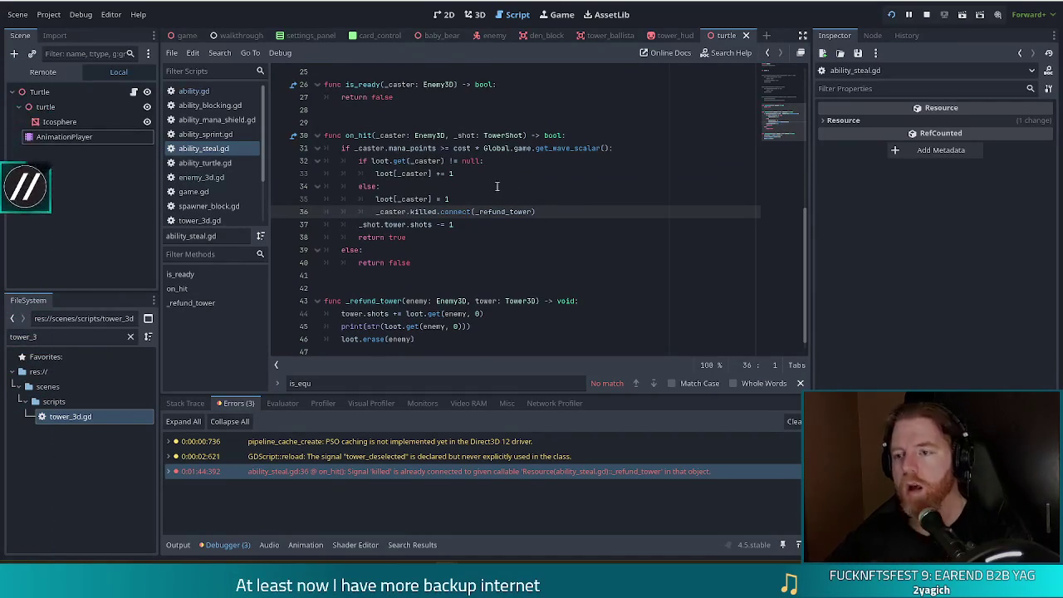
{"action": "left_click", "coordinate": [470, 161]}
{"action": "key", "text": "ctrl+s"}
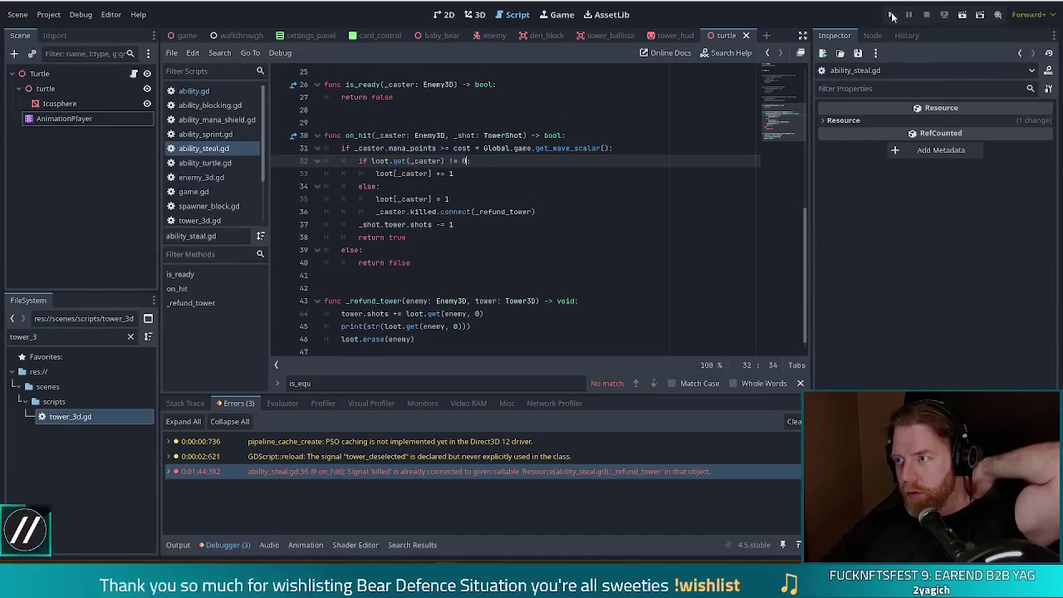
Run and stop the game, review lines 36 and 32, then return to enemy_3d.gd's hit-ability loop.
{"action": "left_click", "coordinate": [891, 14]}
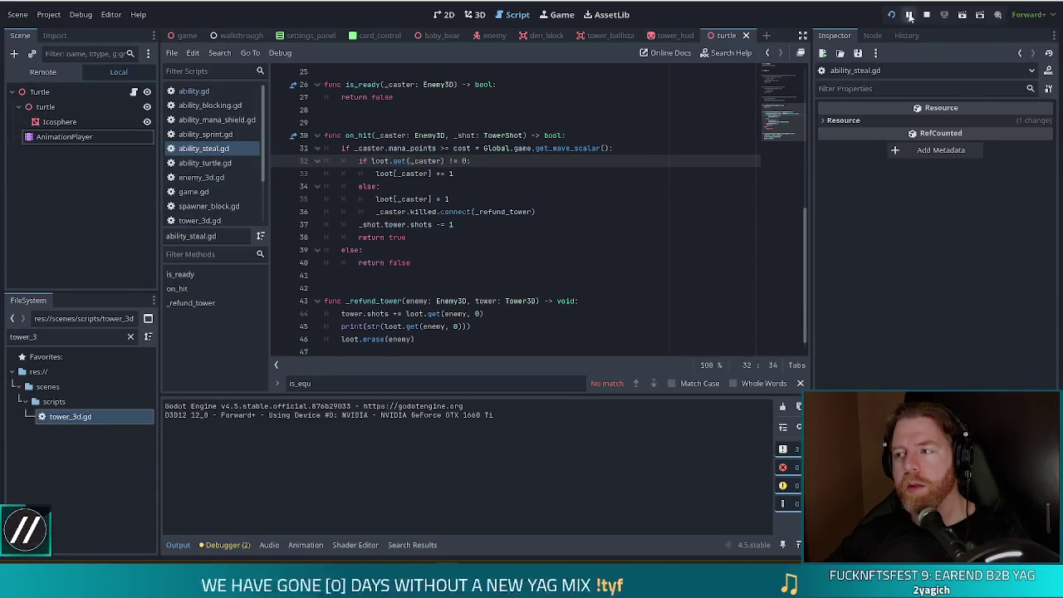
{"action": "key", "text": "F8"}
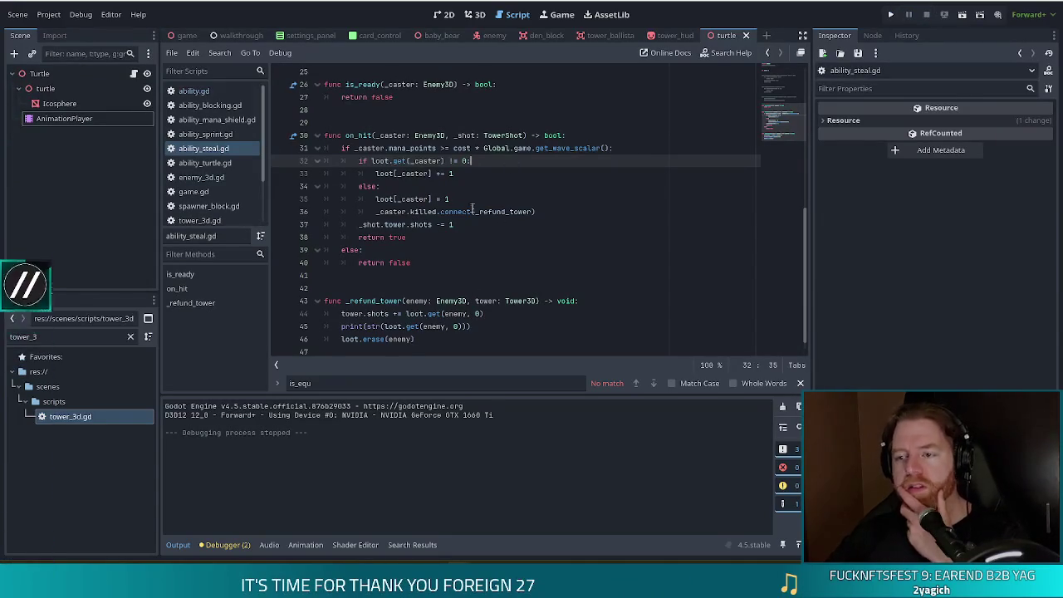
{"action": "left_click", "coordinate": [554, 212]}
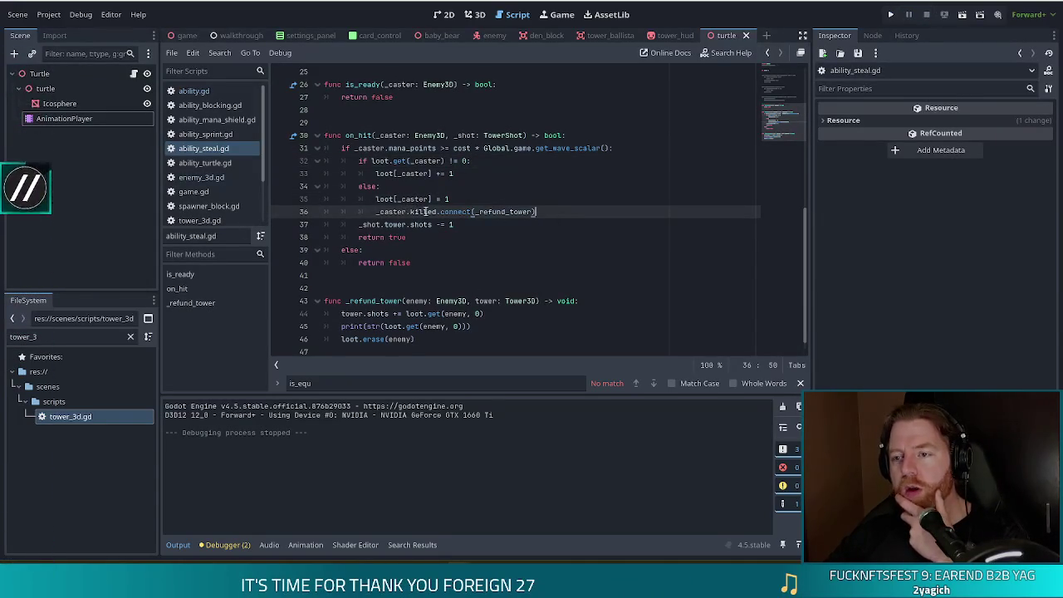
{"action": "mouse_move", "coordinate": [424, 212]}
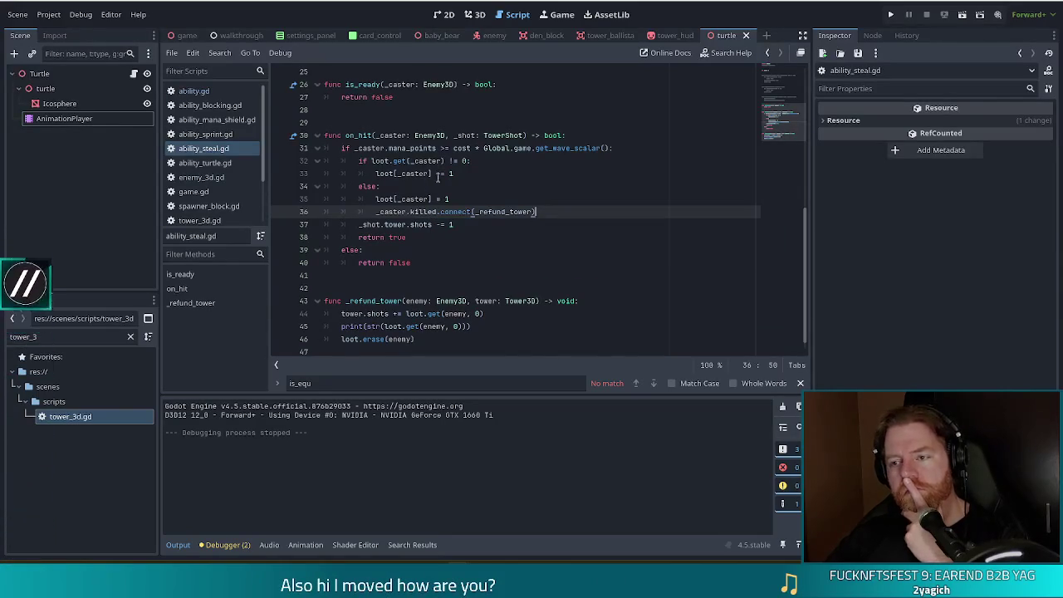
{"action": "left_click", "coordinate": [453, 163]}
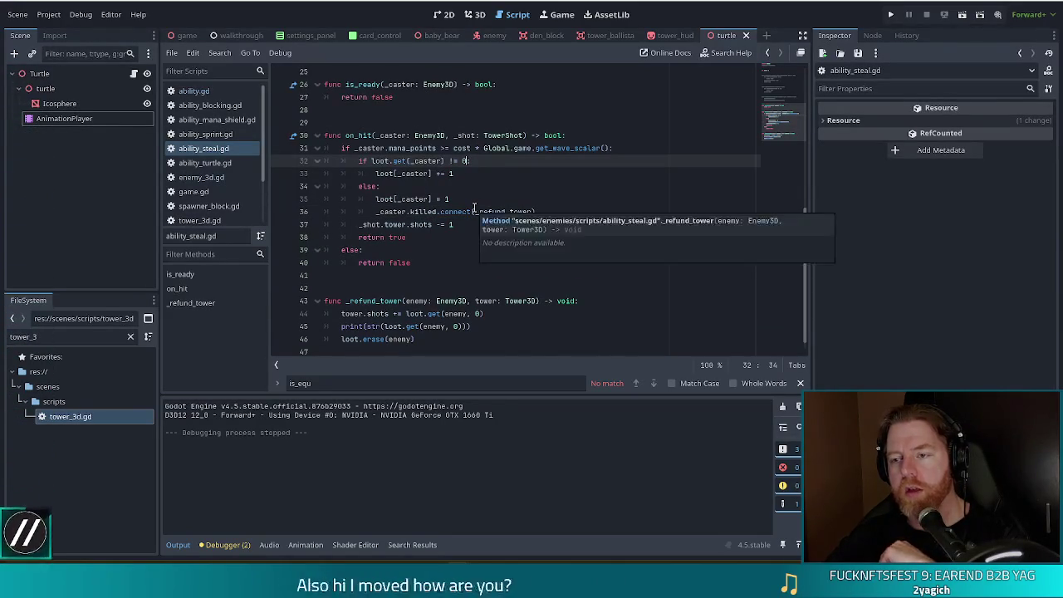
{"action": "left_click", "coordinate": [409, 164]}
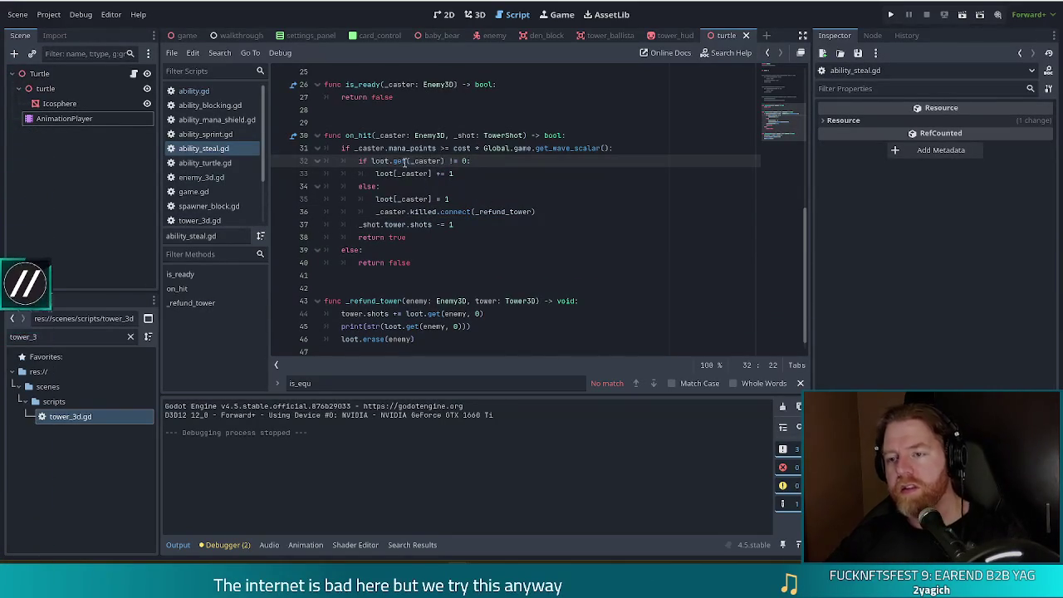
{"action": "mouse_move", "coordinate": [408, 158]}
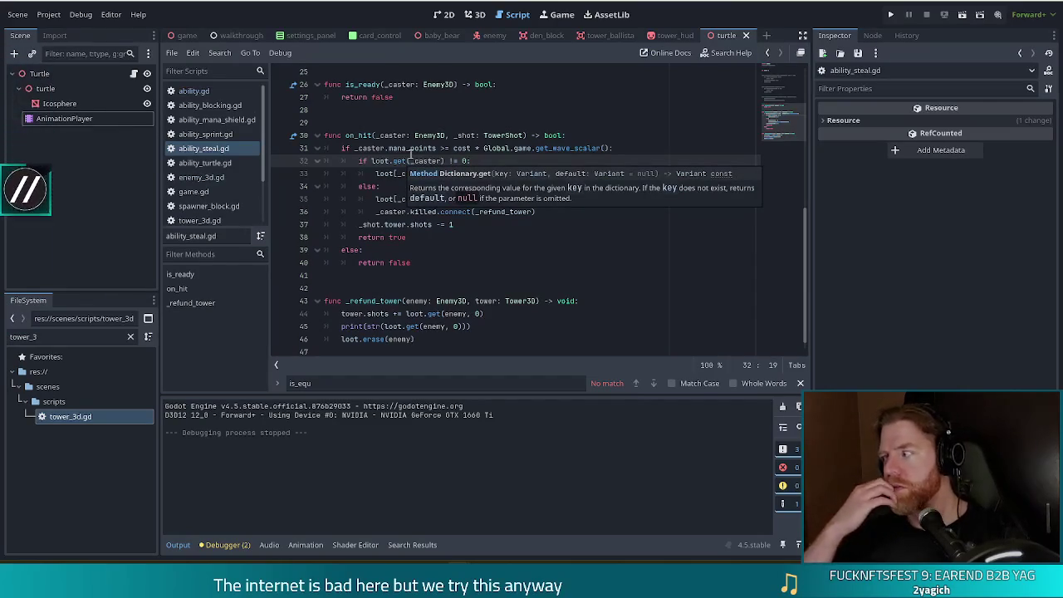
{"action": "key", "text": "alt+Left"}
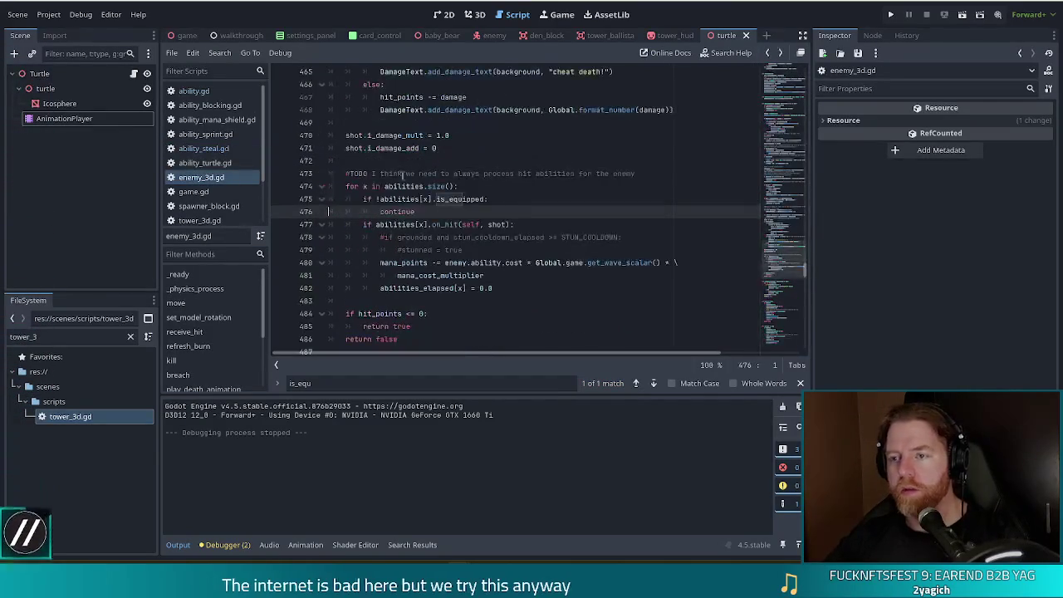
Look up Dictionary get in the docs from line 32's loot.get call, then return to ability_steal.gd.
{"action": "key", "text": "alt+Right"}
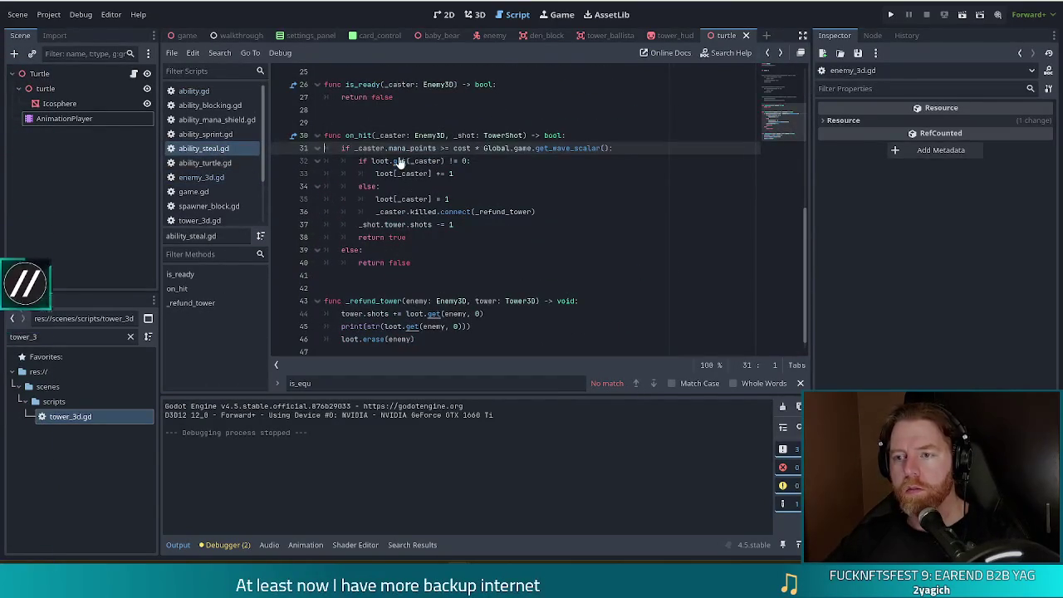
{"action": "left_click", "coordinate": [398, 161], "text": "ctrl"}
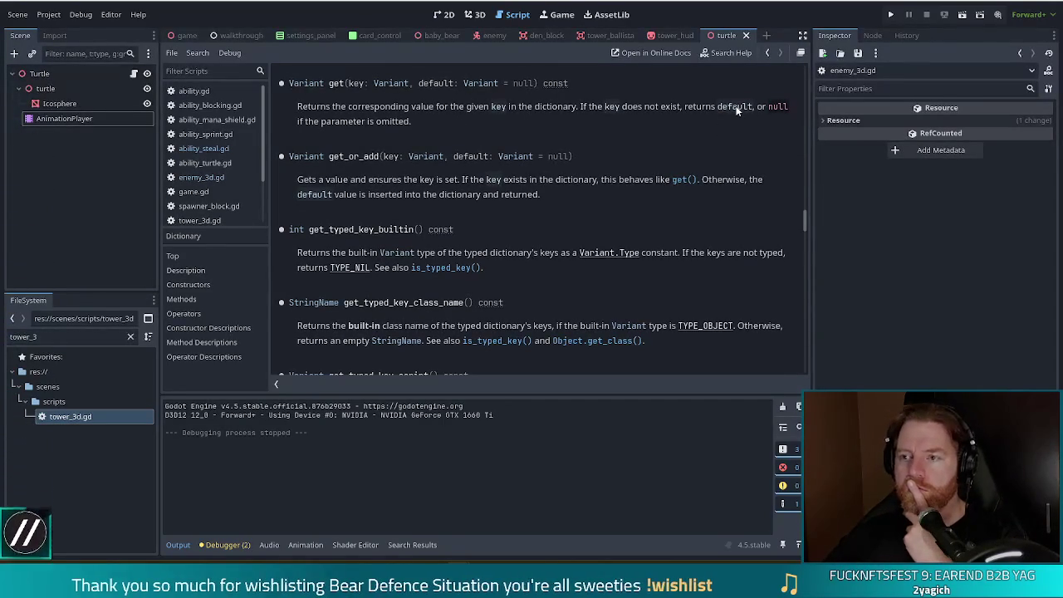
{"action": "key", "text": "alt+Left"}
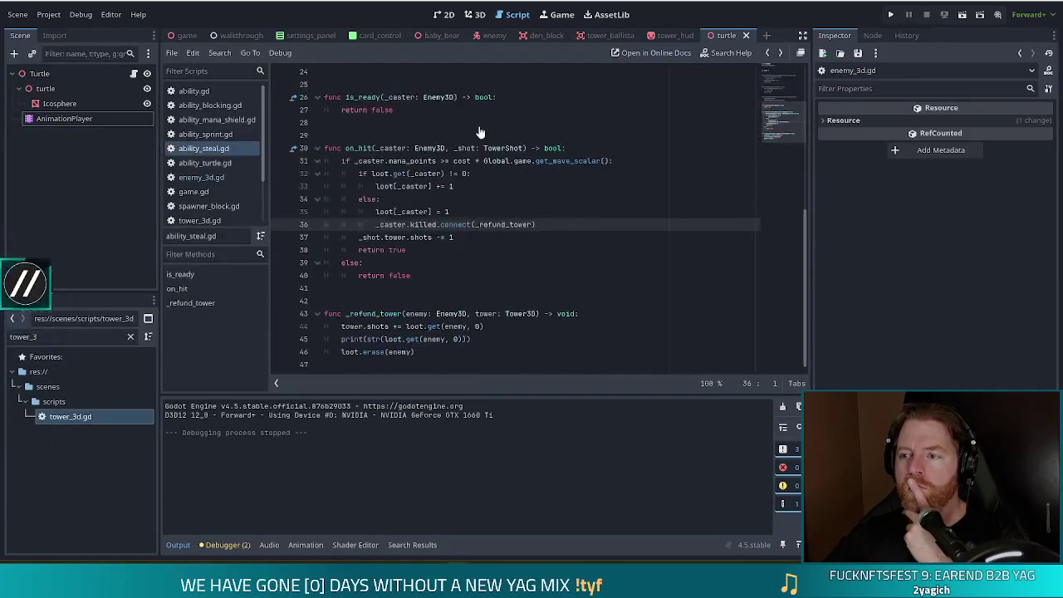
Make line 32 read loot.get(_caster, 0) != 0: and save ability_steal.gd.
{"action": "left_click", "coordinate": [443, 174]}
{"action": "type", "text": ", 0"}
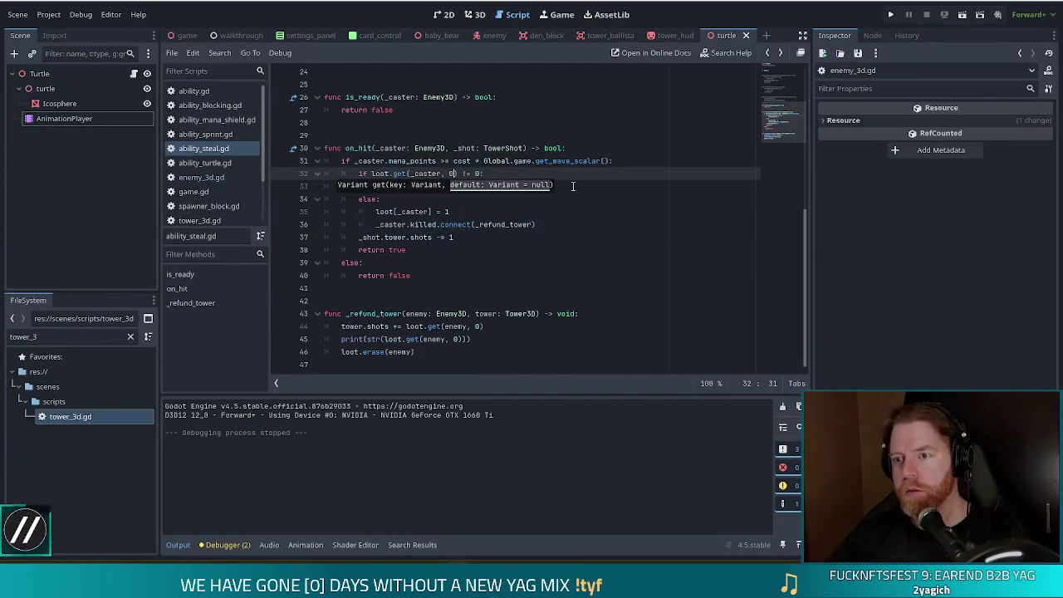
{"action": "type", "text": ")"}
{"action": "left_click", "coordinate": [478, 173]}
{"action": "type", "text": ":"}
{"action": "key", "text": "ctrl+s"}
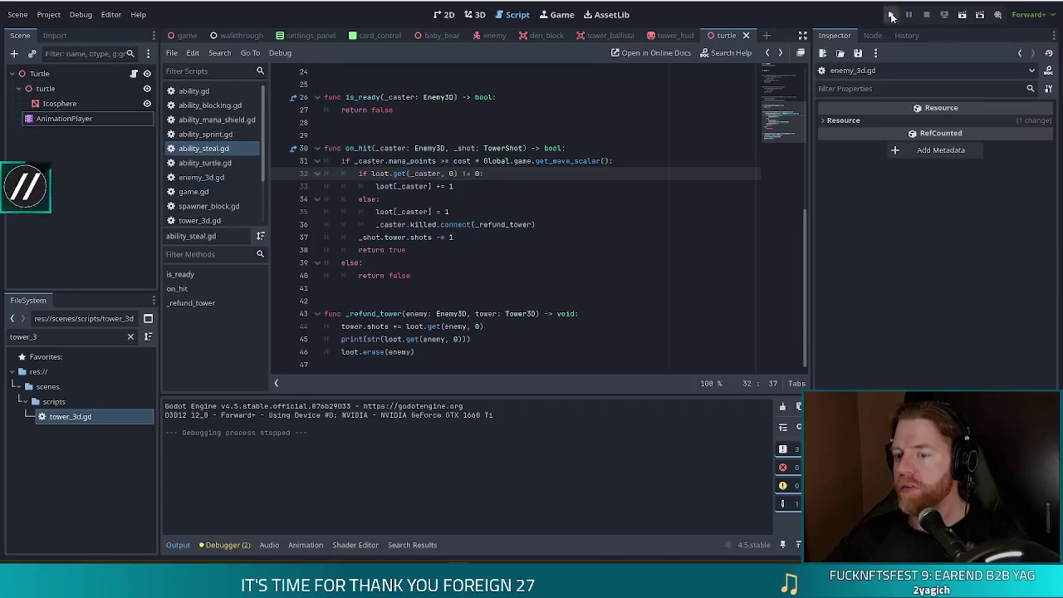
Run the project, start a new game, and build a ballista from a pair of 8s at the path's right bend.
{"action": "left_click", "coordinate": [891, 14]}
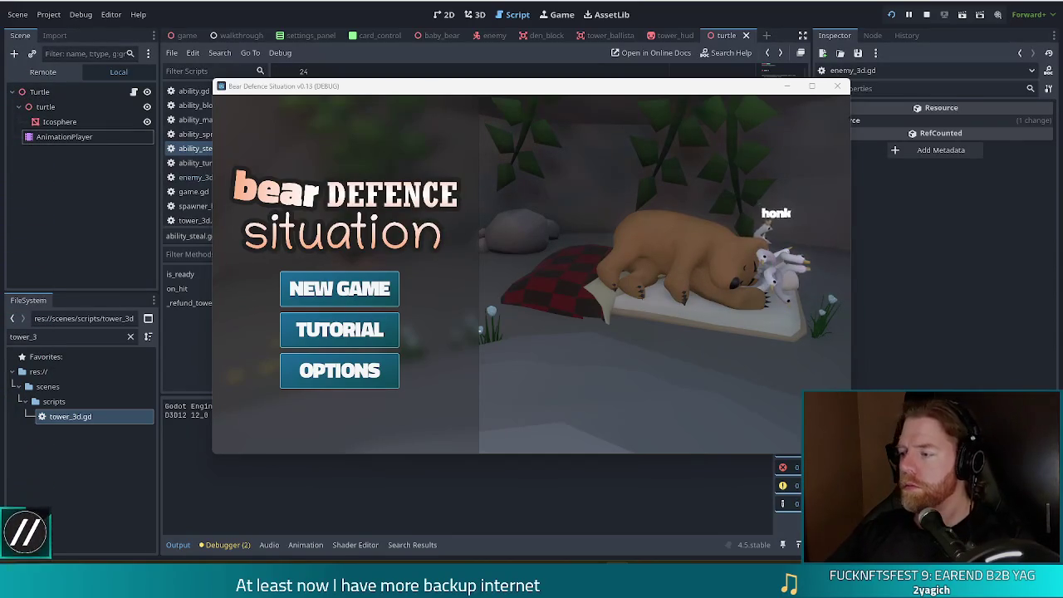
{"action": "left_click", "coordinate": [369, 282]}
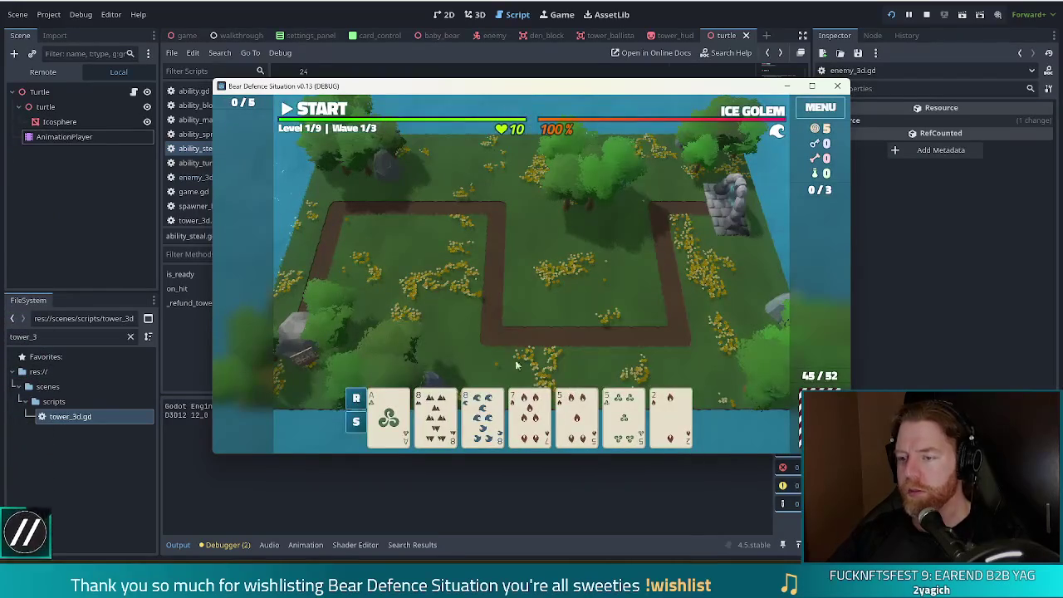
{"action": "left_click", "coordinate": [435, 415]}
{"action": "left_click", "coordinate": [482, 415]}
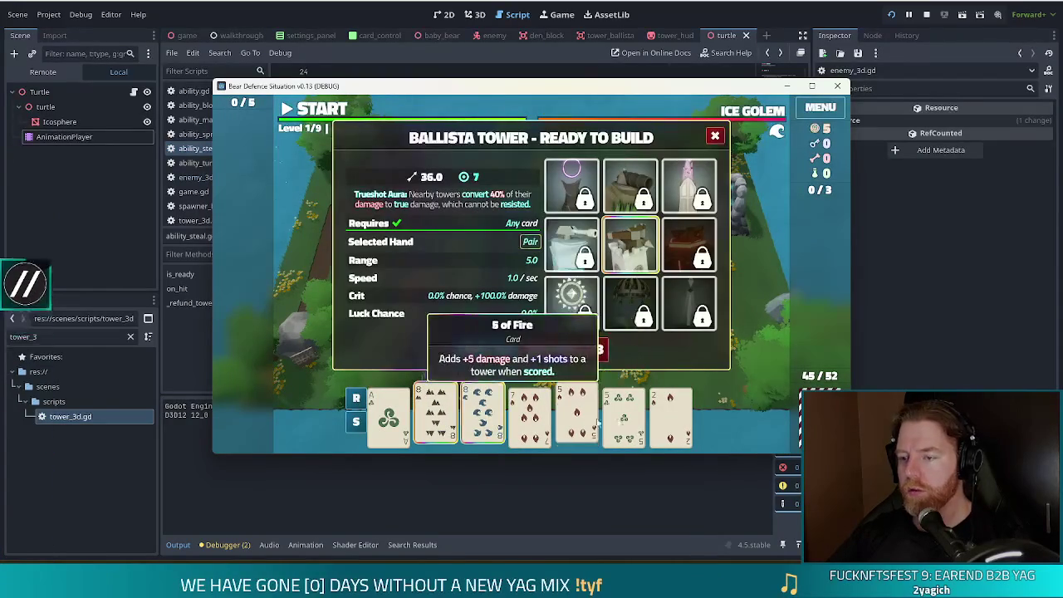
{"action": "left_click", "coordinate": [488, 349]}
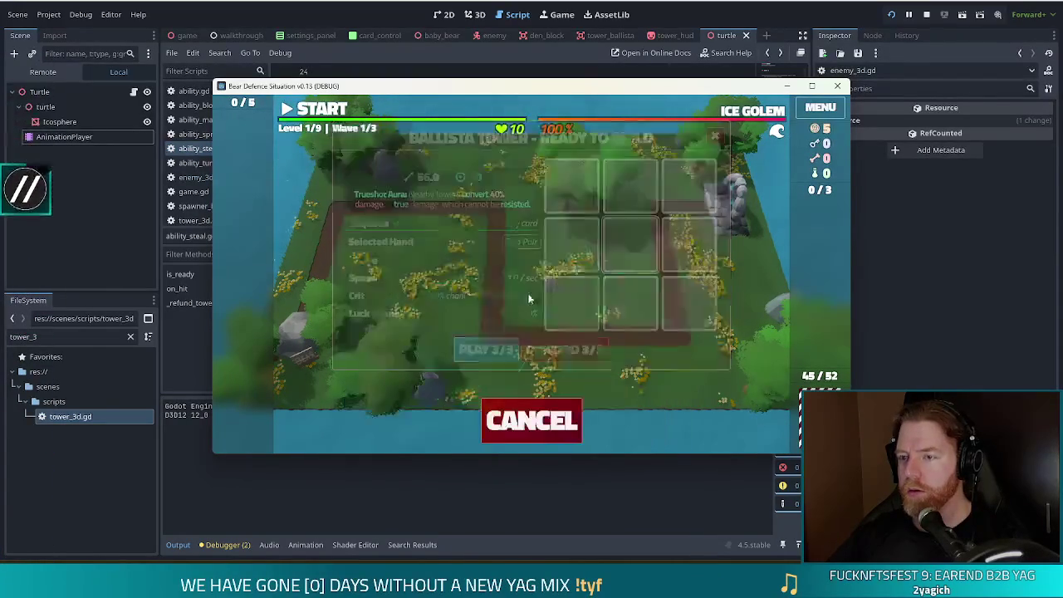
{"action": "left_click", "coordinate": [627, 278]}
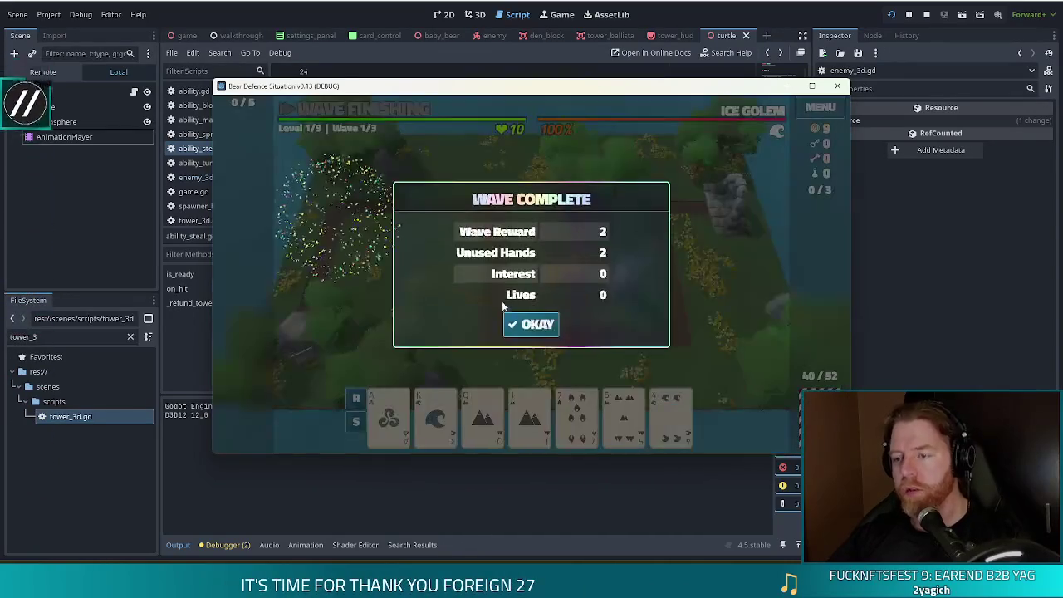
Finish wave 1, start and pause the next wave checking the ballista, then view the debugger errors.
{"action": "left_click", "coordinate": [545, 323]}
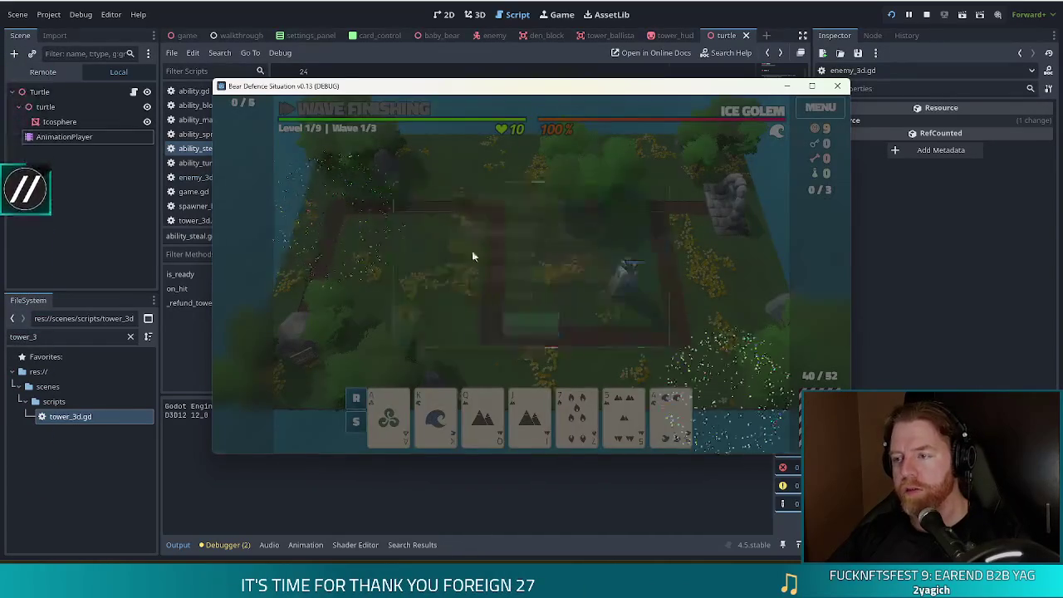
{"action": "left_click", "coordinate": [329, 113]}
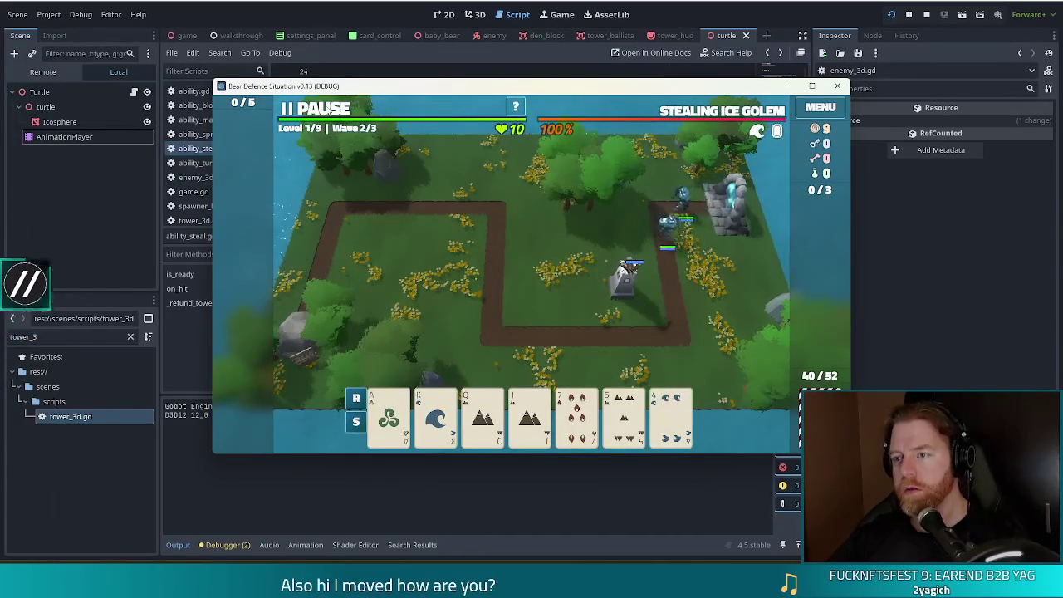
{"action": "left_click", "coordinate": [631, 286]}
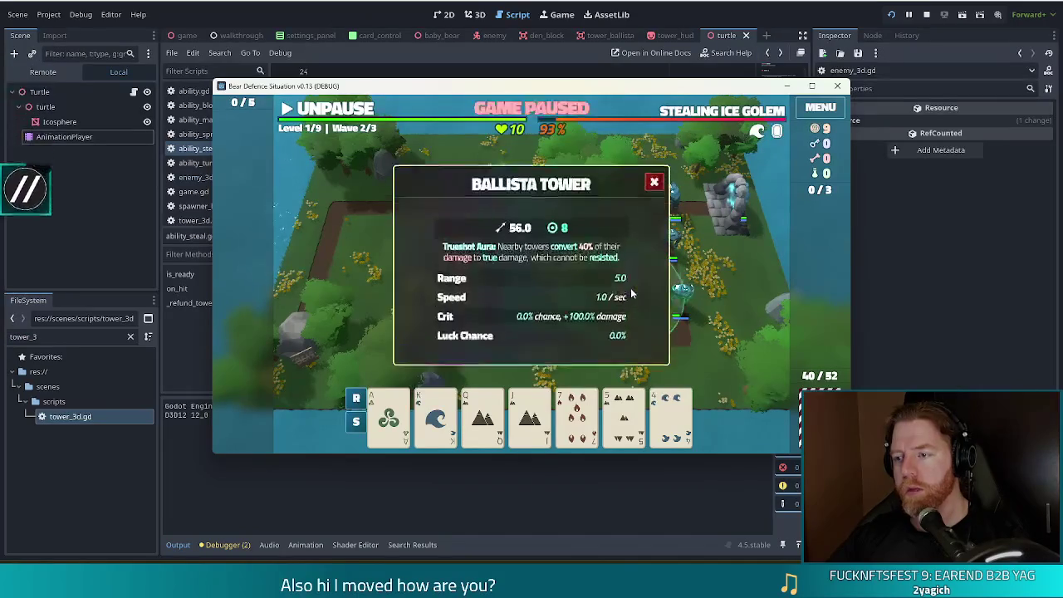
{"action": "left_click", "coordinate": [653, 182]}
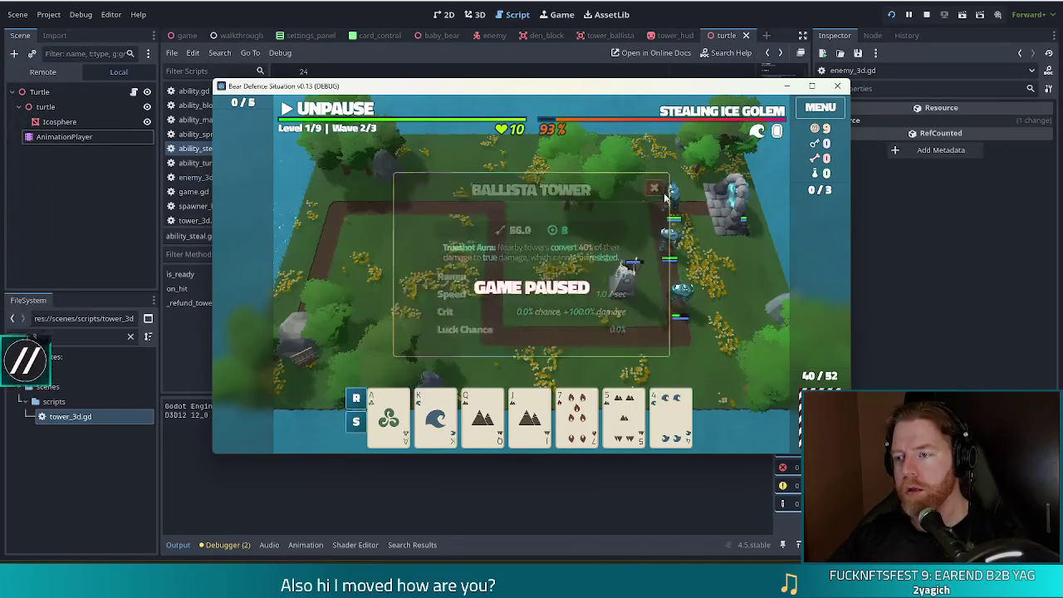
{"action": "left_click", "coordinate": [340, 111]}
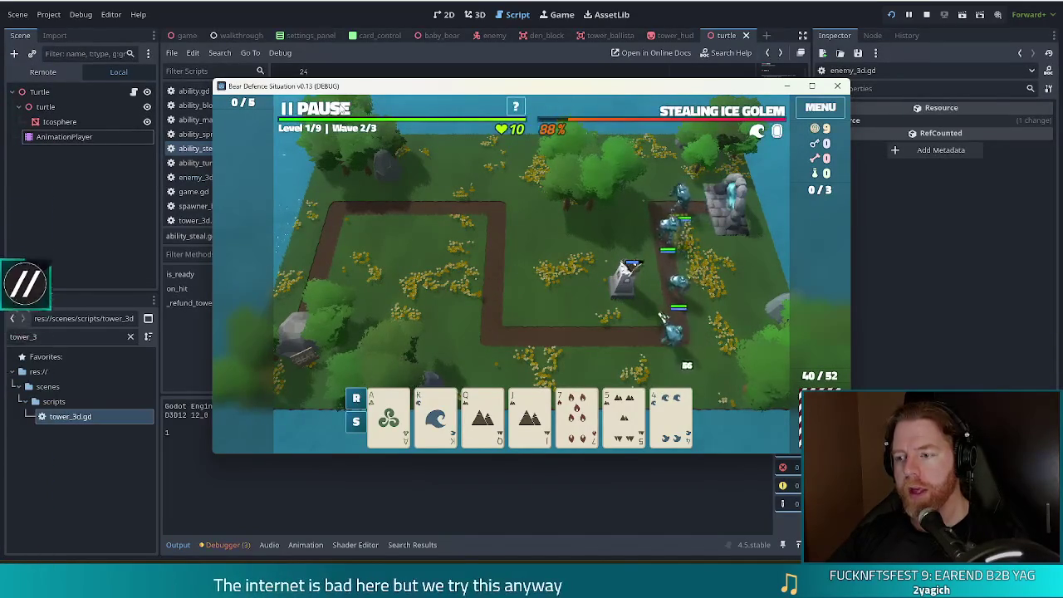
{"action": "key", "text": "space"}
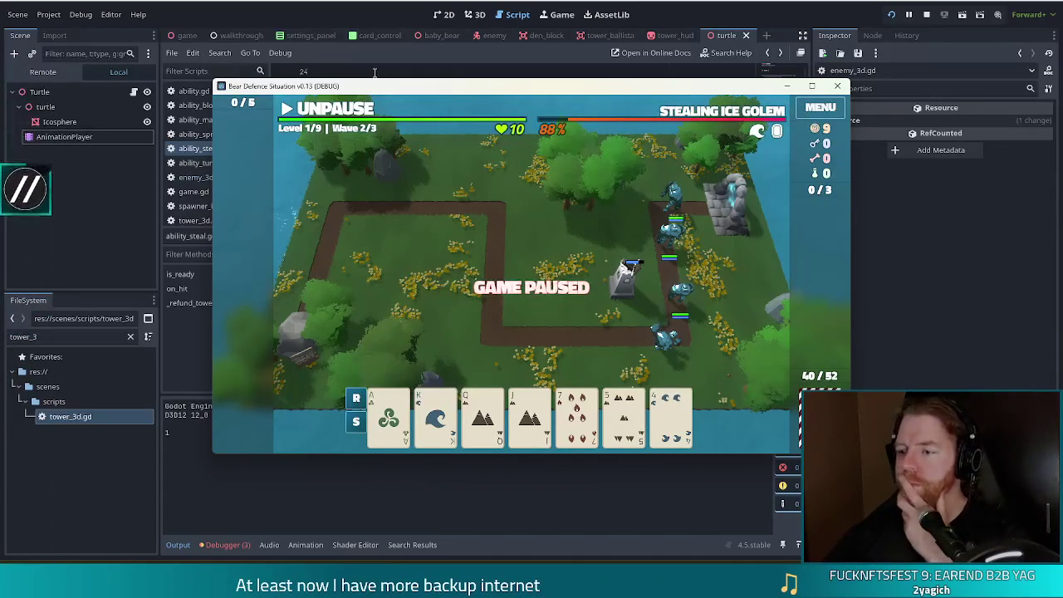
{"action": "left_click", "coordinate": [632, 289]}
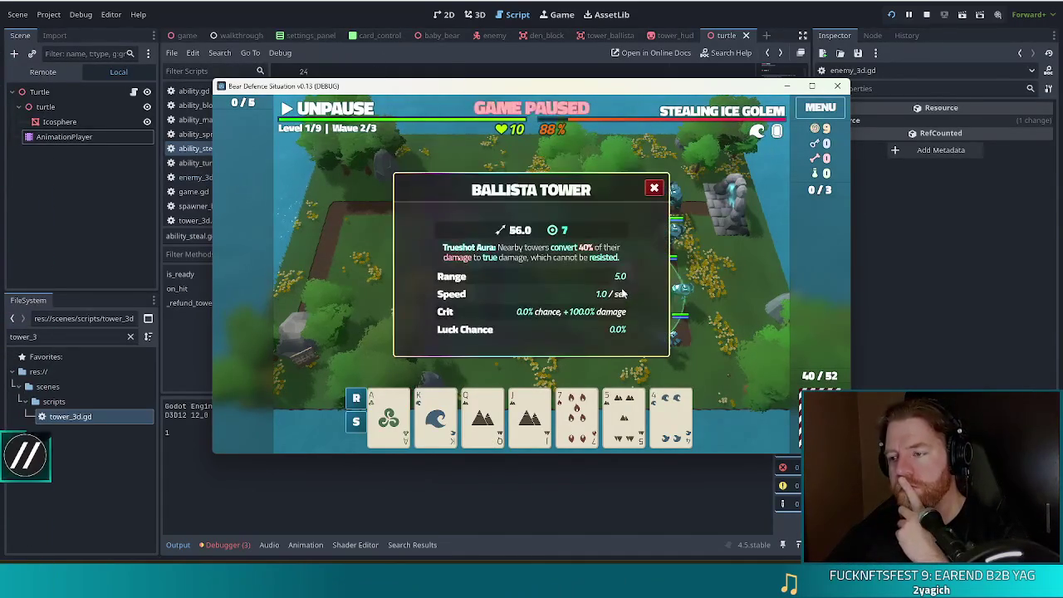
{"action": "left_click", "coordinate": [653, 188]}
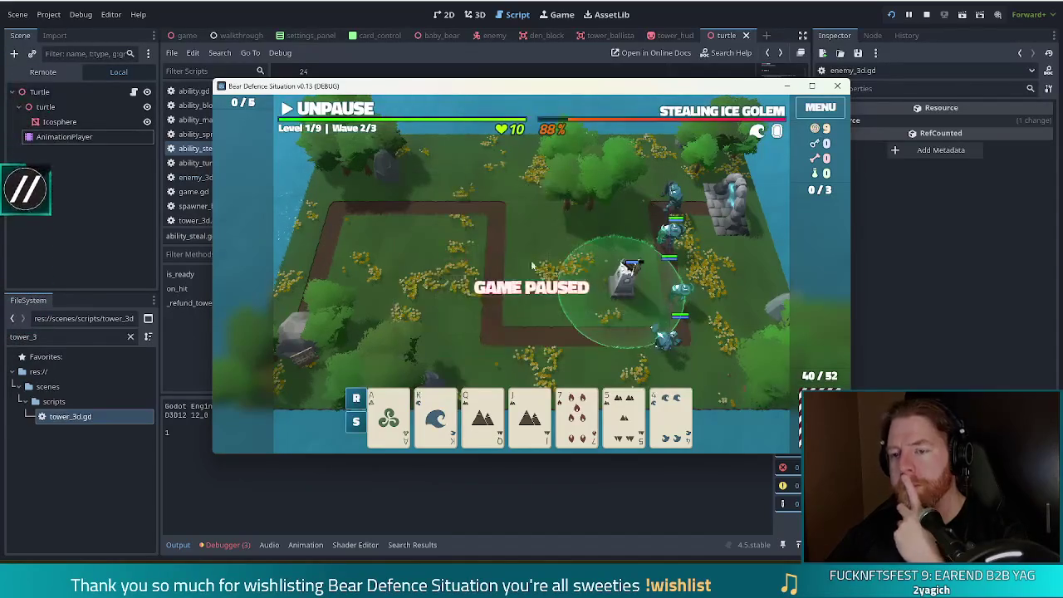
{"action": "left_click", "coordinate": [355, 37]}
{"action": "left_click", "coordinate": [224, 545]}
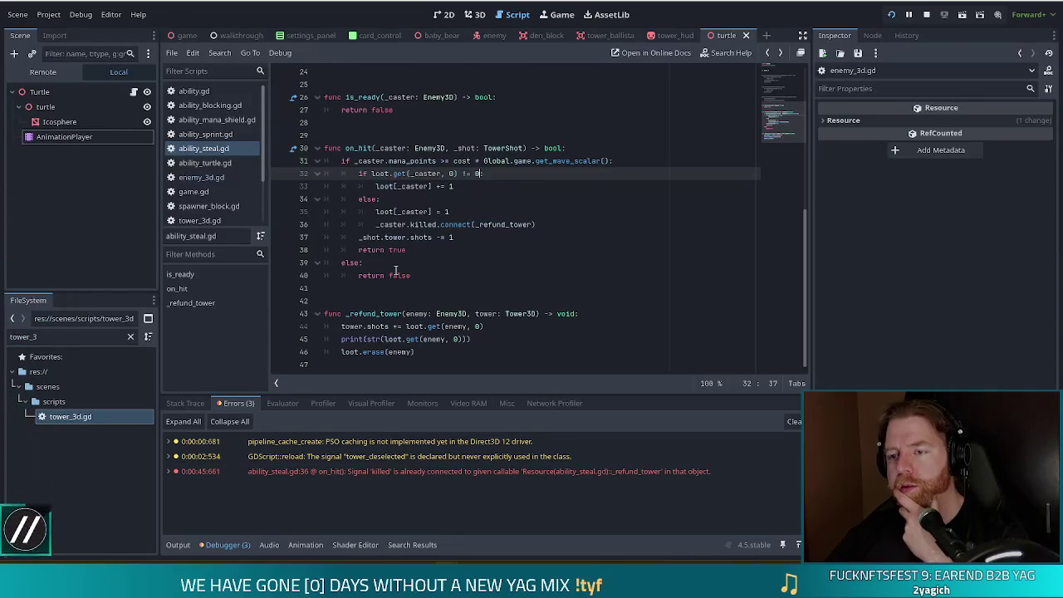
Insert print(loot.get(_caster, 0)) above the loot check in on_hit and save ability_steal.gd.
{"action": "type", "text": ":"}
{"action": "key", "text": "Down"}
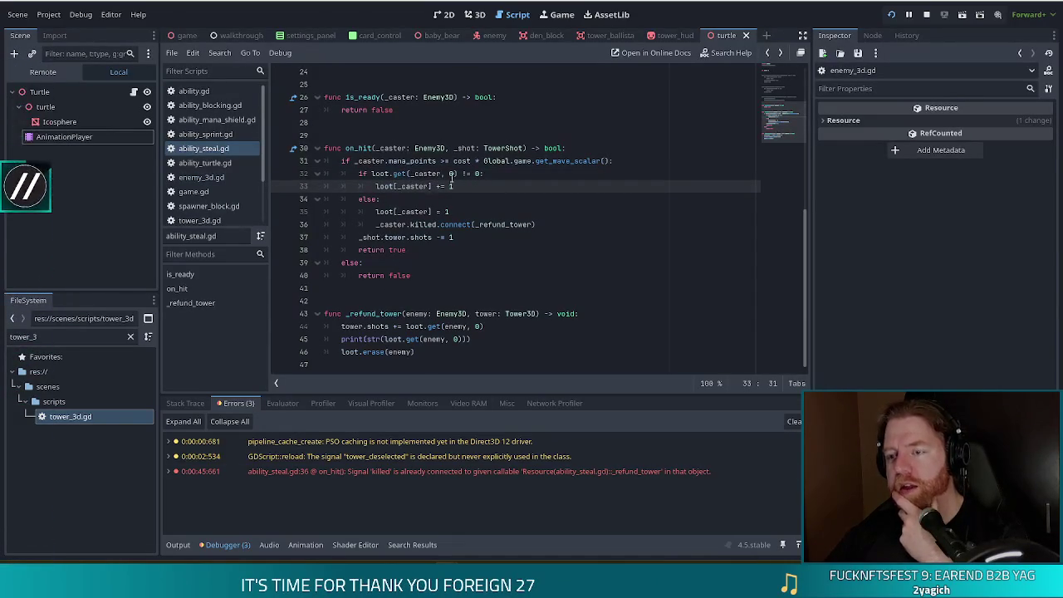
{"action": "left_click", "coordinate": [405, 212]}
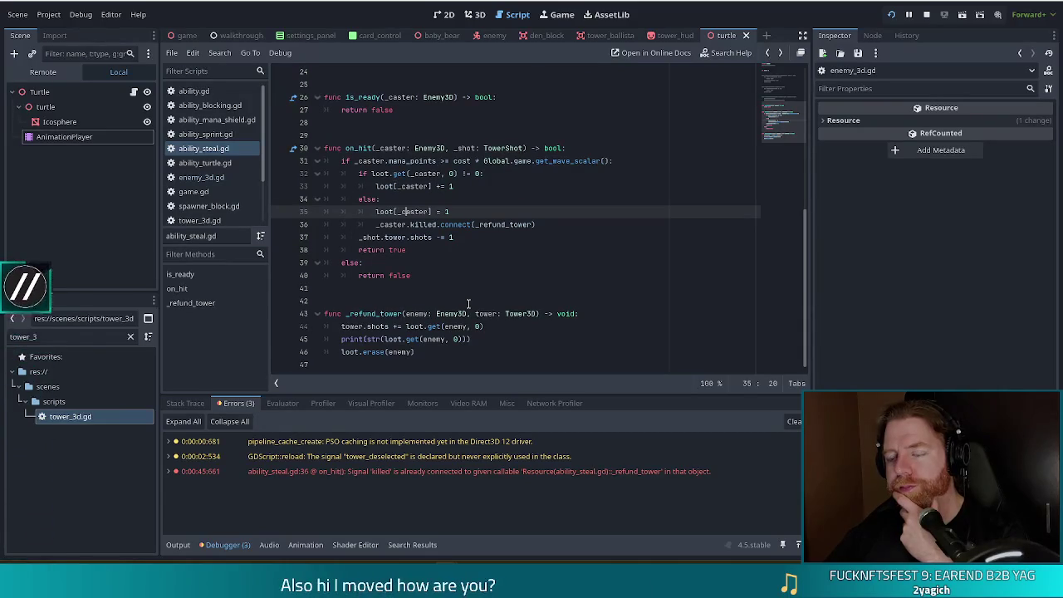
{"action": "left_click", "coordinate": [514, 174]}
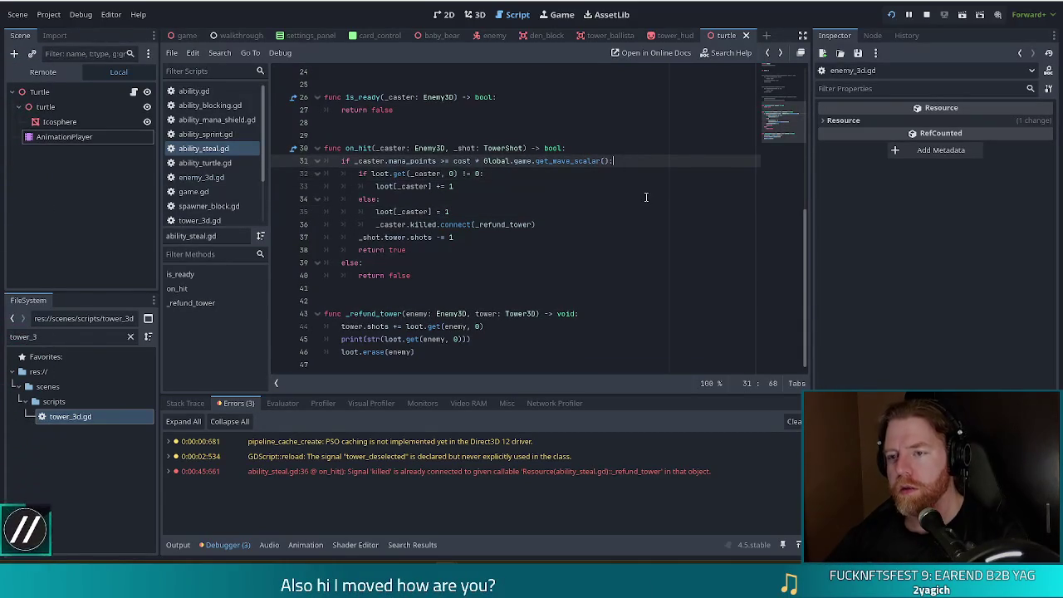
{"action": "key", "text": "ctrl+shift+Return"}
{"action": "type", "text": "print("}
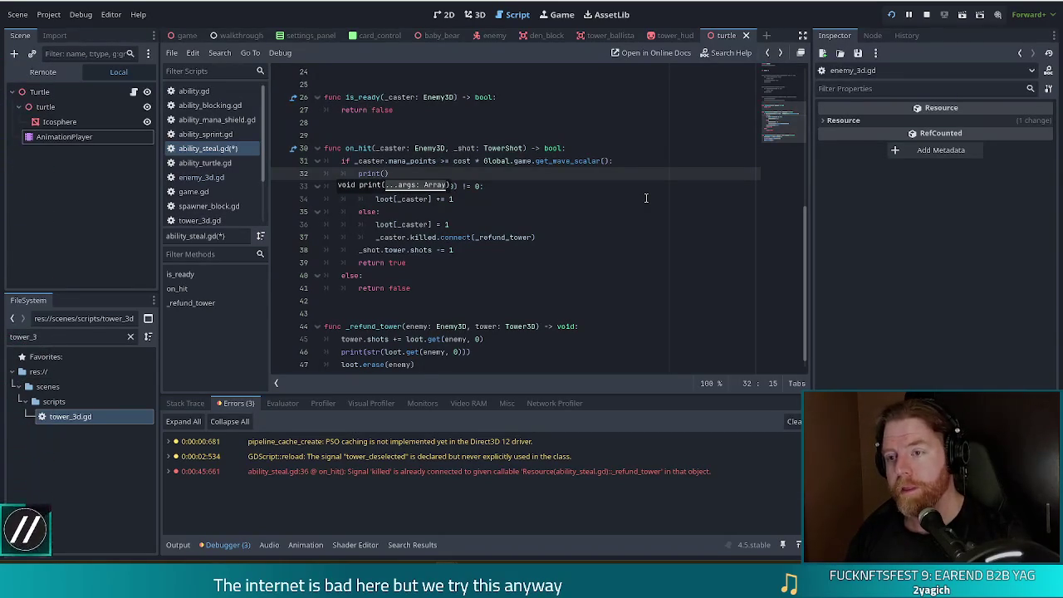
{"action": "key", "text": "Escape"}
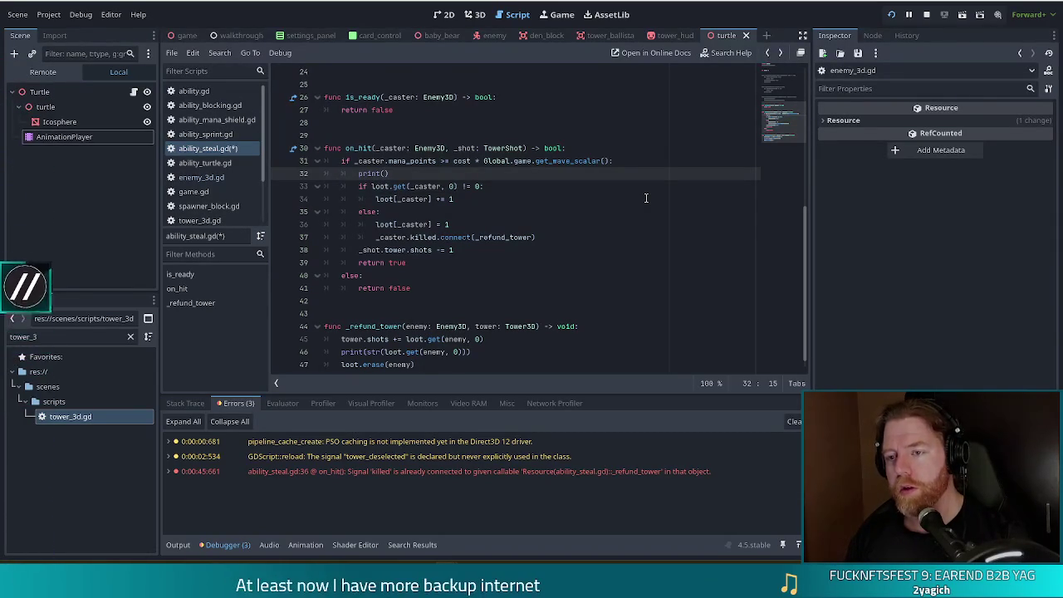
{"action": "type", "text": "lot.get"}
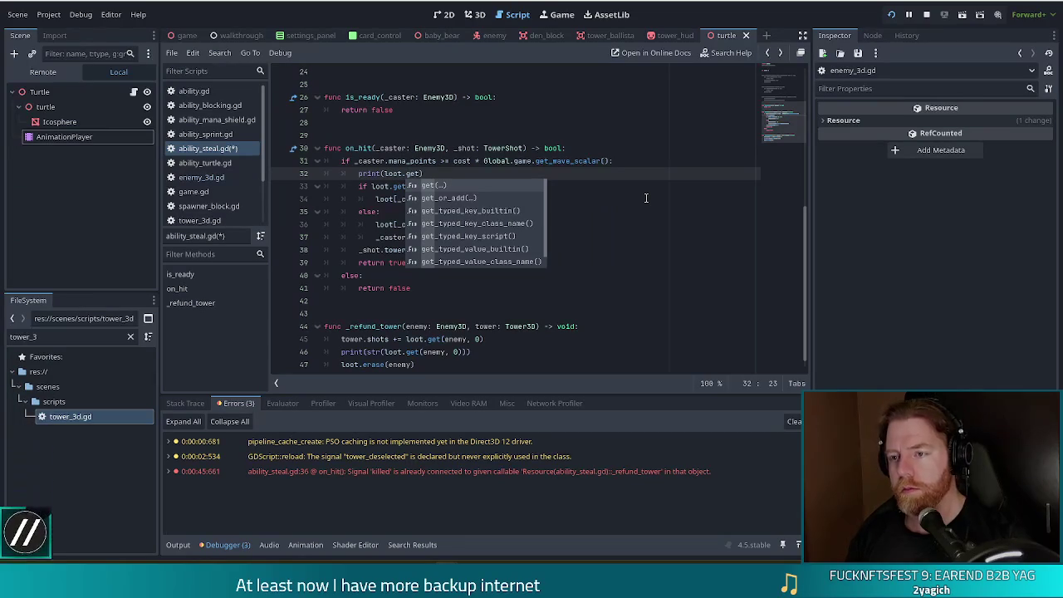
{"action": "type", "text": "(_caster"}
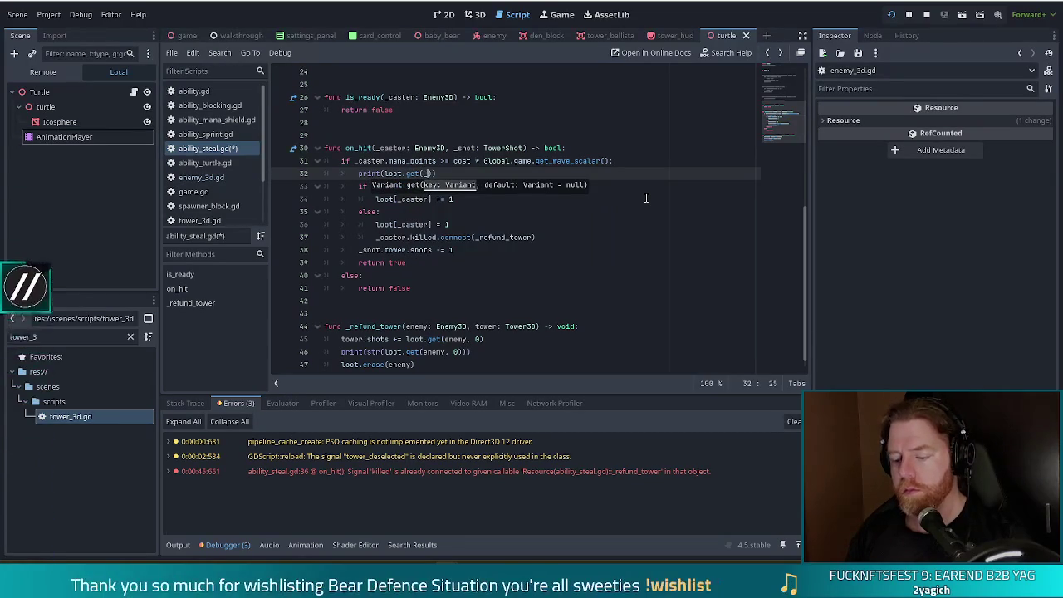
{"action": "type", "text": ")"}
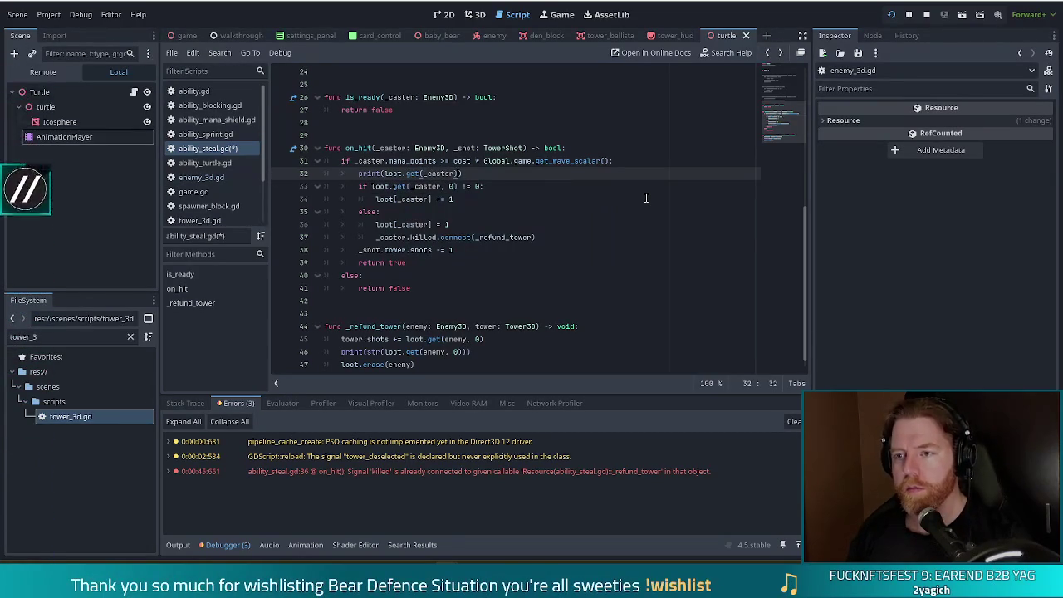
{"action": "key", "text": "Left"}
{"action": "type", "text": "0"}
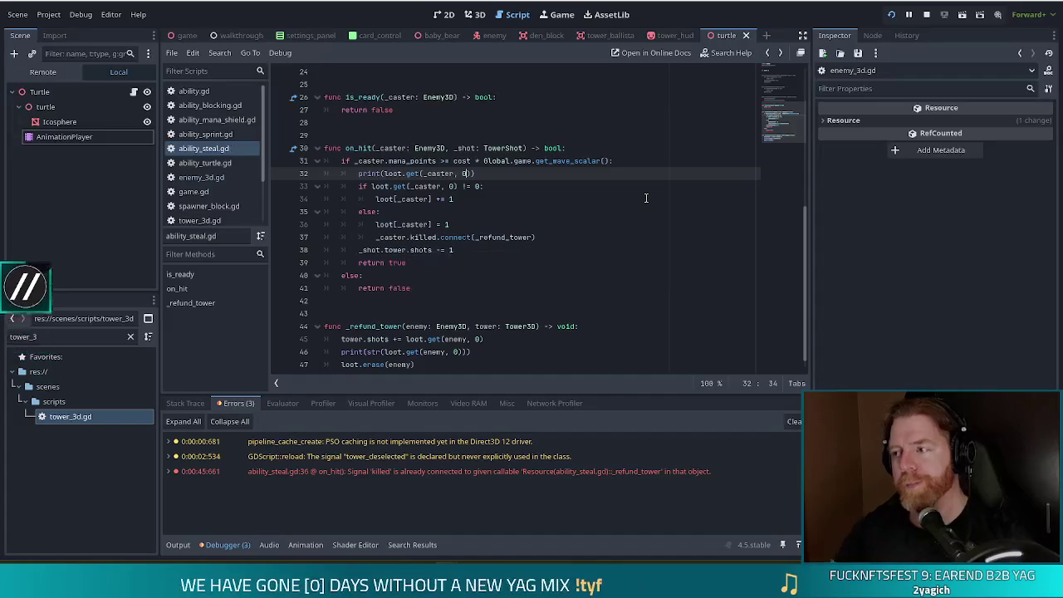
{"action": "key", "text": "ctrl+s"}
{"action": "key", "text": "alt+Tab"}
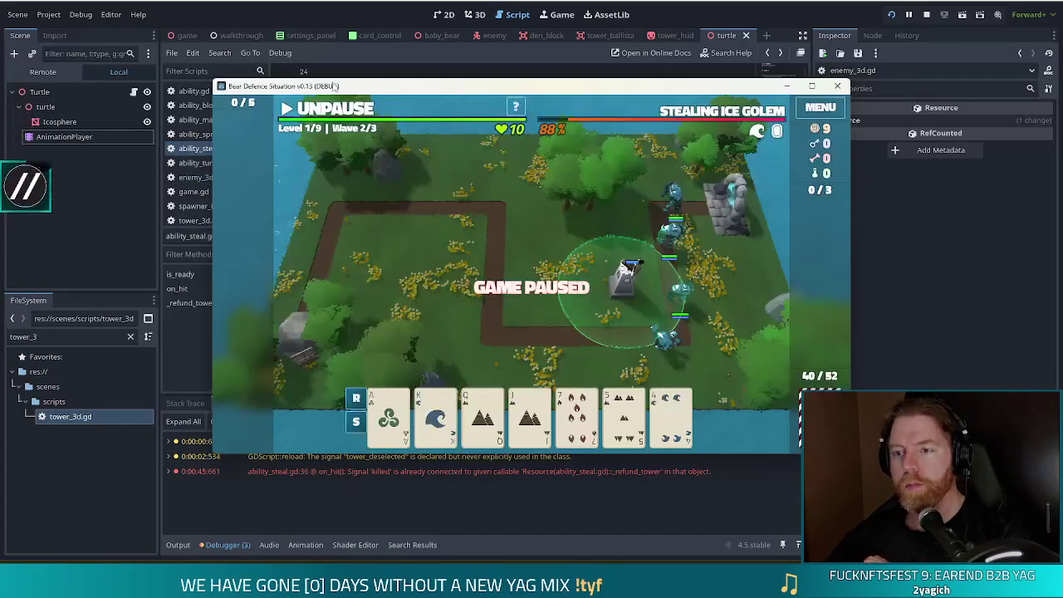
Unpause the game briefly twice so loot counts 1, 0, 1, 0 print to the Output log.
{"action": "left_click", "coordinate": [320, 114]}
{"action": "left_click", "coordinate": [320, 115]}
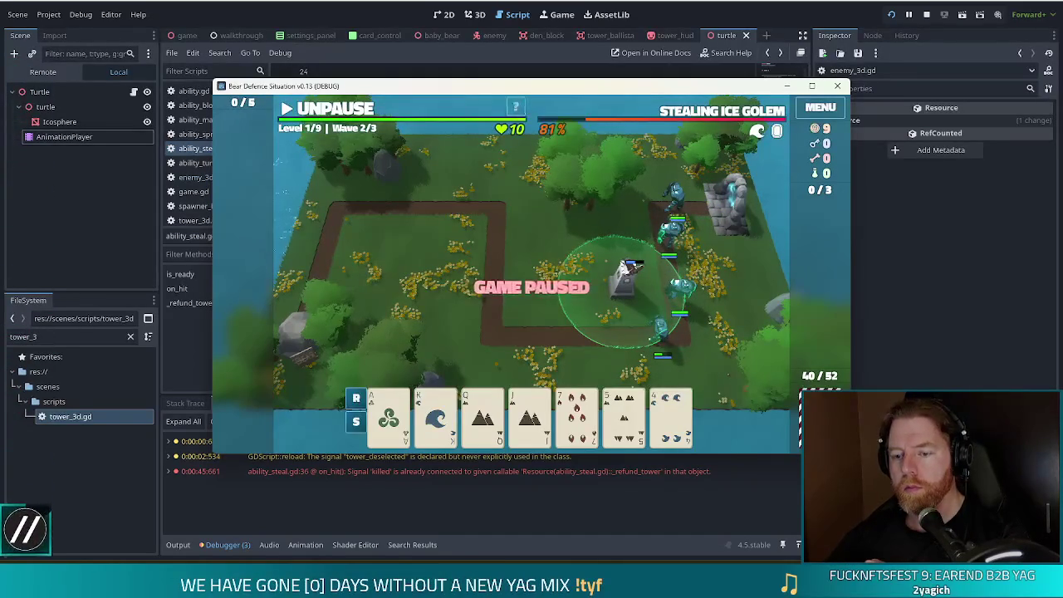
{"action": "left_click", "coordinate": [169, 548]}
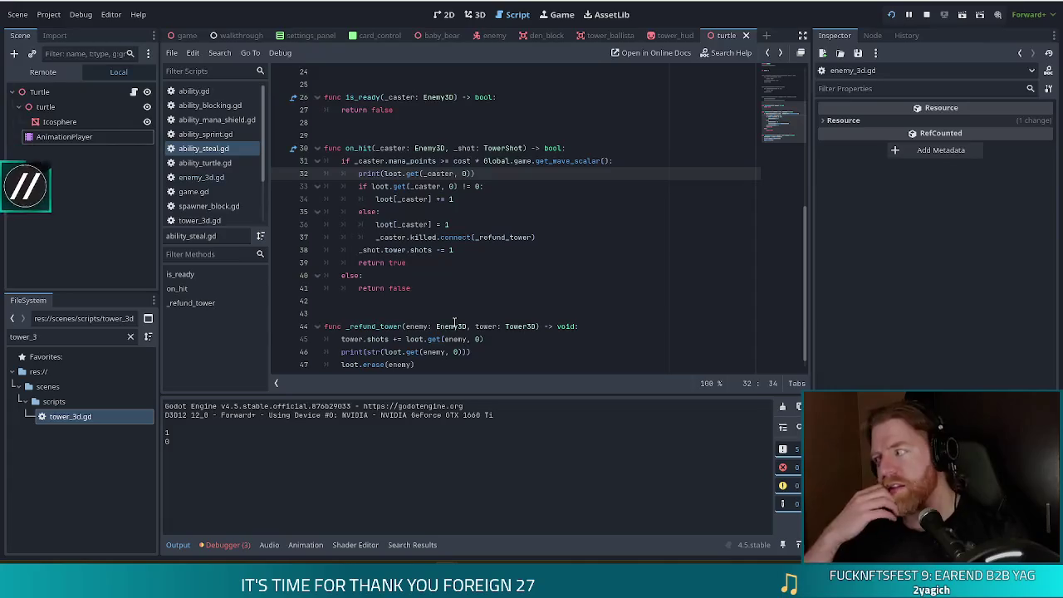
{"action": "key", "text": "alt+Tab"}
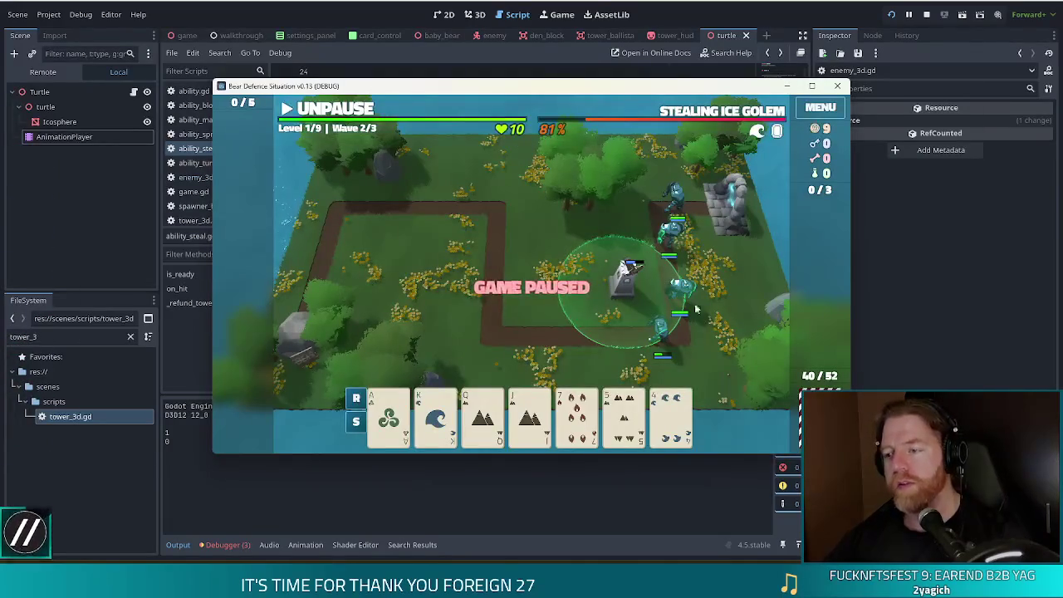
{"action": "left_click", "coordinate": [344, 112]}
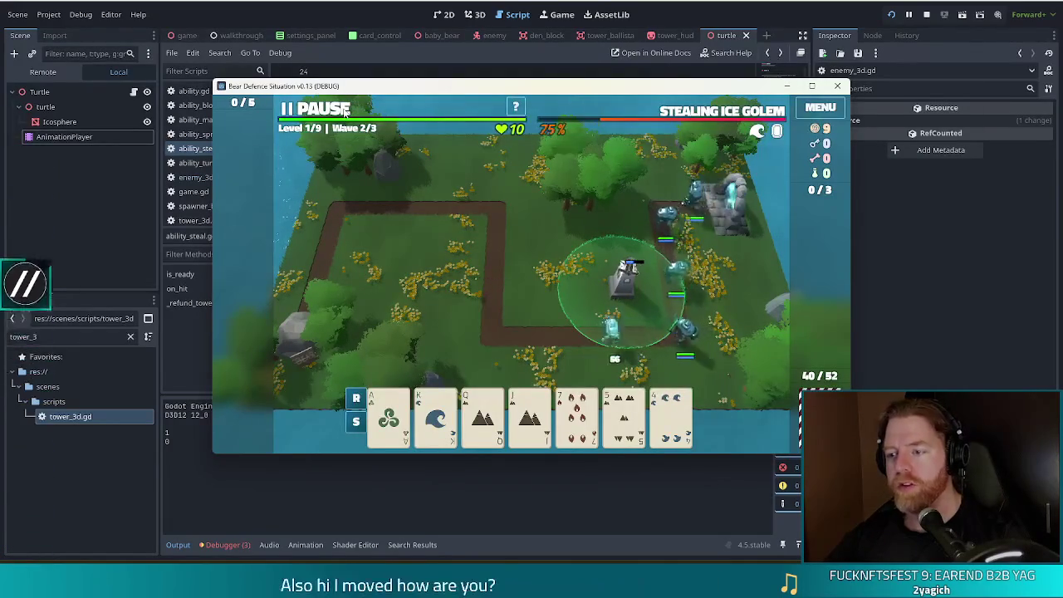
{"action": "left_click", "coordinate": [344, 114]}
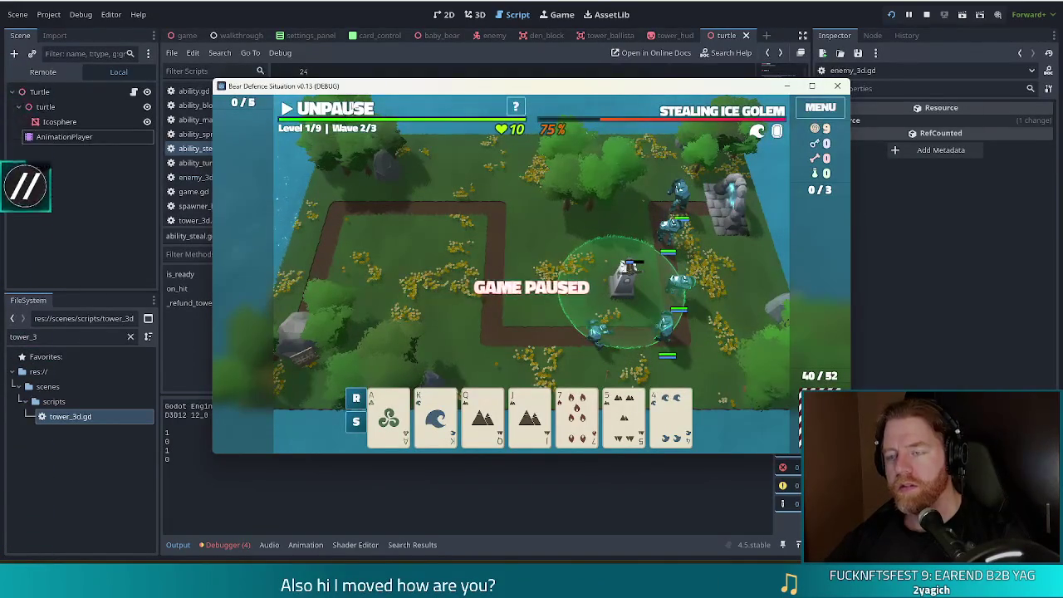
{"action": "key", "text": "alt+Tab"}
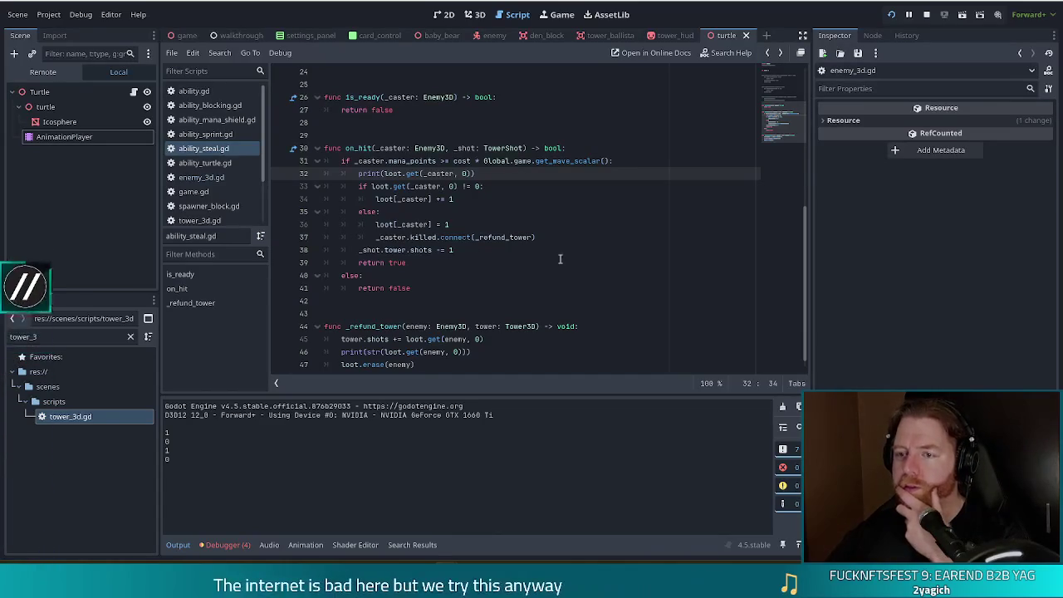
{"action": "left_click", "coordinate": [421, 225]}
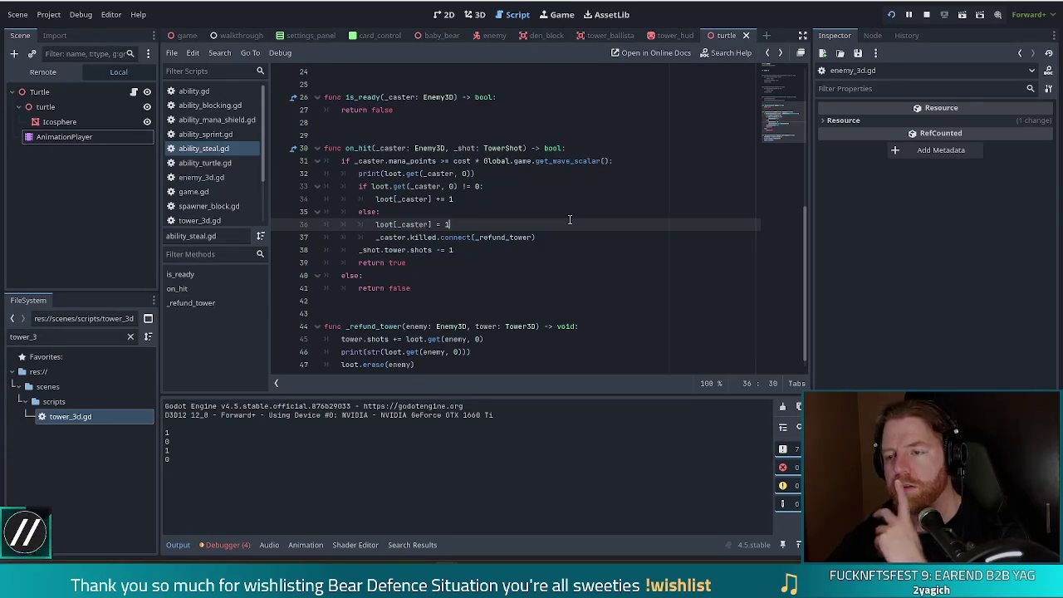
Delete the ', 0' default from line 32 so it prints loot.get(_caster).
{"action": "scroll", "coordinate": [561, 249], "scroll_direction": "up", "scroll_amount": 5}
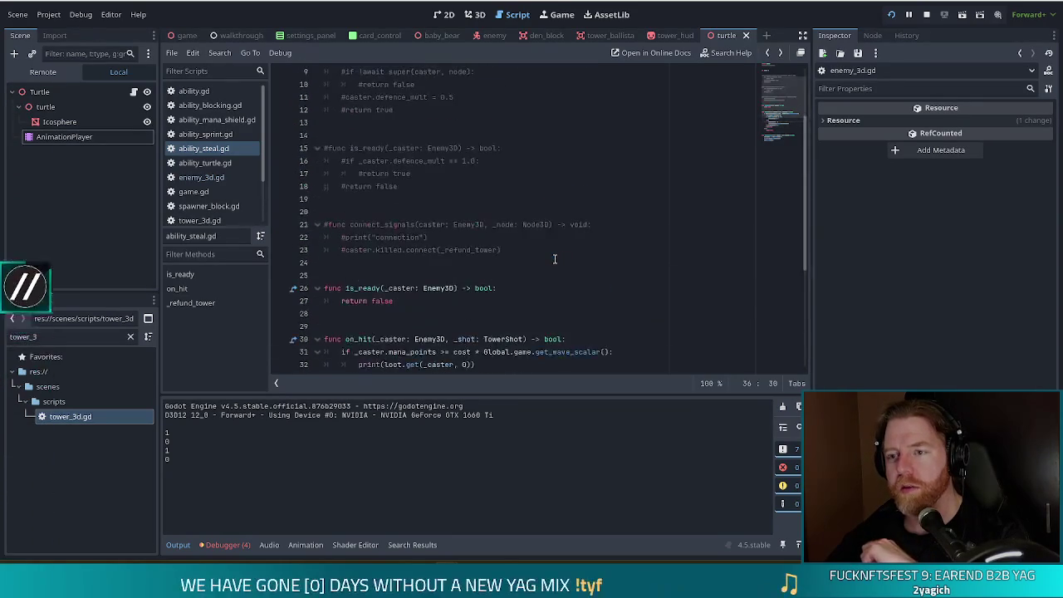
{"action": "scroll", "coordinate": [555, 259], "scroll_direction": "up", "scroll_amount": 3}
{"action": "scroll", "coordinate": [553, 259], "scroll_direction": "down", "scroll_amount": 1}
{"action": "scroll", "coordinate": [553, 260], "scroll_direction": "up", "scroll_amount": 1}
{"action": "scroll", "coordinate": [552, 262], "scroll_direction": "down", "scroll_amount": 3}
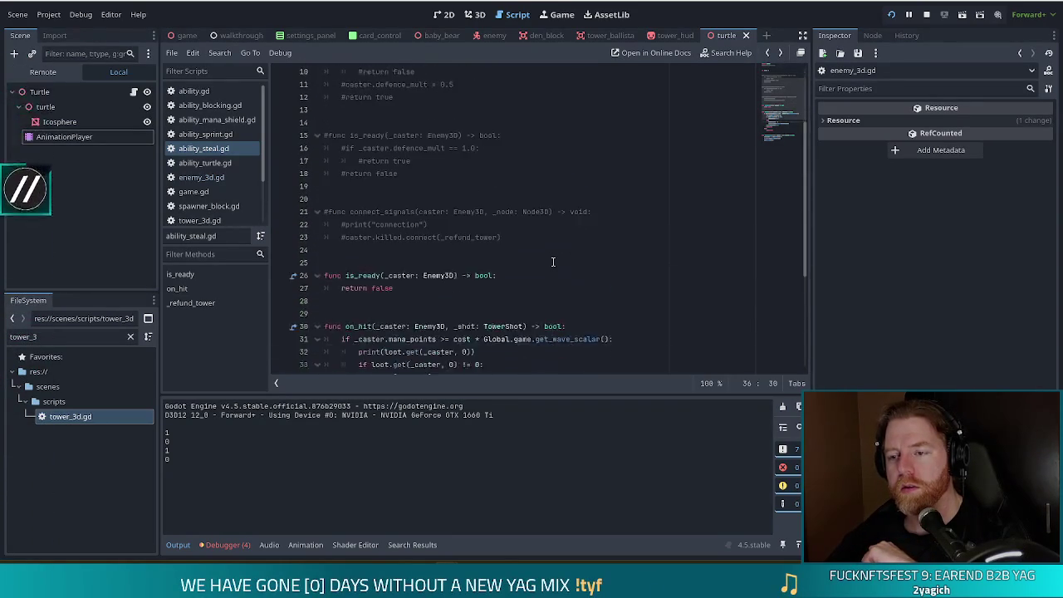
{"action": "scroll", "coordinate": [552, 261], "scroll_direction": "down", "scroll_amount": 5}
{"action": "scroll", "coordinate": [552, 262], "scroll_direction": "up", "scroll_amount": 8}
{"action": "scroll", "coordinate": [552, 261], "scroll_direction": "down", "scroll_amount": 8}
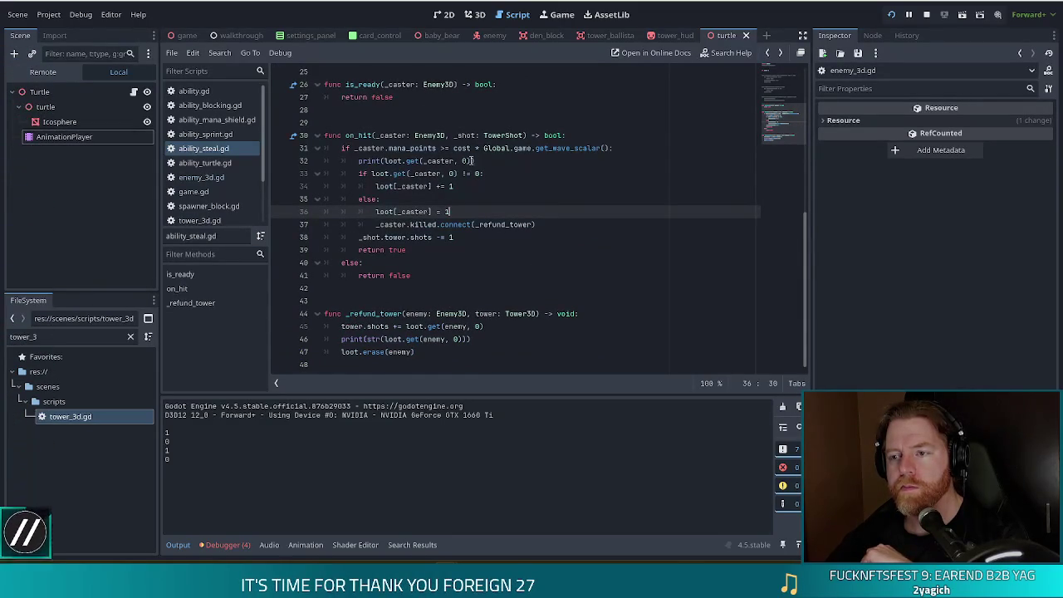
{"action": "left_click", "coordinate": [471, 160]}
{"action": "key", "text": "BackSpace"}
{"action": "key", "text": "BackSpace"}
{"action": "key", "text": "BackSpace"}
Unpause the game briefly until the output logs <null>, then return to ability_steal.gd.
{"action": "left_click", "coordinate": [890, 15]}
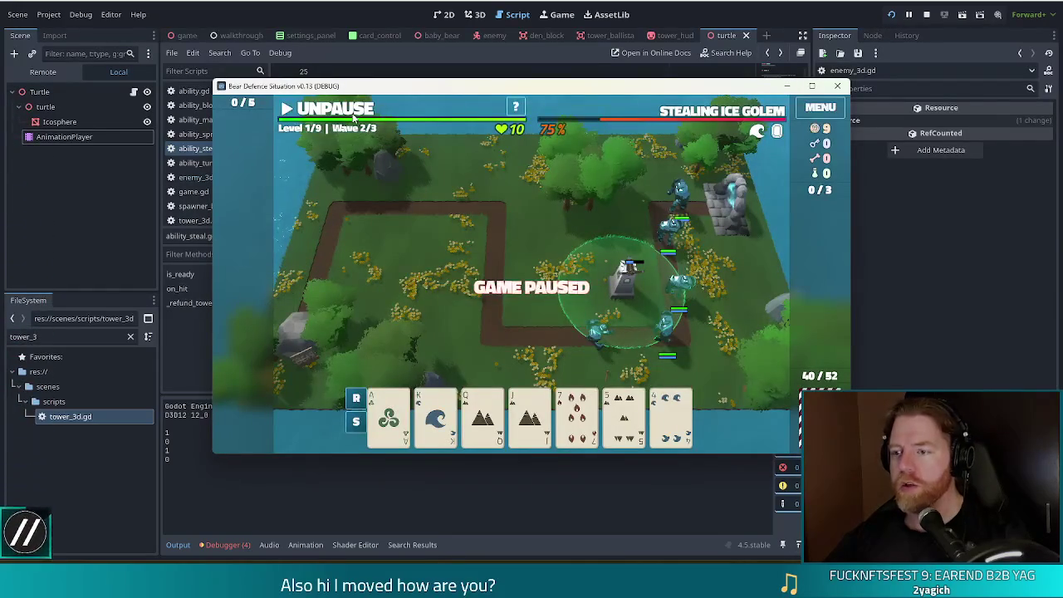
{"action": "left_click", "coordinate": [354, 119]}
{"action": "left_click", "coordinate": [355, 119]}
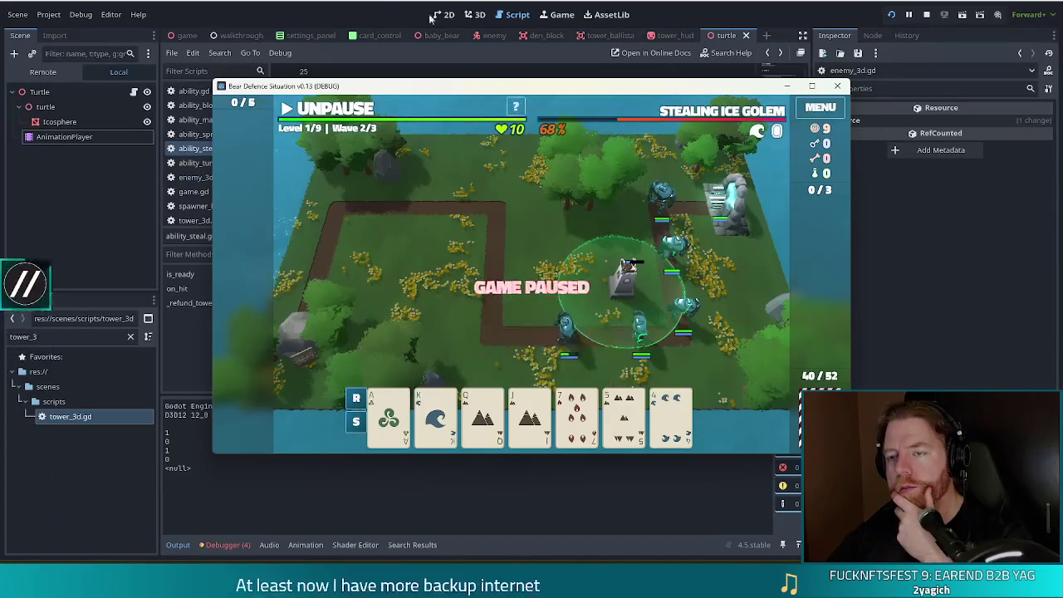
{"action": "left_click", "coordinate": [381, 5]}
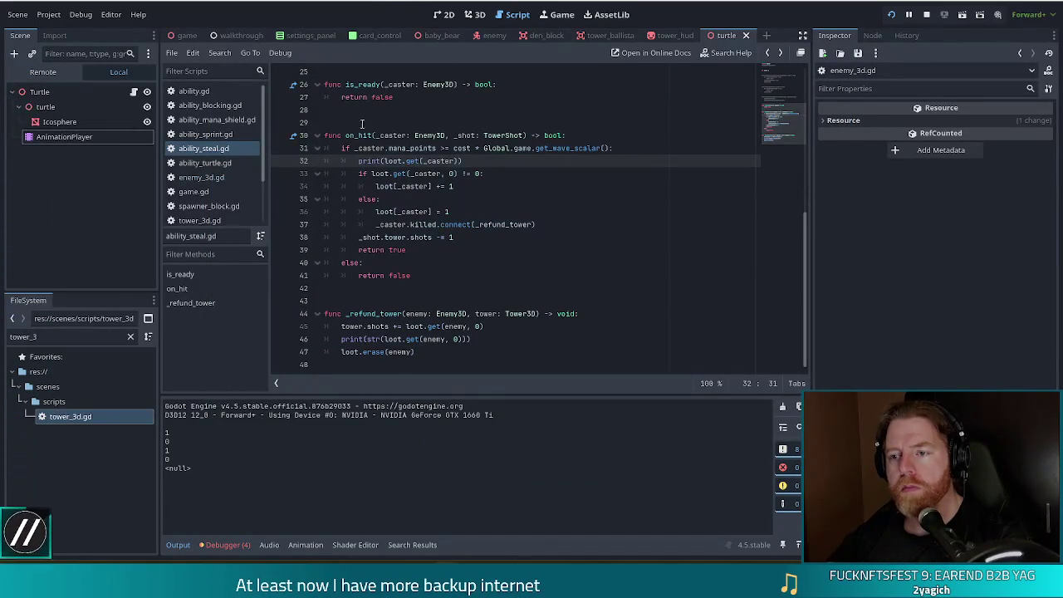
Relaunch the project, delete the line 32 debug print, and breakpoint the killed.connect line 36.
{"action": "left_click", "coordinate": [893, 17]}
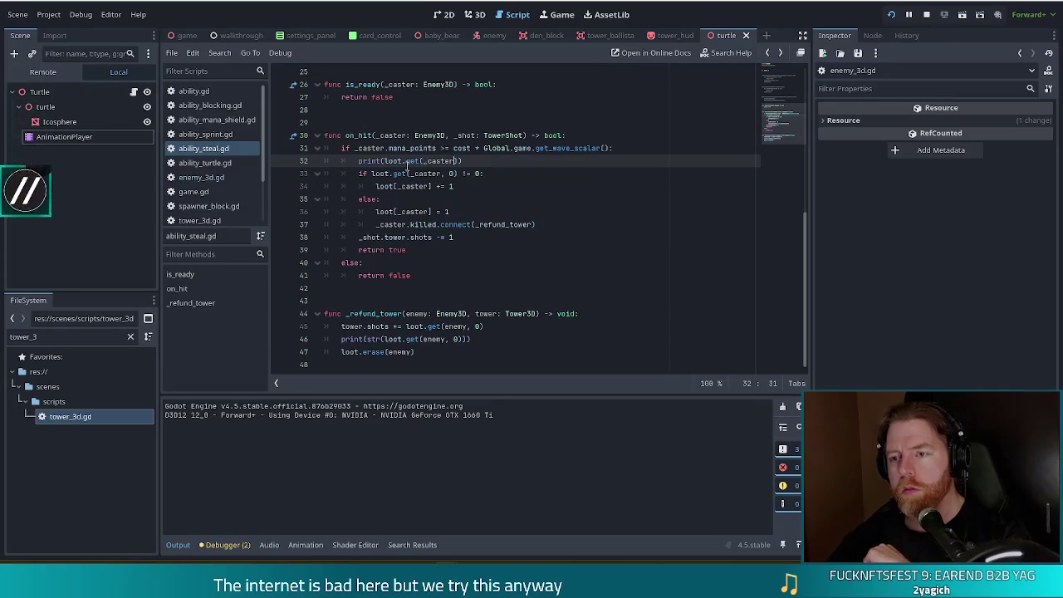
{"action": "key", "text": "ctrl+shift+k"}
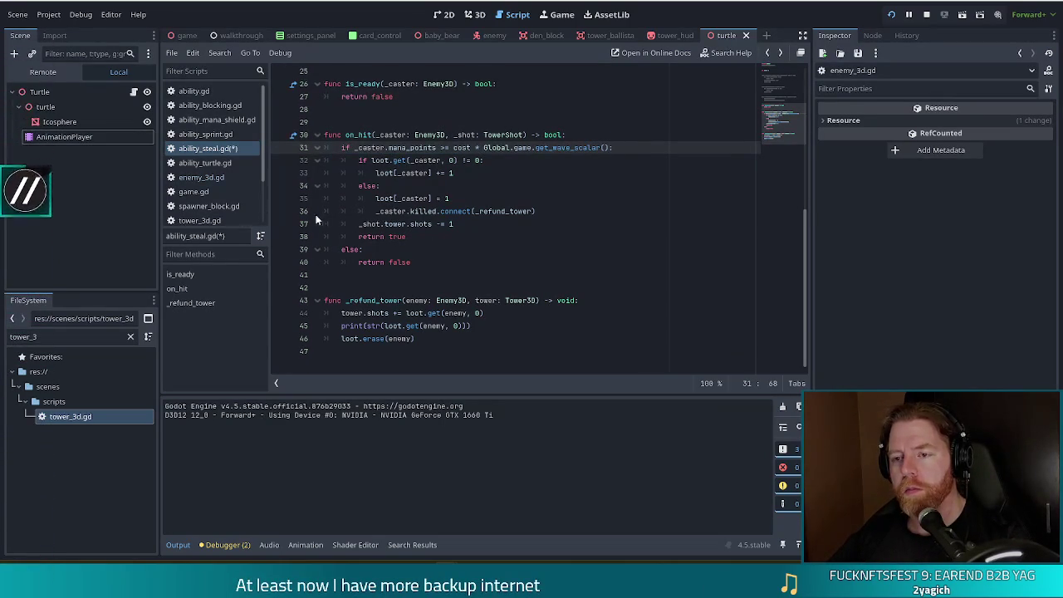
{"action": "left_click", "coordinate": [279, 213]}
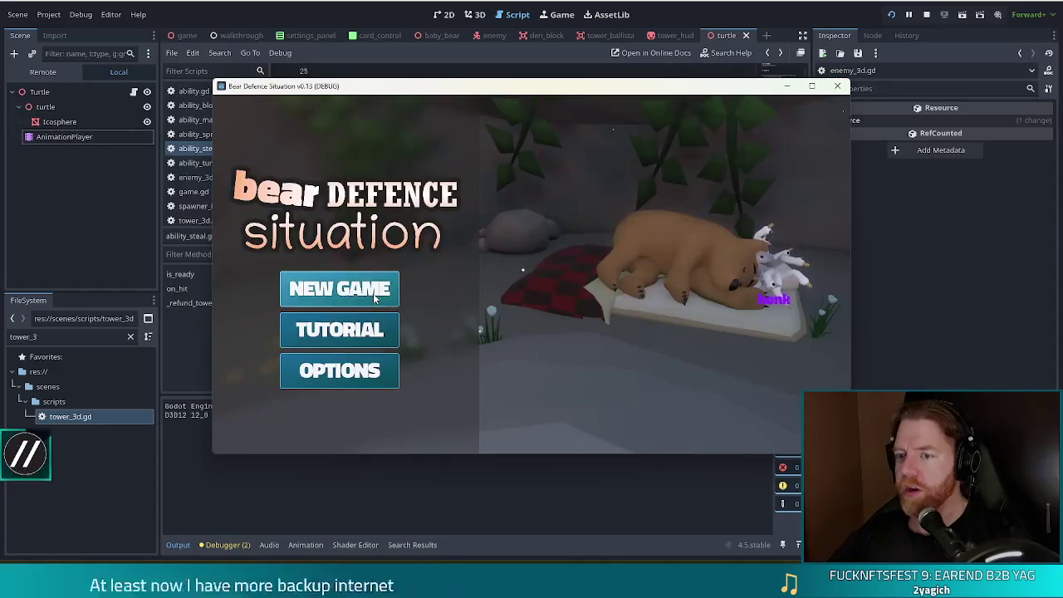
{"action": "left_click", "coordinate": [373, 292]}
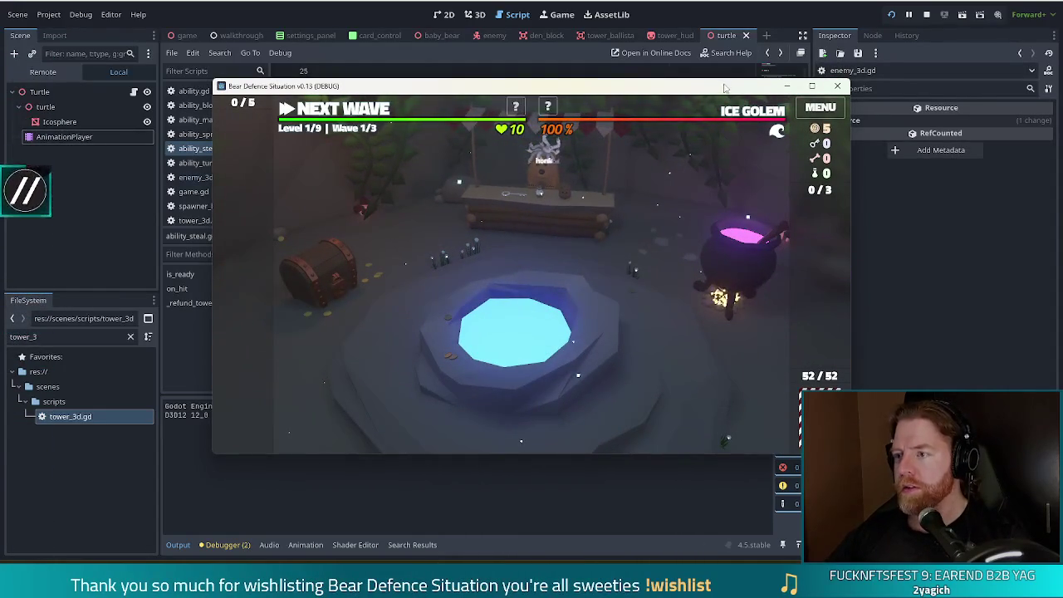
Switch enemies to ice golems via 'set enemy golem_ice' and skip to the Stealing Ice Golem wave.
{"action": "key", "text": "grave"}
{"action": "type", "text": "set enemy gol"}
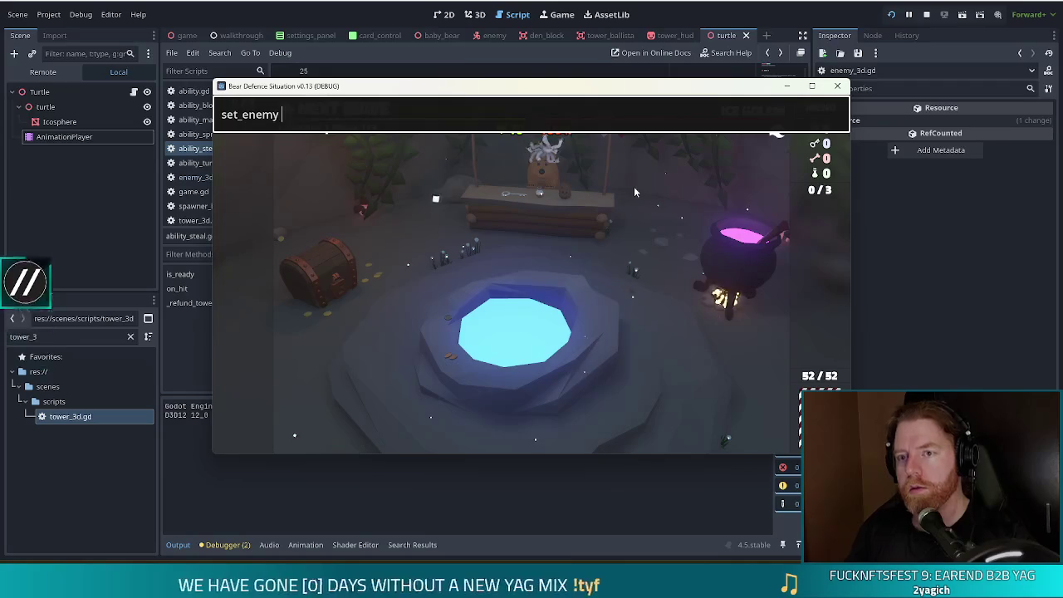
{"action": "type", "text": "em"}
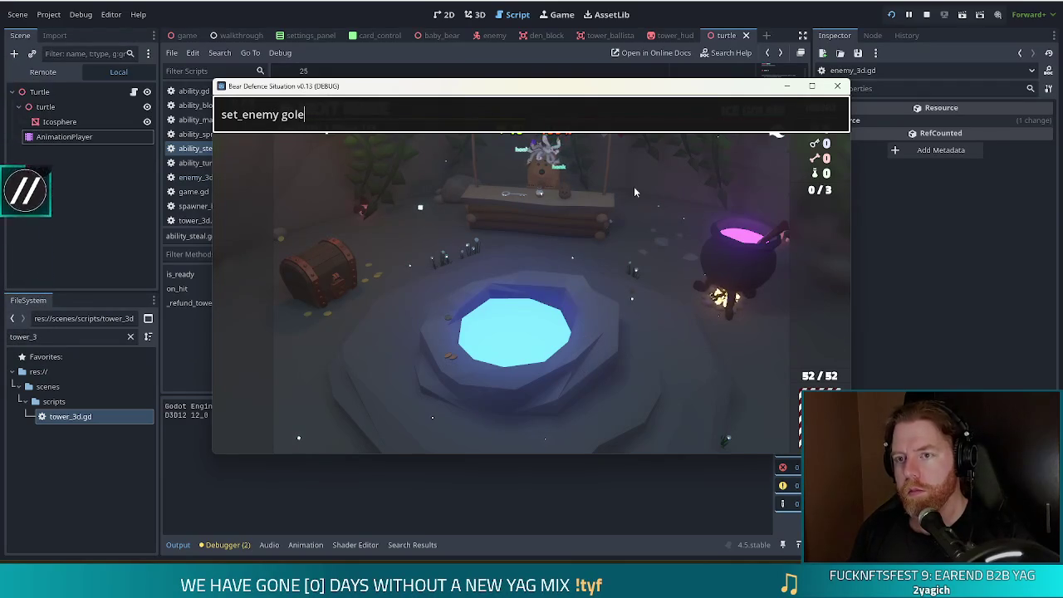
{"action": "type", "text": "_ice"}
{"action": "key", "text": "Return"}
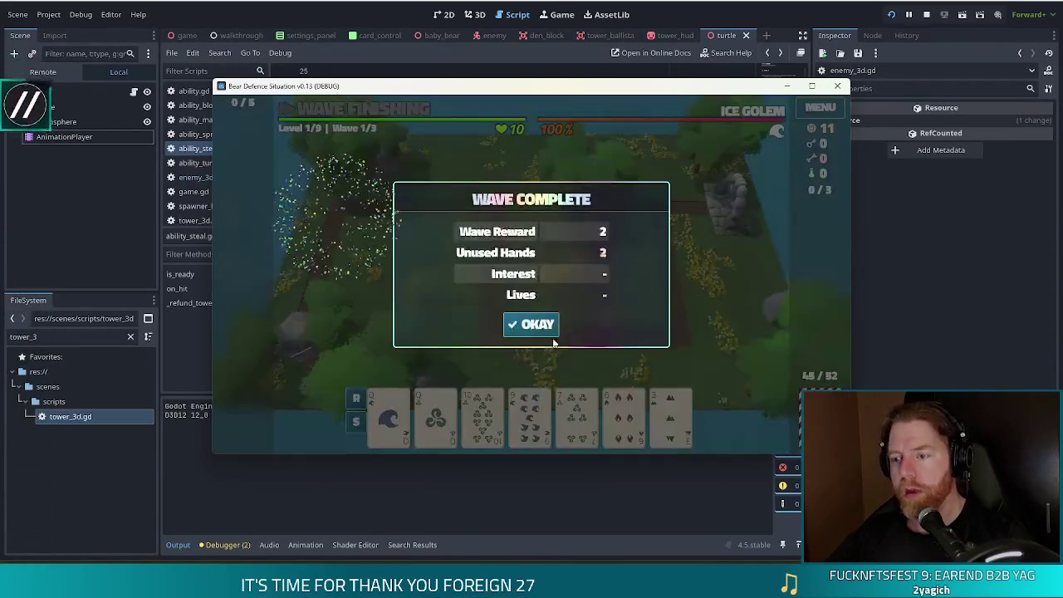
{"action": "left_click", "coordinate": [536, 326]}
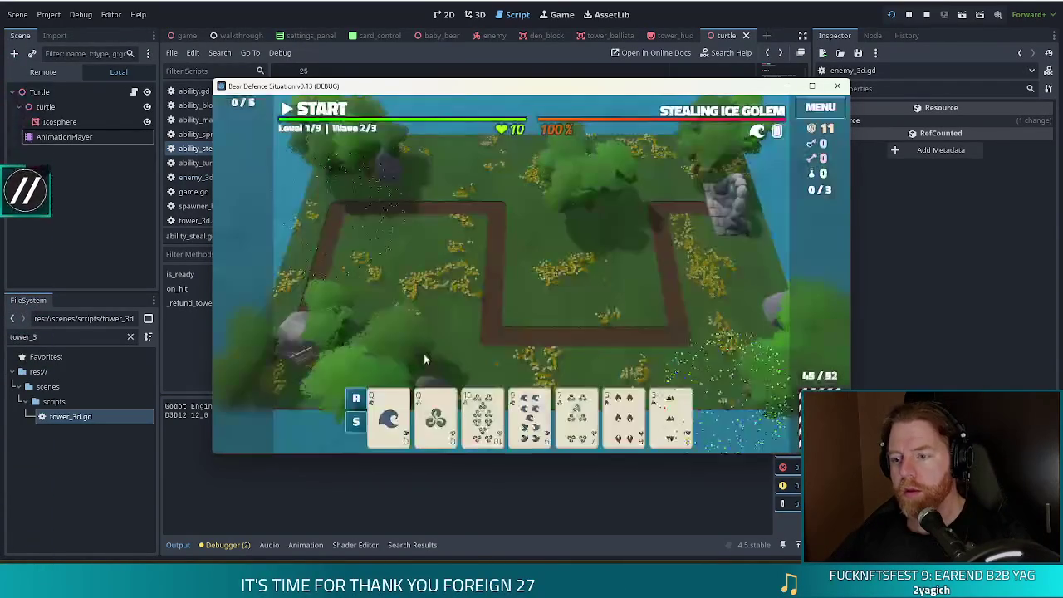
For the Ballista tower, discard three cards from the hand for new ones.
{"action": "left_click", "coordinate": [670, 419]}
{"action": "left_click", "coordinate": [624, 419]}
{"action": "left_click", "coordinate": [577, 420]}
{"action": "left_click", "coordinate": [530, 419]}
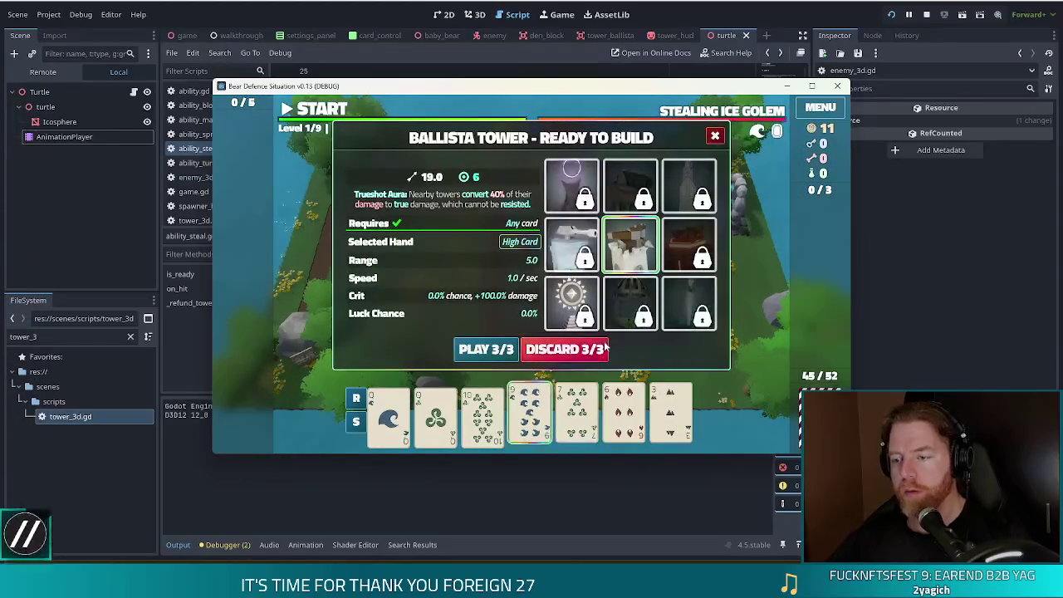
{"action": "left_click", "coordinate": [594, 352]}
Play two pair (queens and tens) to build a Ballista beside the right path and start the wave.
{"action": "left_click", "coordinate": [389, 419]}
{"action": "left_click", "coordinate": [436, 420]}
{"action": "left_click", "coordinate": [530, 419]}
{"action": "left_click", "coordinate": [577, 419]}
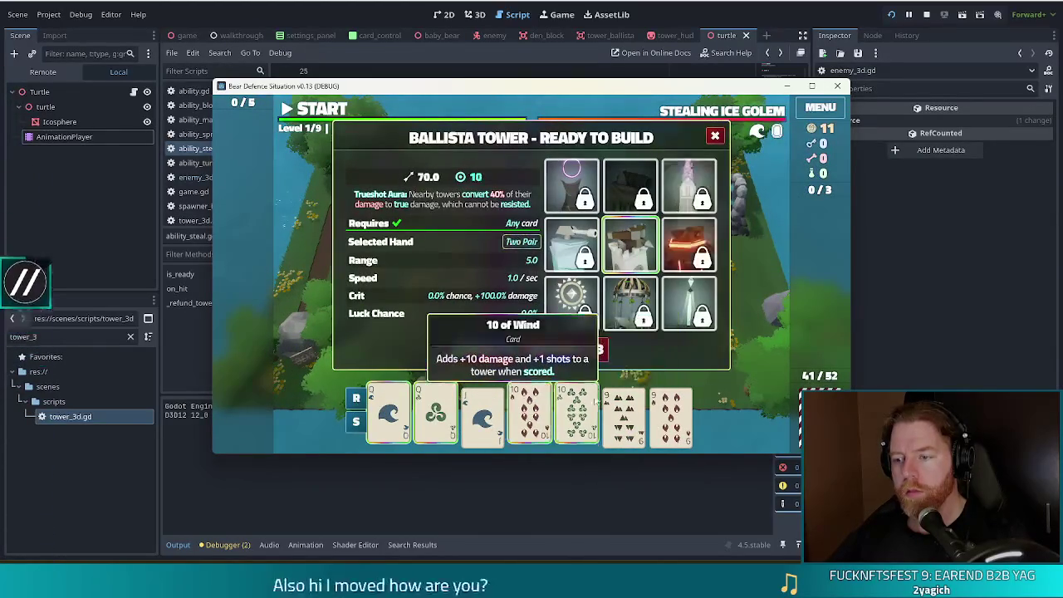
{"action": "left_click", "coordinate": [461, 349]}
{"action": "left_click", "coordinate": [627, 286]}
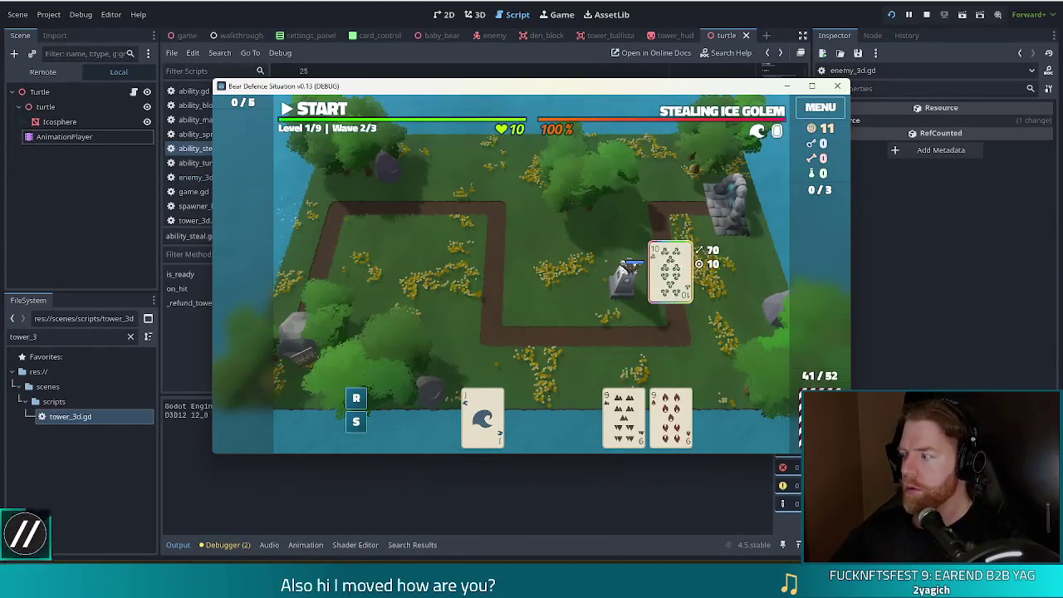
{"action": "left_click", "coordinate": [307, 110]}
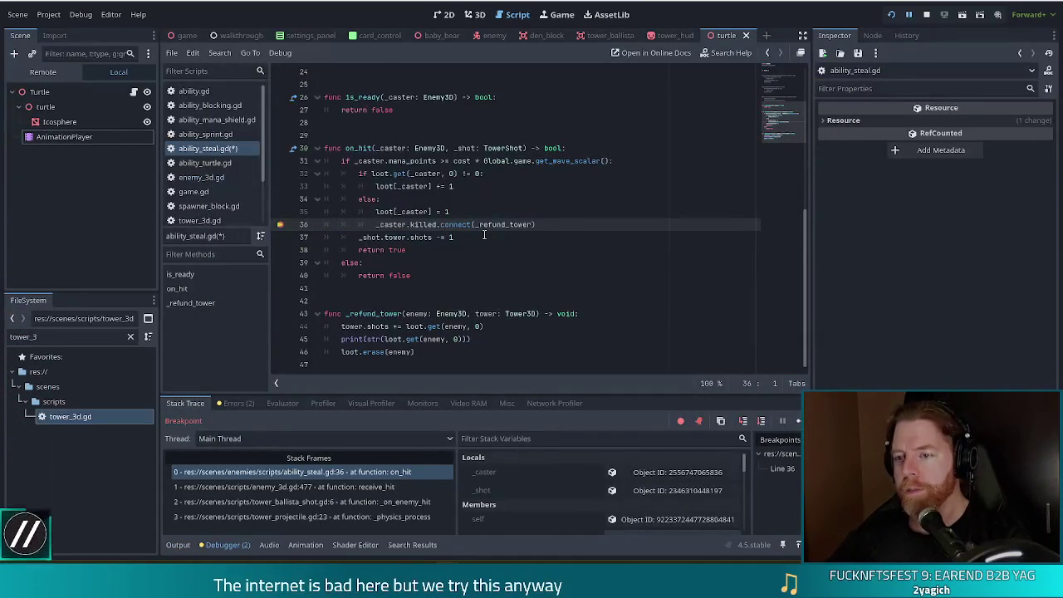
Expand loot in Stack Variables to confirm it is empty (size 0), then stop debugging.
{"action": "scroll", "coordinate": [615, 503], "scroll_direction": "down", "scroll_amount": 3}
{"action": "scroll", "coordinate": [615, 503], "scroll_direction": "down", "scroll_amount": 1}
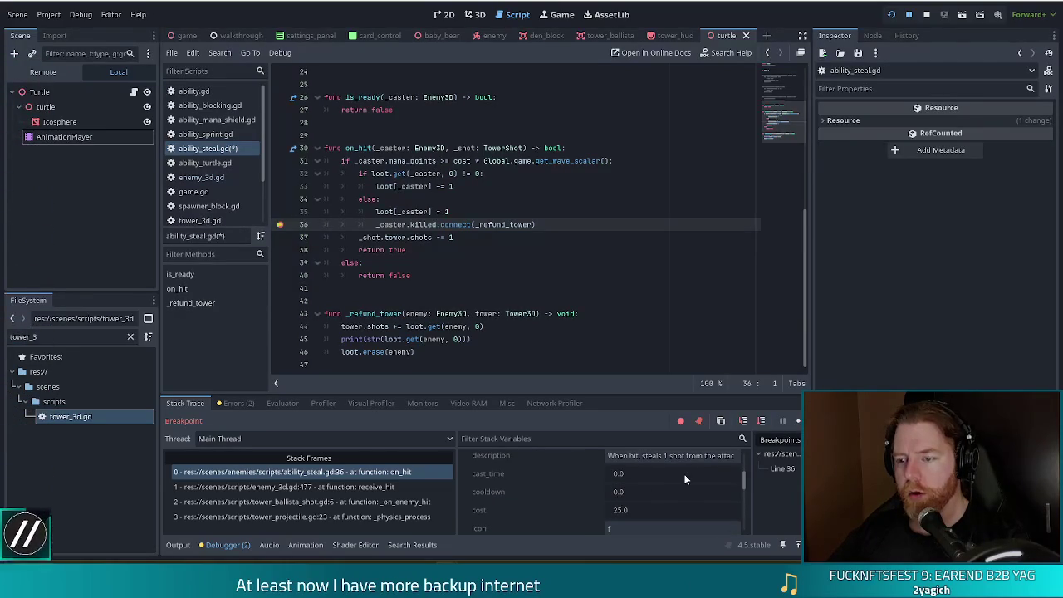
{"action": "scroll", "coordinate": [684, 478], "scroll_direction": "down", "scroll_amount": 4}
{"action": "scroll", "coordinate": [682, 490], "scroll_direction": "down", "scroll_amount": 1}
{"action": "left_click", "coordinate": [670, 515]}
{"action": "scroll", "coordinate": [664, 514], "scroll_direction": "down", "scroll_amount": 3}
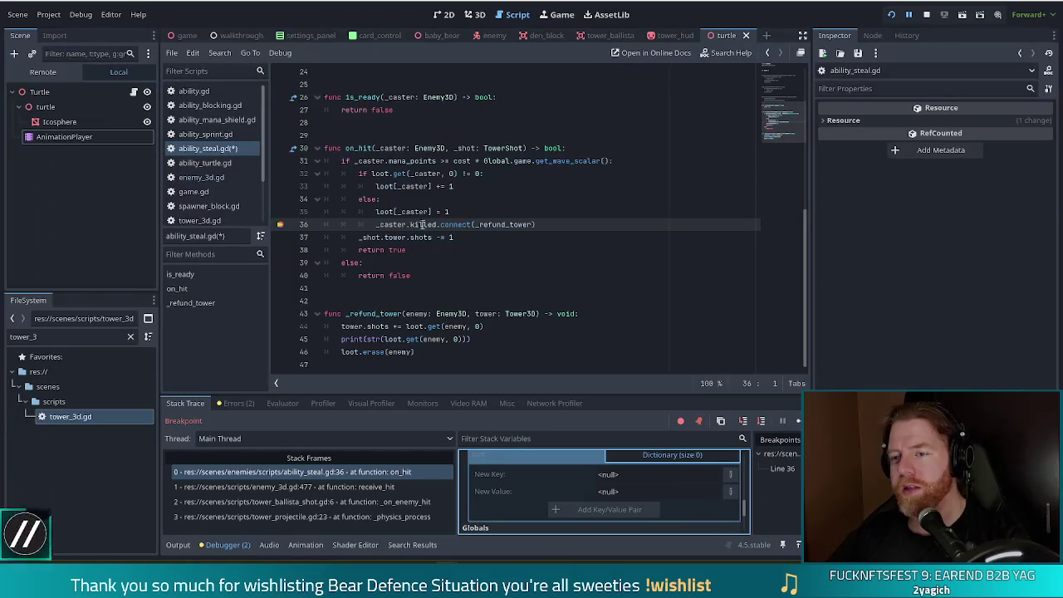
{"action": "left_click", "coordinate": [474, 213]}
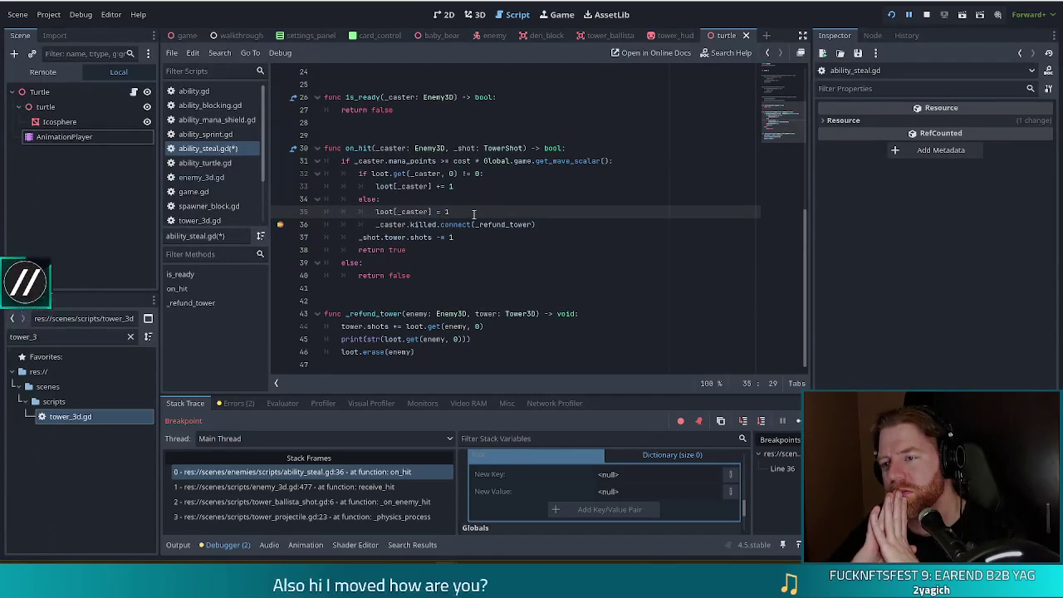
{"action": "left_click", "coordinate": [926, 15]}
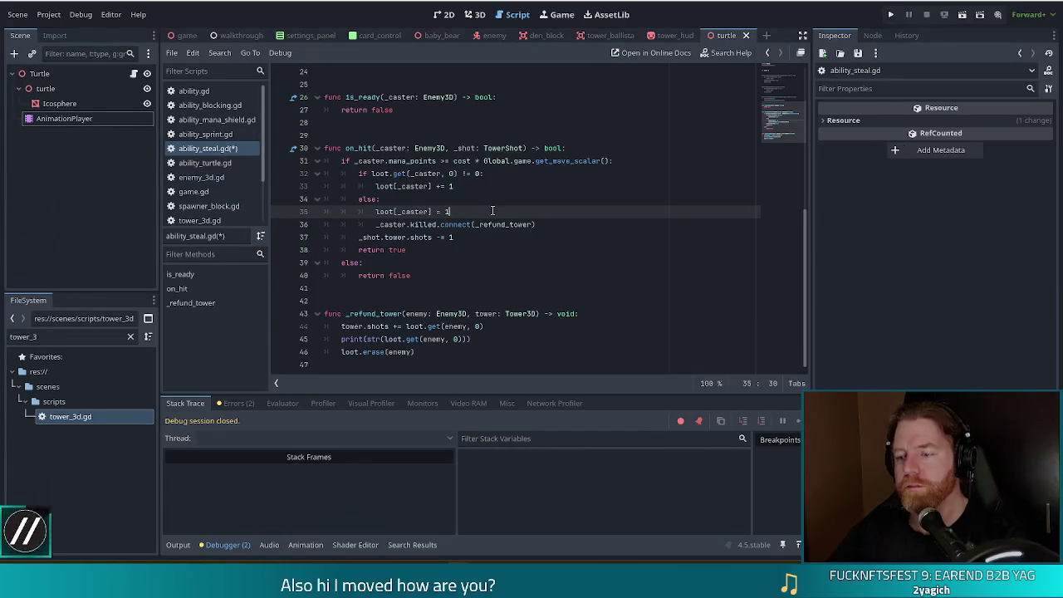
Add loot.get_or_add(_caster, 1) and comment out the old loot[_caster] = 1 line.
{"action": "key", "text": "Return"}
{"action": "type", "text": "loot."}
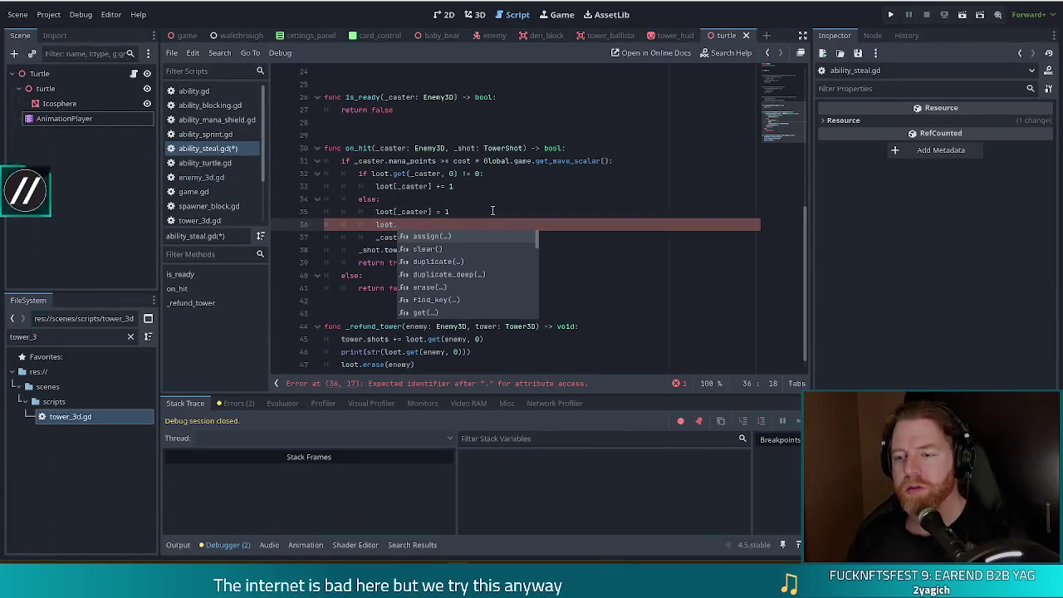
{"action": "scroll", "coordinate": [469, 251], "scroll_direction": "down", "scroll_amount": 2}
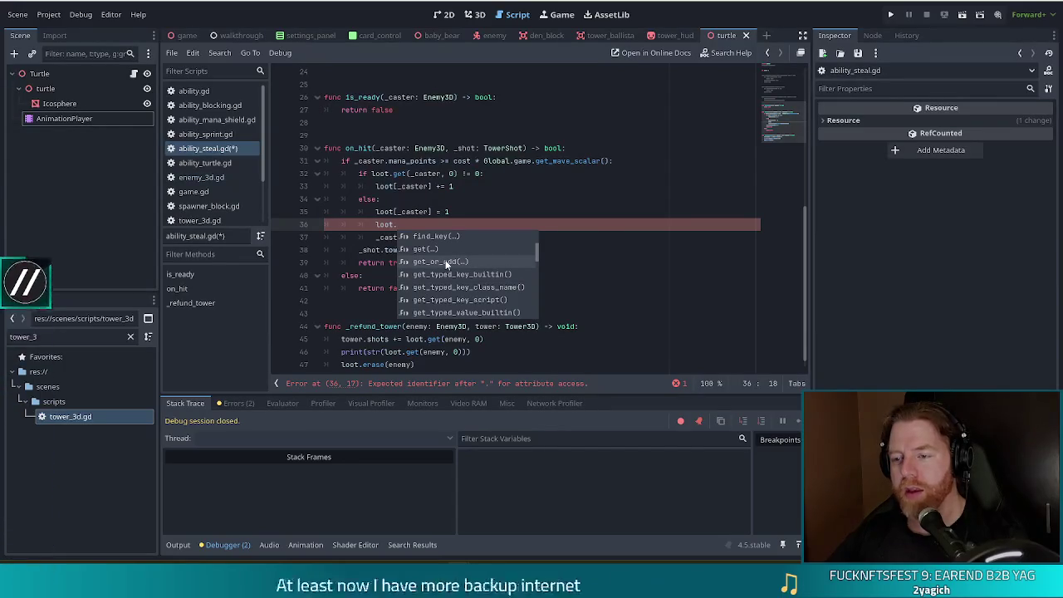
{"action": "left_click", "coordinate": [439, 261]}
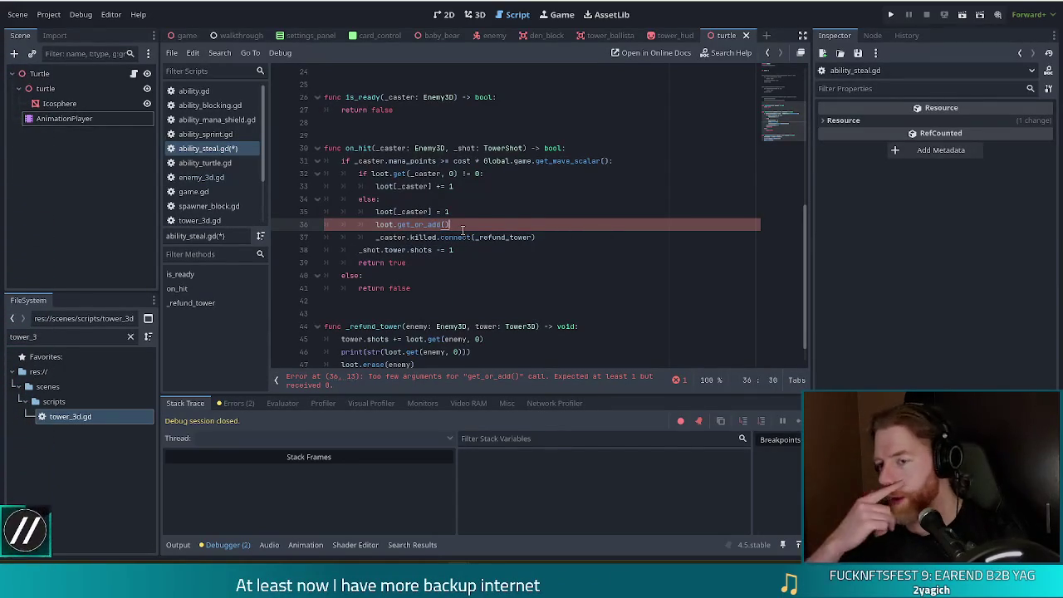
{"action": "left_click", "coordinate": [373, 211]}
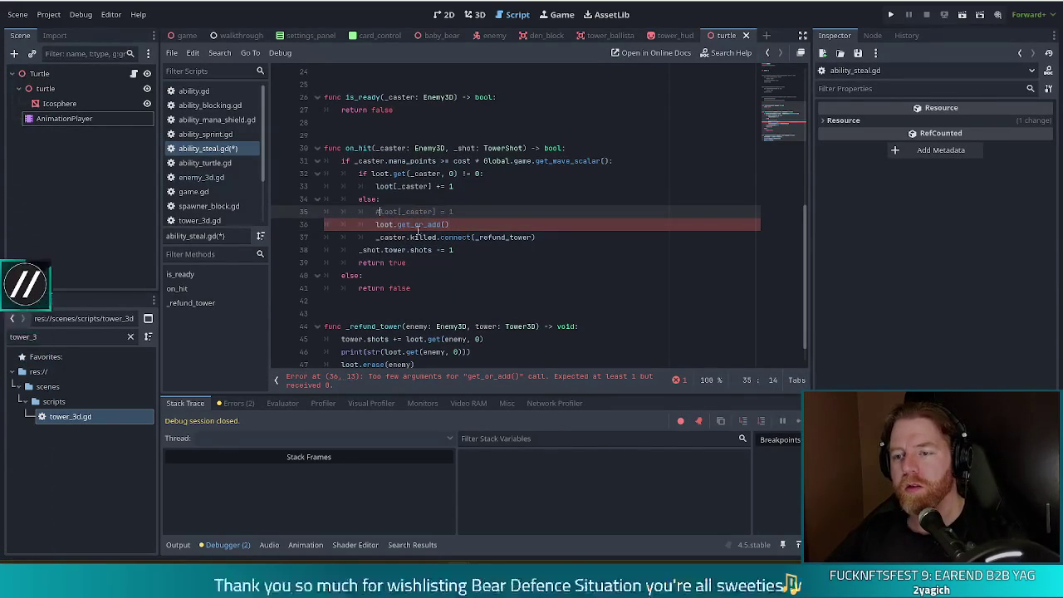
{"action": "key", "text": "ctrl+k"}
{"action": "left_click", "coordinate": [444, 225]}
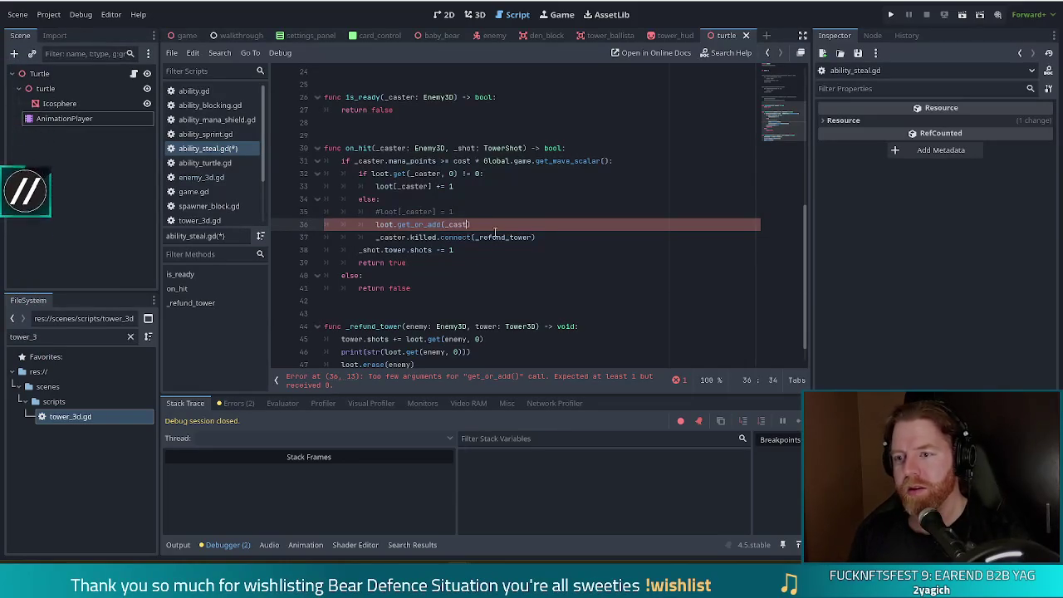
{"action": "type", "text": "er, 1"}
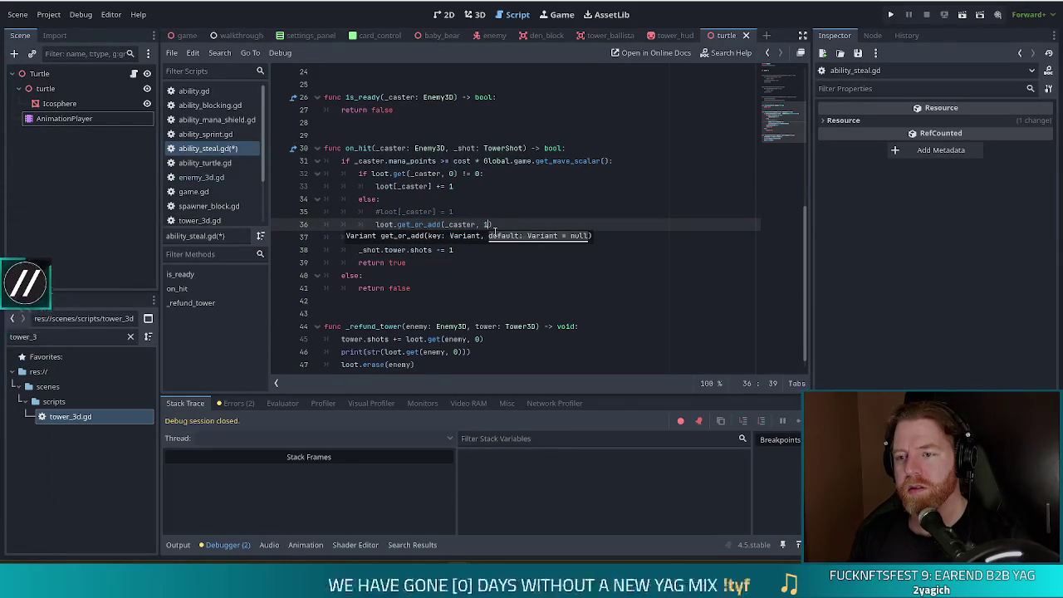
{"action": "left_click", "coordinate": [479, 205]}
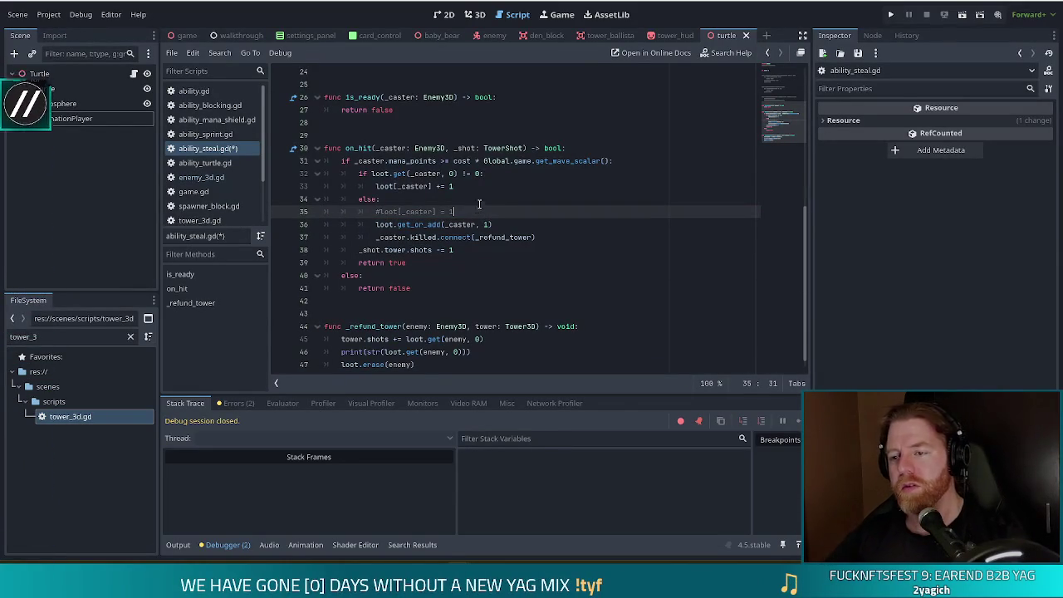
Check the get_or_add documentation, then save ability_steal.gd.
{"action": "left_click", "coordinate": [408, 224], "text": "ctrl"}
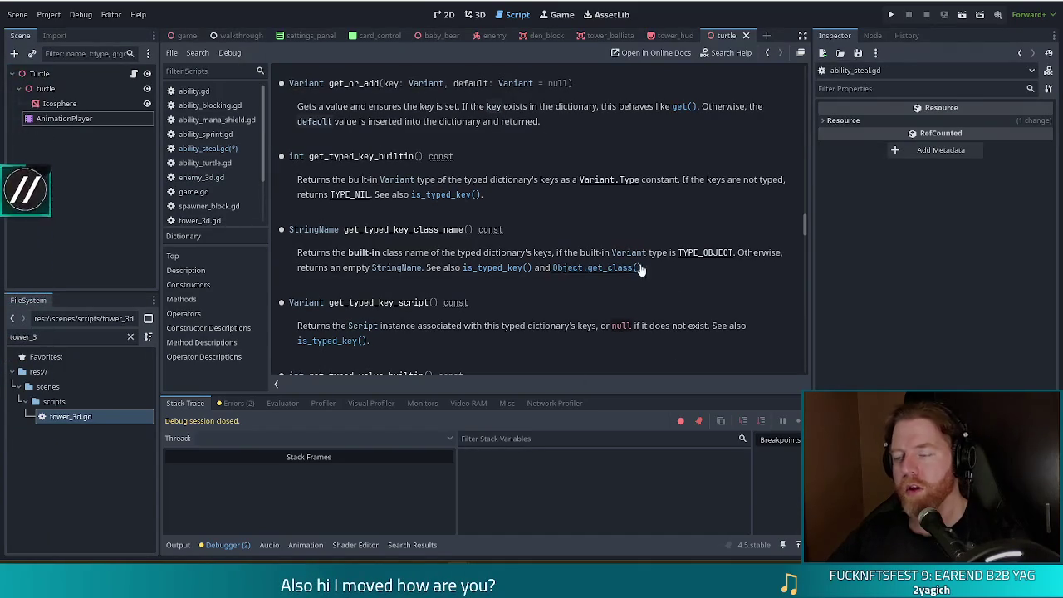
{"action": "key", "text": "alt+Left"}
{"action": "left_click", "coordinate": [495, 226]}
{"action": "key", "text": "ctrl+s"}
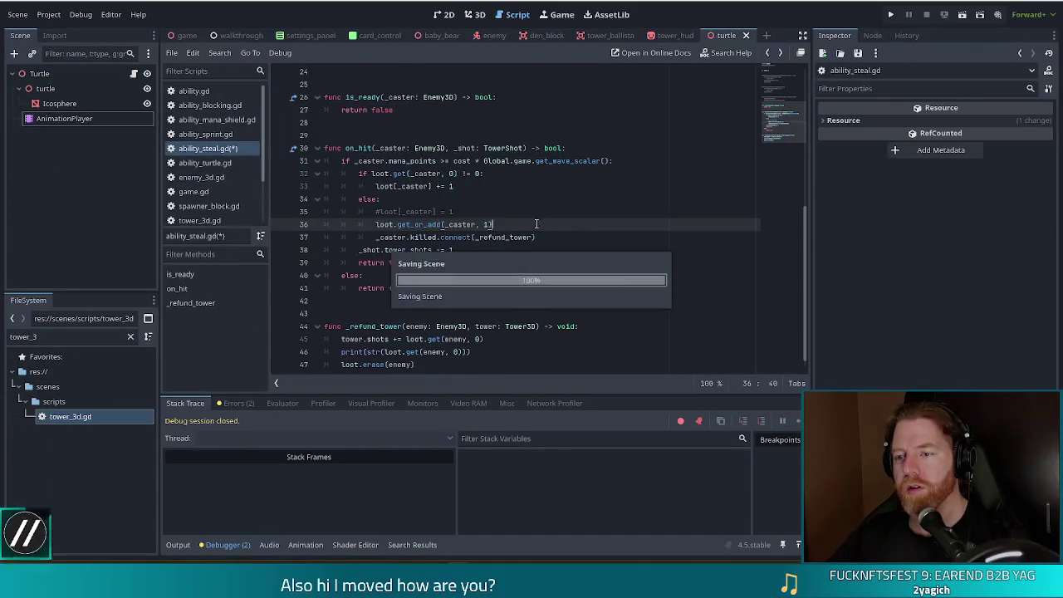
Set a breakpoint on line 37 and relaunch the project into a new game.
{"action": "left_click", "coordinate": [281, 237]}
{"action": "left_click", "coordinate": [891, 15]}
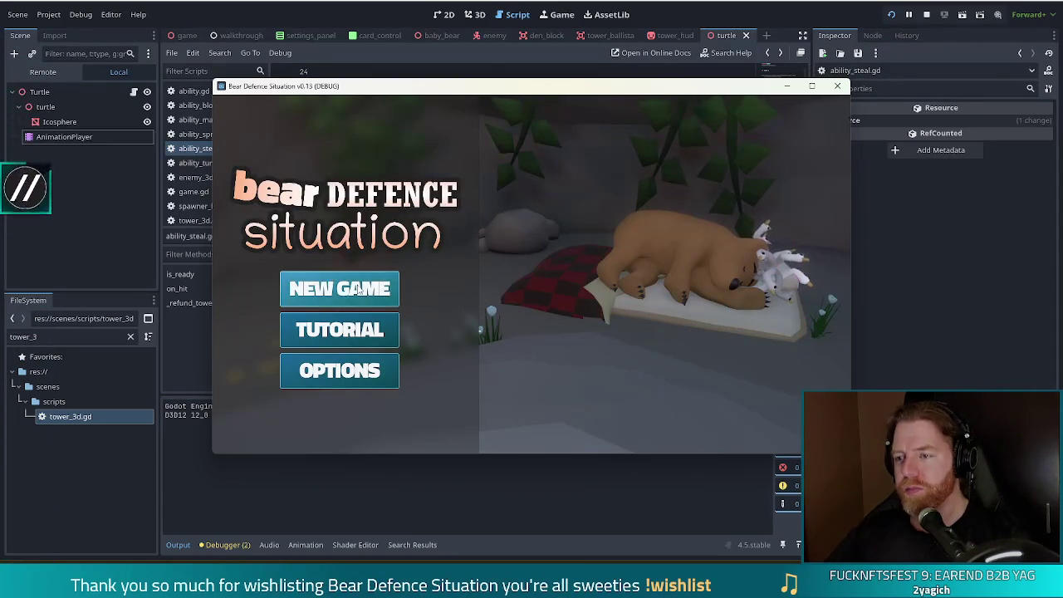
{"action": "left_click", "coordinate": [316, 289]}
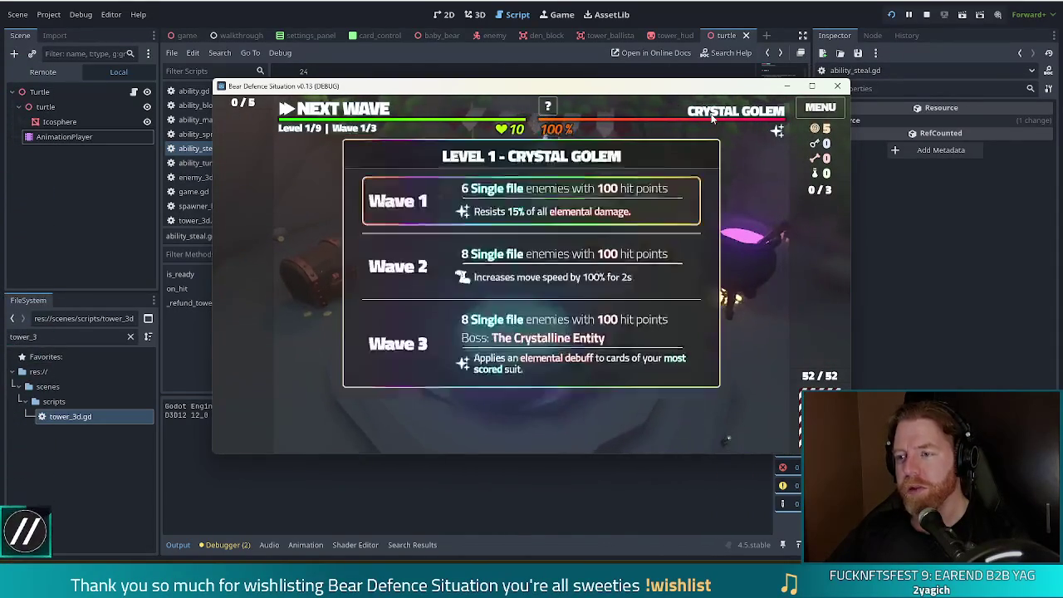
Dismiss the wave summary and turn enemies into stealing crystal golems with set_enemy golem_crystal.
{"action": "key", "text": "grave"}
{"action": "type", "text": "set"}
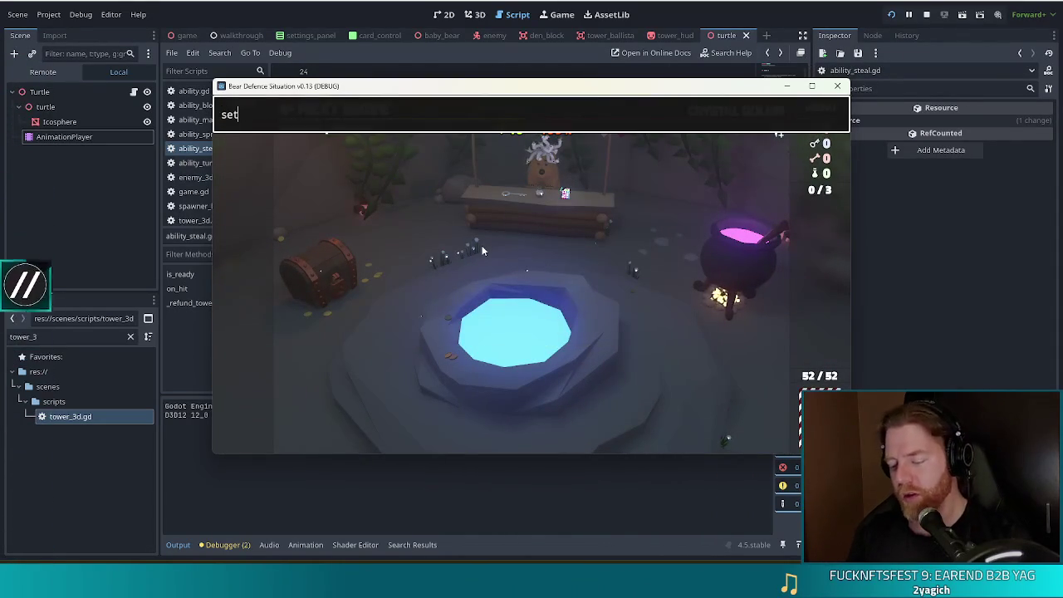
{"action": "type", "text": "_enemy golem_c"}
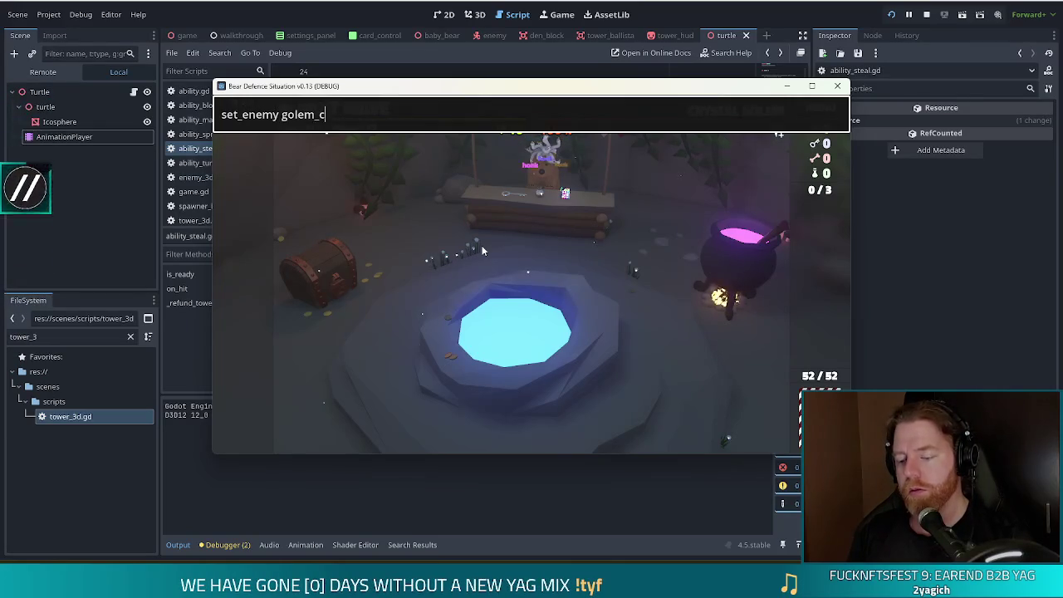
{"action": "key", "text": "Return"}
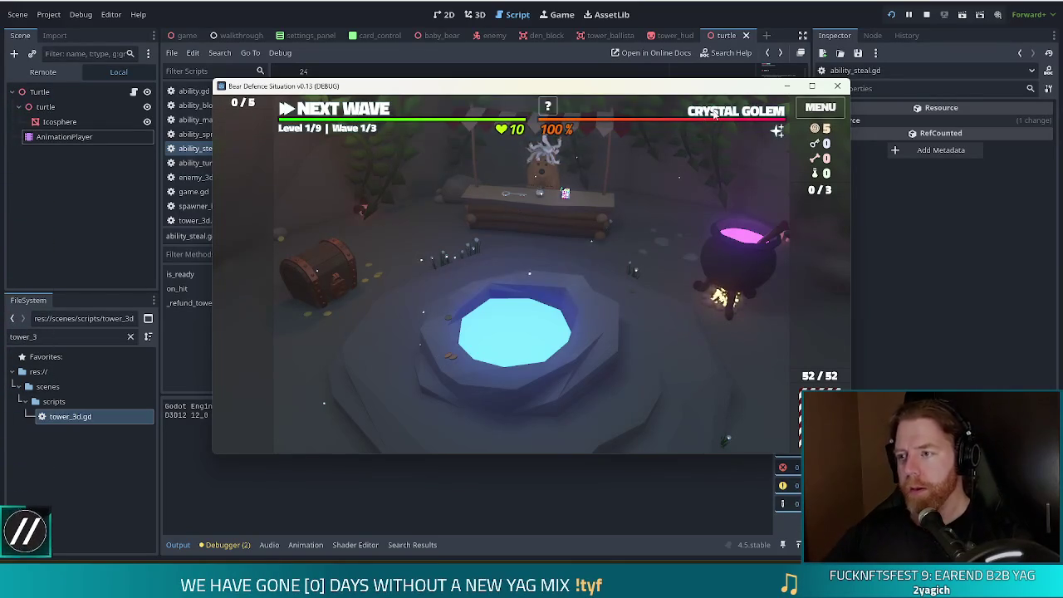
{"action": "mouse_move", "coordinate": [712, 114]}
{"action": "key", "text": "grave"}
{"action": "key", "text": "grave"}
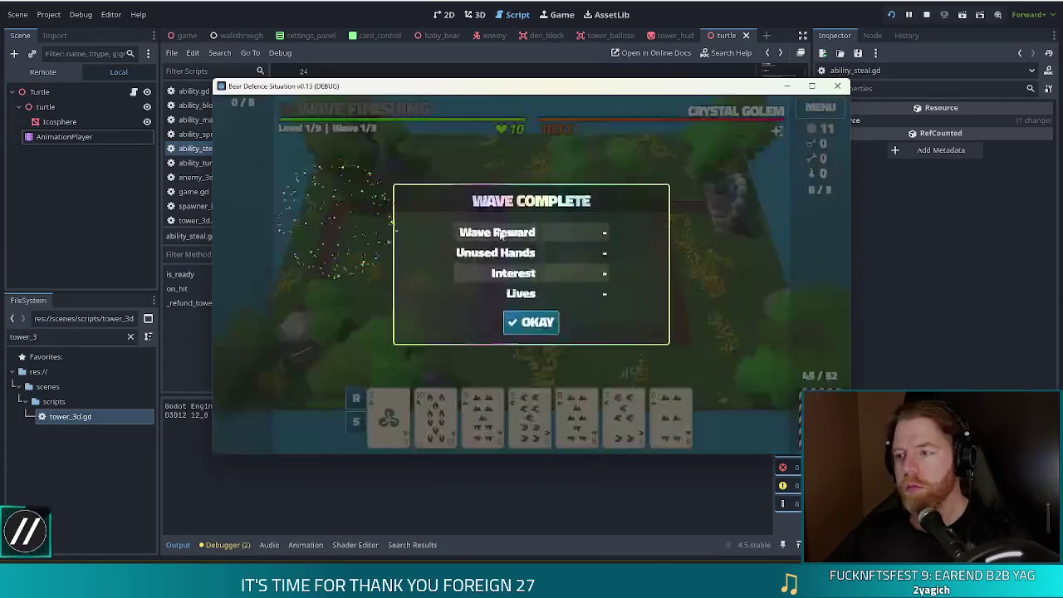
{"action": "left_click", "coordinate": [530, 322]}
{"action": "key", "text": "grave"}
{"action": "type", "text": "set_enemy golem_crystal"}
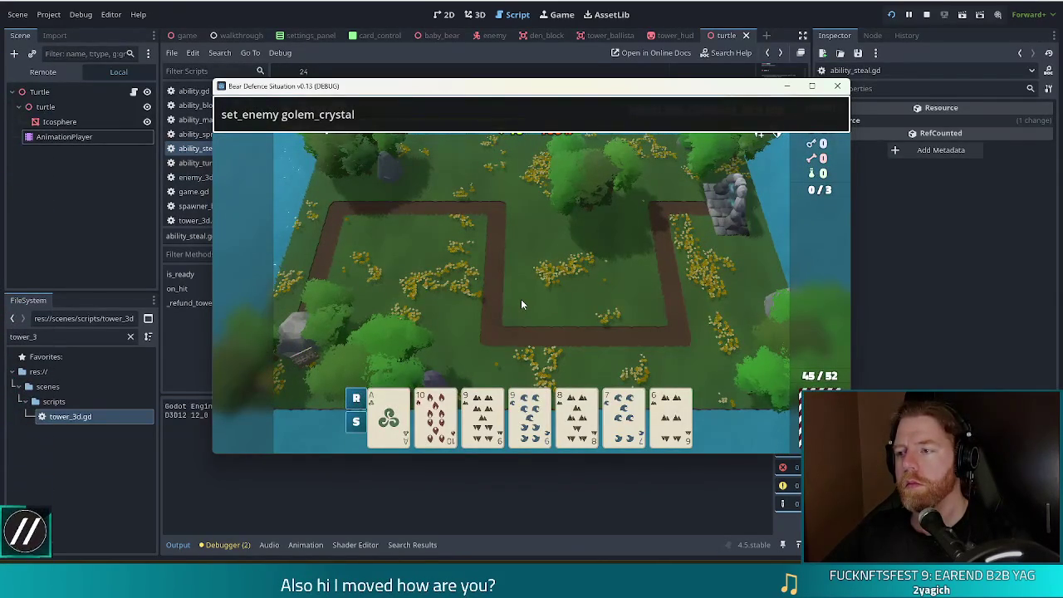
{"action": "key", "text": "Return"}
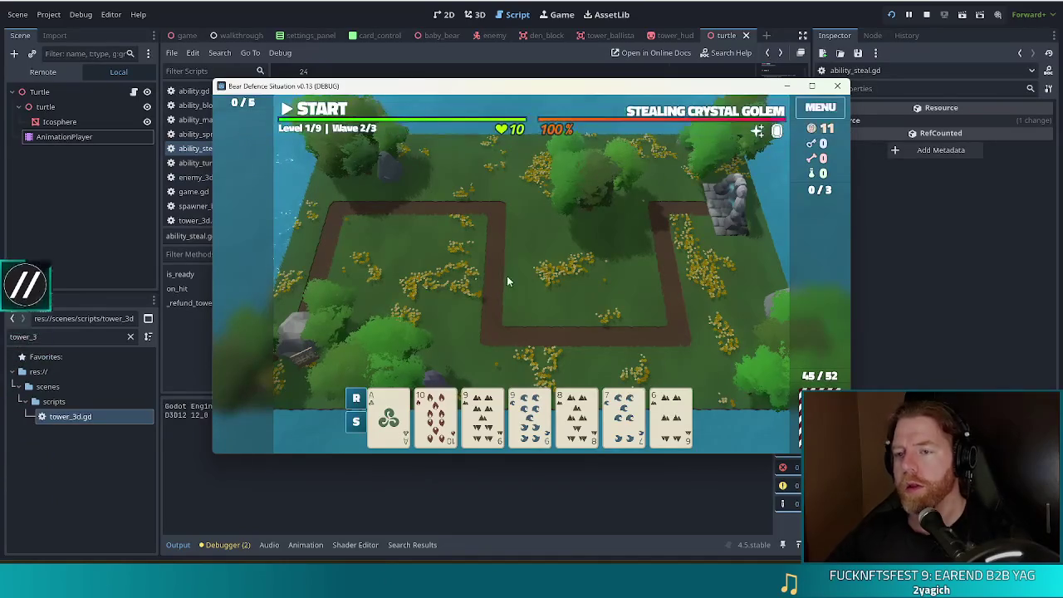
Build a Ballista from the 9 of Water beside the right path and start the wave.
{"action": "left_click", "coordinate": [529, 415]}
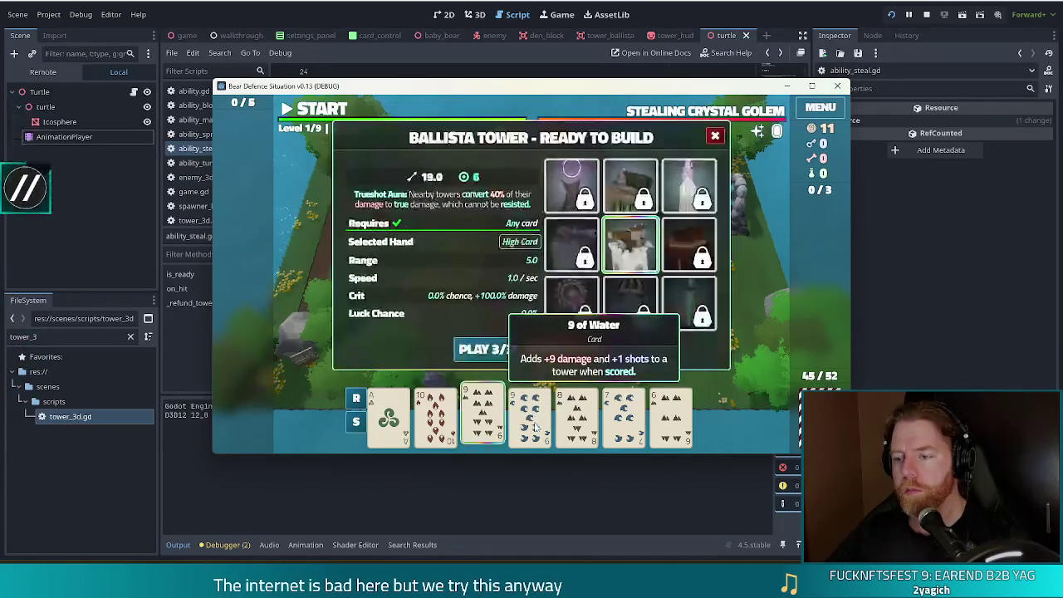
{"action": "left_click", "coordinate": [484, 349]}
{"action": "left_click", "coordinate": [610, 283]}
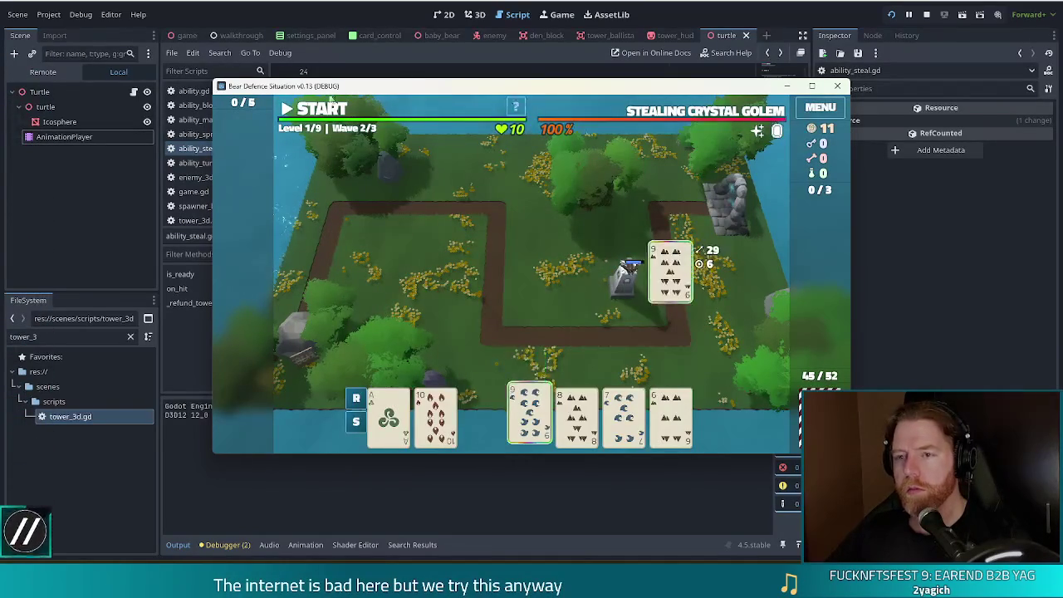
{"action": "left_click", "coordinate": [330, 114]}
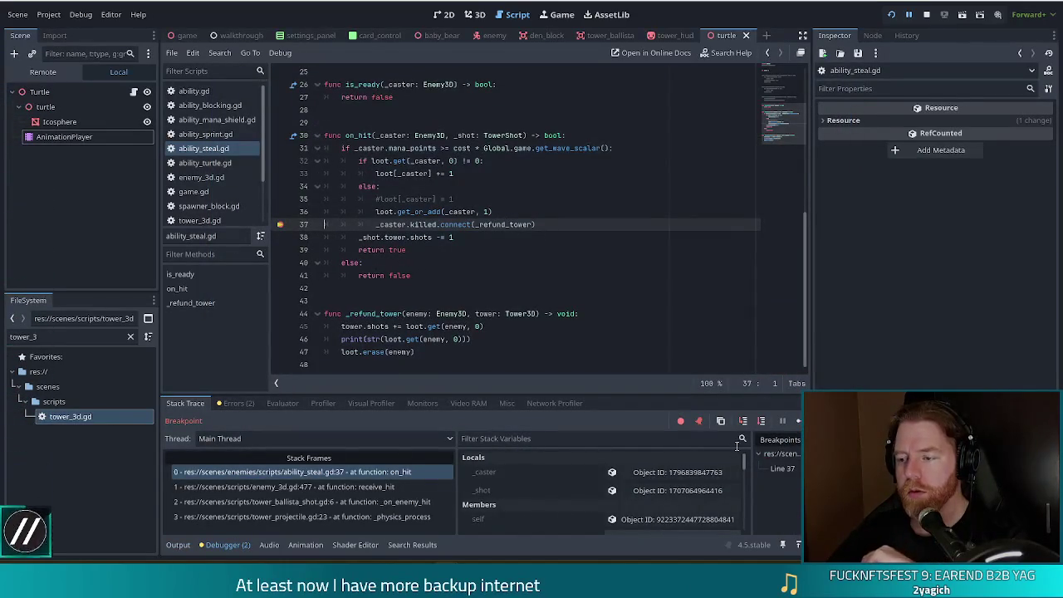
{"action": "left_click_drag", "start_coordinate": [743, 459], "coordinate": [742, 510]}
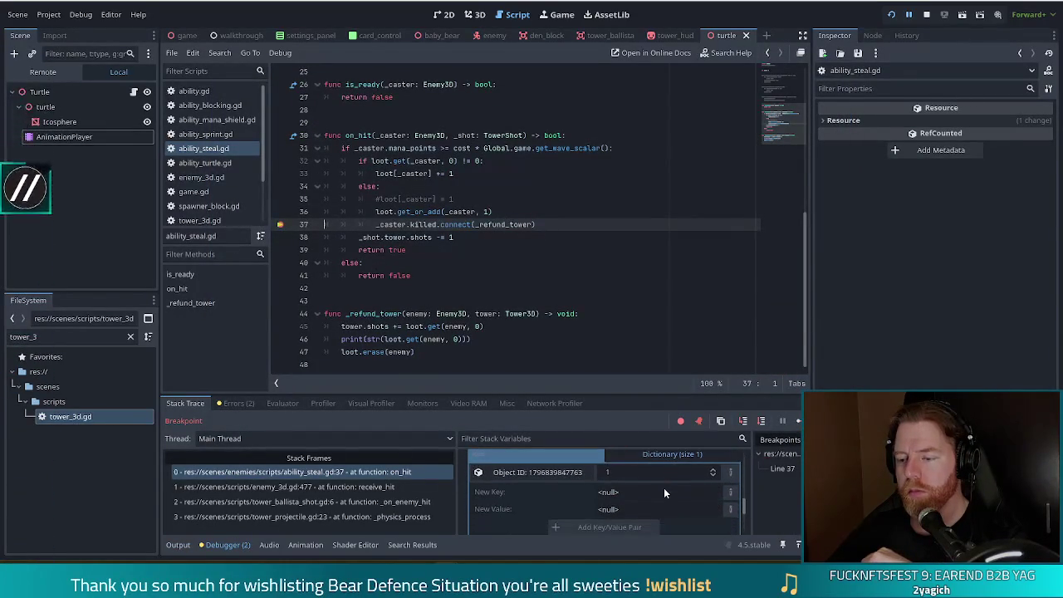
Expand loot to confirm one entry valued 1 and inspect its key object.
{"action": "left_click", "coordinate": [657, 453]}
{"action": "left_click", "coordinate": [654, 458]}
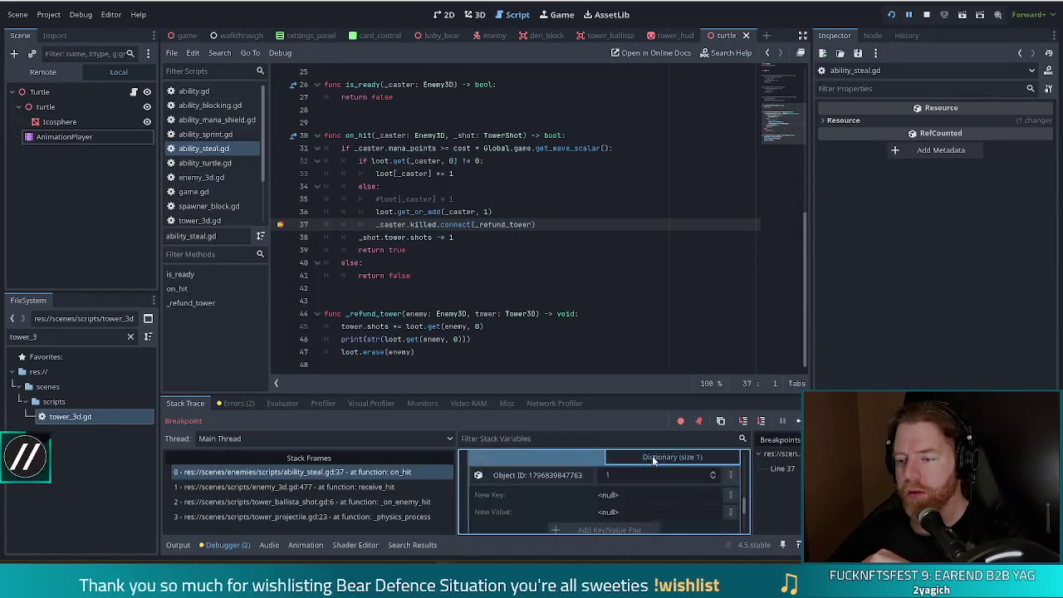
{"action": "left_click", "coordinate": [552, 477]}
{"action": "scroll", "coordinate": [545, 499], "scroll_direction": "down", "scroll_amount": 1}
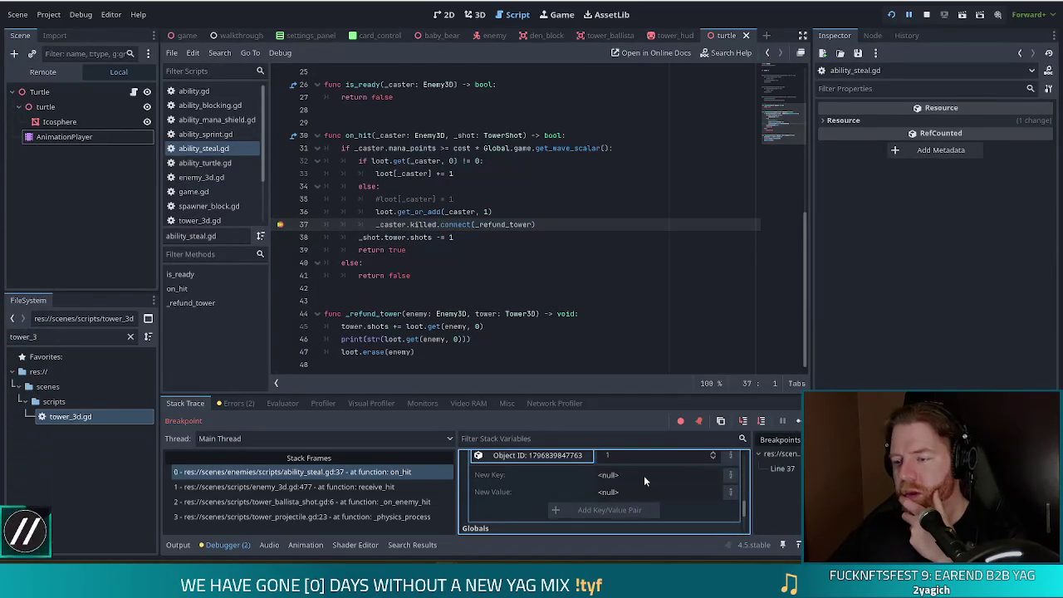
{"action": "scroll", "coordinate": [643, 477], "scroll_direction": "up", "scroll_amount": 1}
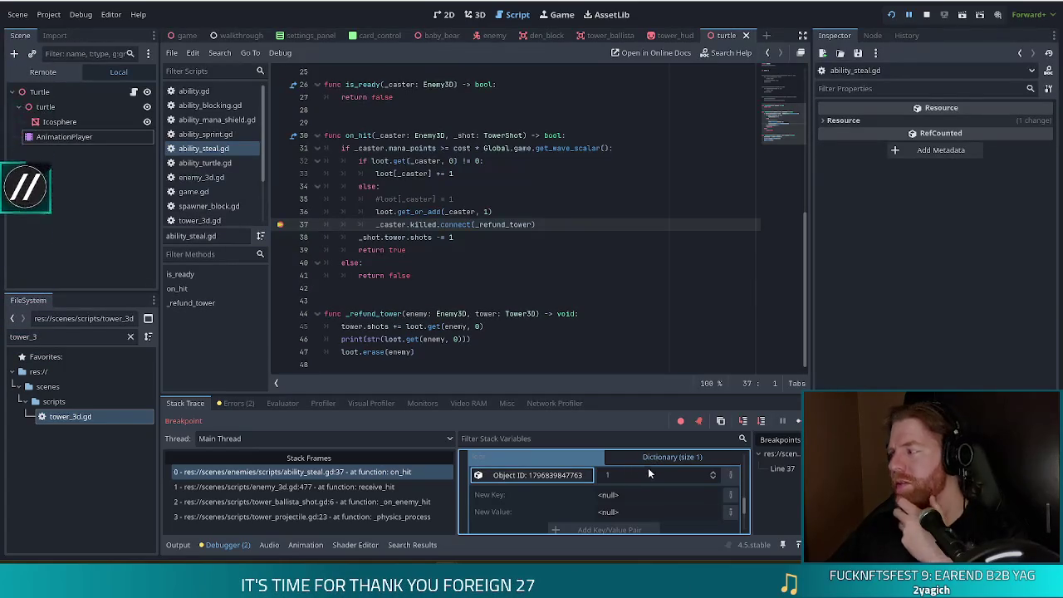
Open the _caster in the Inspector, showing the crystal golem at 62/100 HP and 100 mana.
{"action": "left_click", "coordinate": [449, 211]}
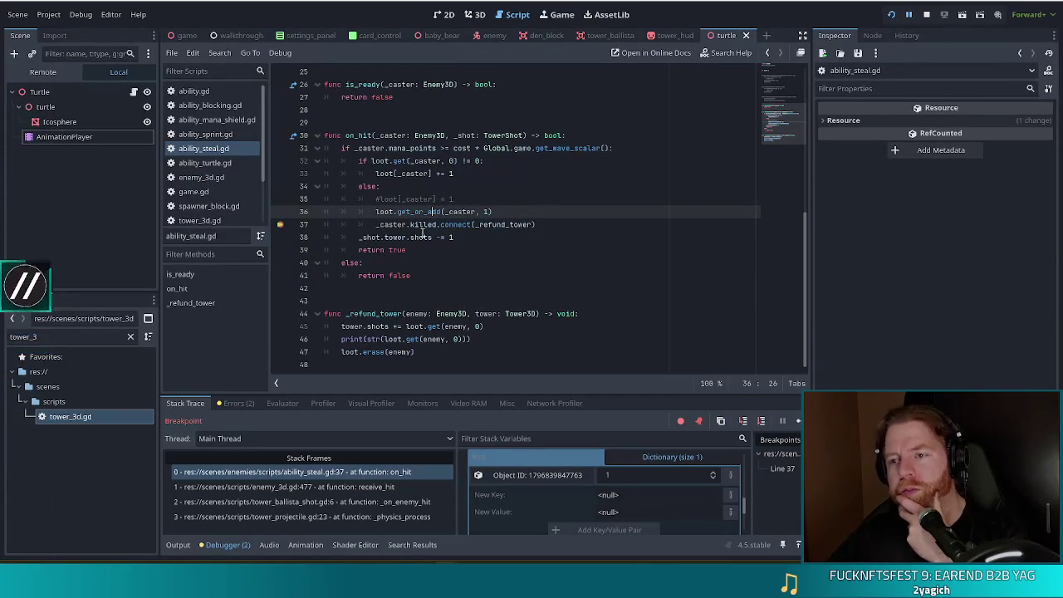
{"action": "mouse_move", "coordinate": [420, 237]}
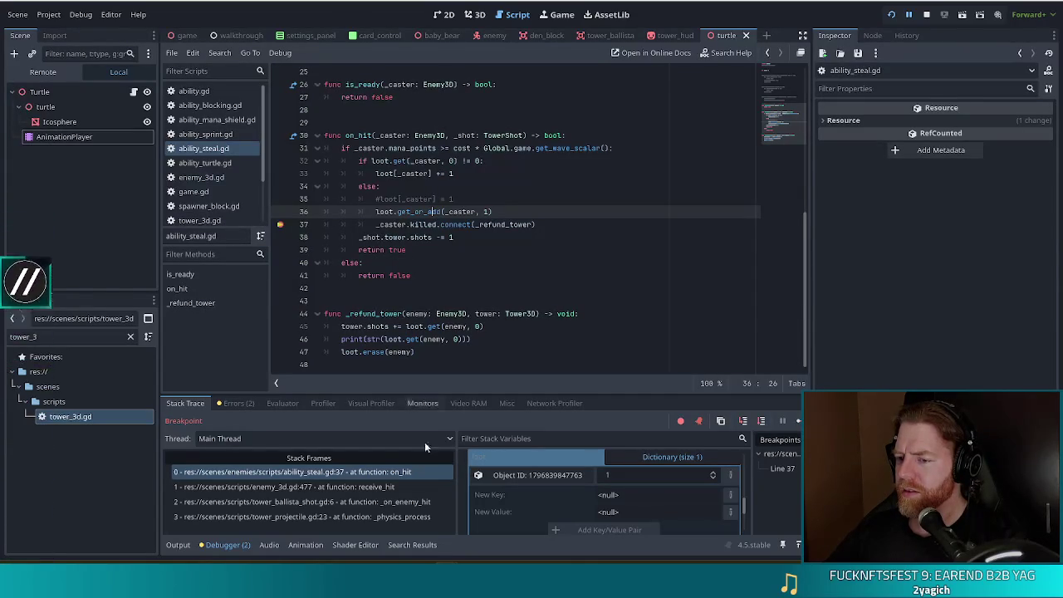
{"action": "scroll", "coordinate": [710, 471], "scroll_direction": "down", "scroll_amount": 3}
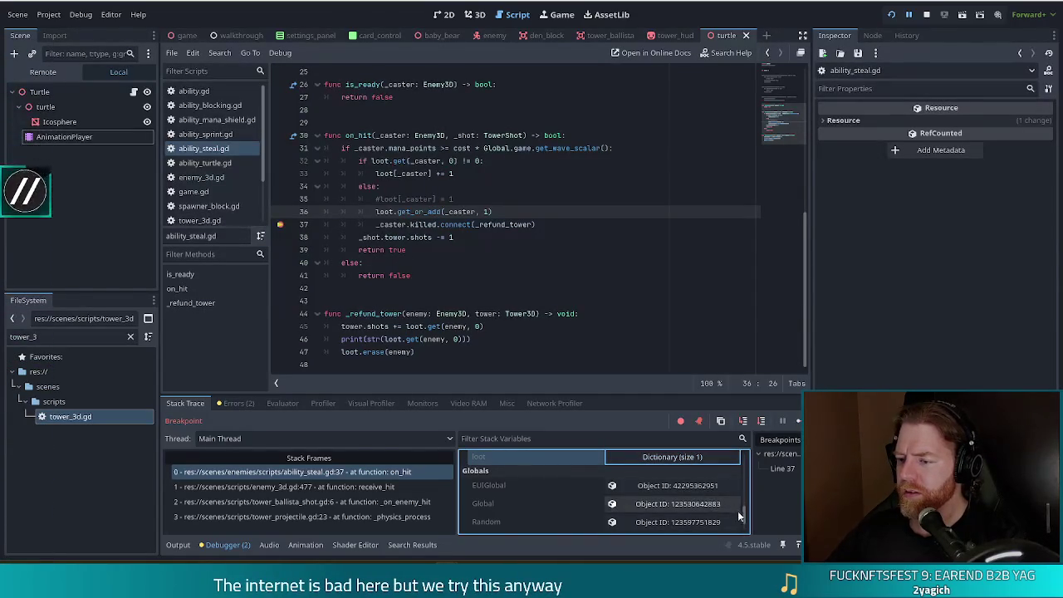
{"action": "scroll", "coordinate": [737, 510], "scroll_direction": "up", "scroll_amount": 5}
{"action": "left_click", "coordinate": [649, 473]}
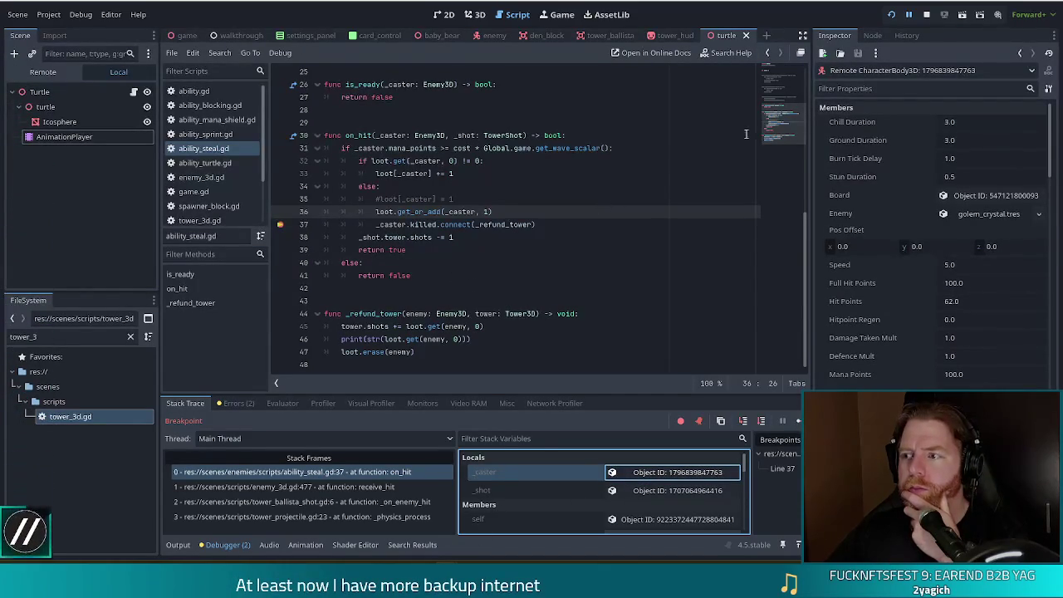
Change 'var loot:= {}' to 'var loot = {}', save ability_steal.gd, and relaunch with F5.
{"action": "scroll", "coordinate": [782, 83], "scroll_direction": "up", "scroll_amount": 8}
{"action": "left_click", "coordinate": [363, 122]}
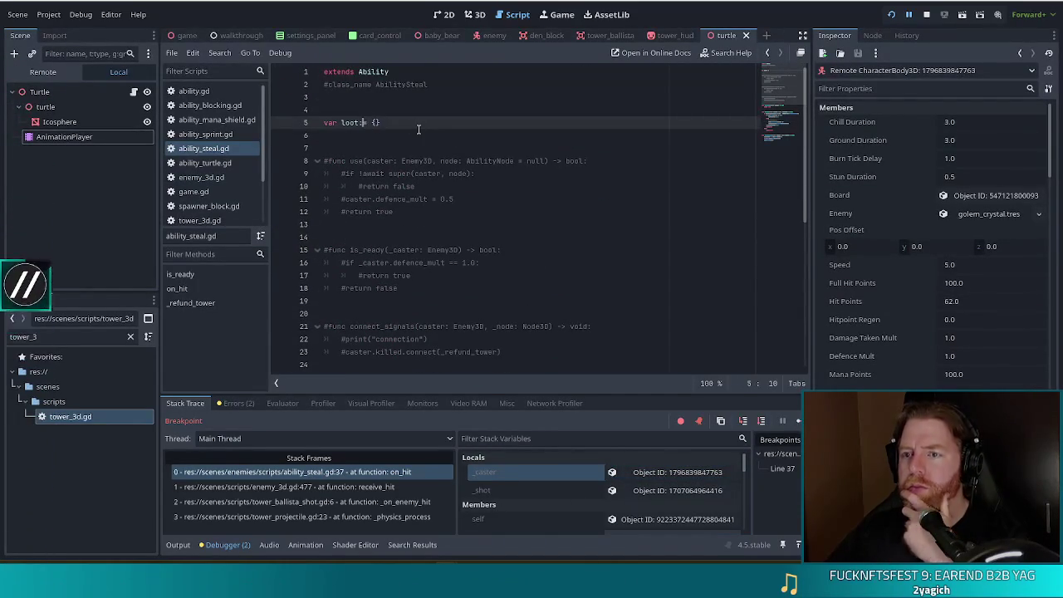
{"action": "key", "text": "BackSpace"}
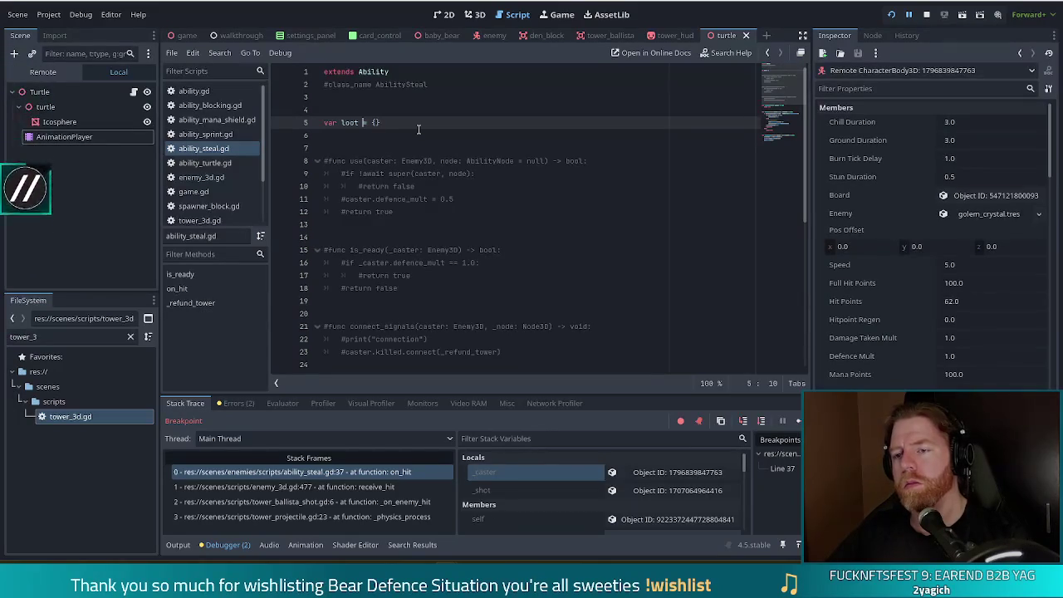
{"action": "key", "text": "ctrl+s"}
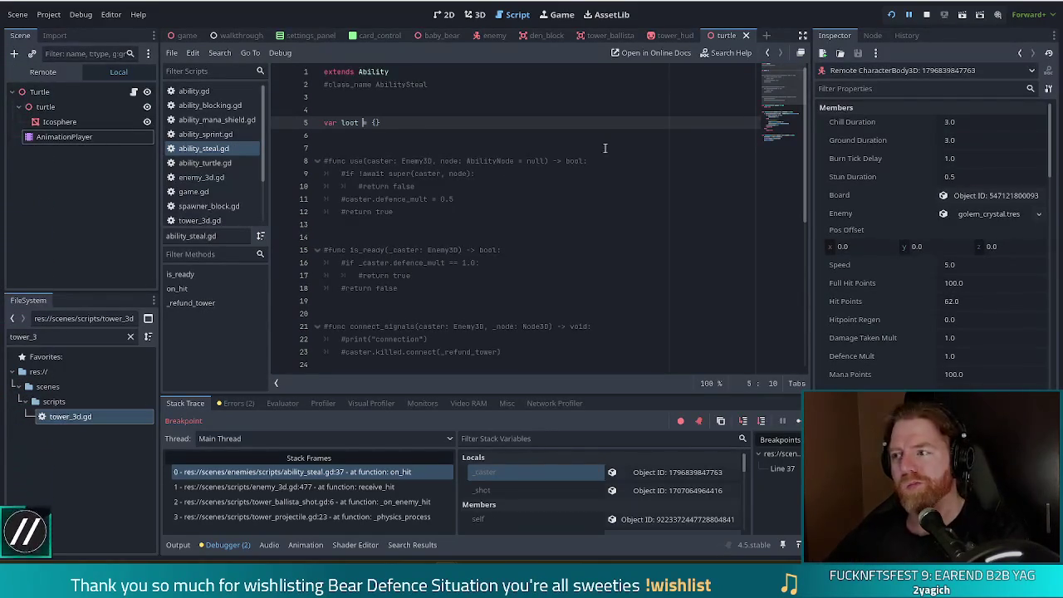
{"action": "key", "text": "F5"}
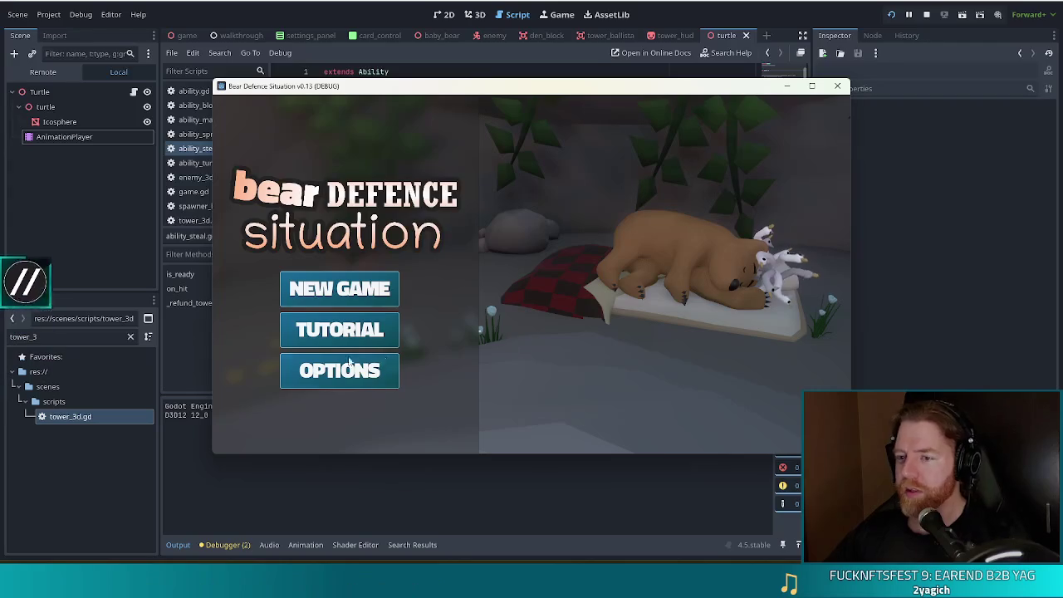
Start a new game, dismiss Wave Complete, place a Ballista tower, and begin wave 2.
{"action": "left_click", "coordinate": [380, 285]}
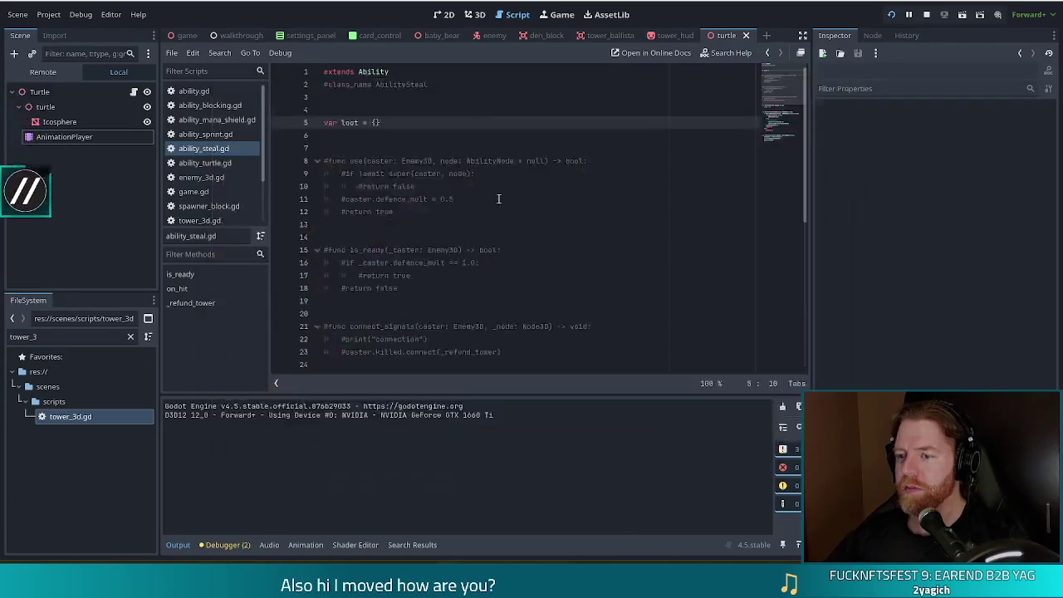
{"action": "scroll", "coordinate": [532, 249], "scroll_direction": "down", "scroll_amount": 8}
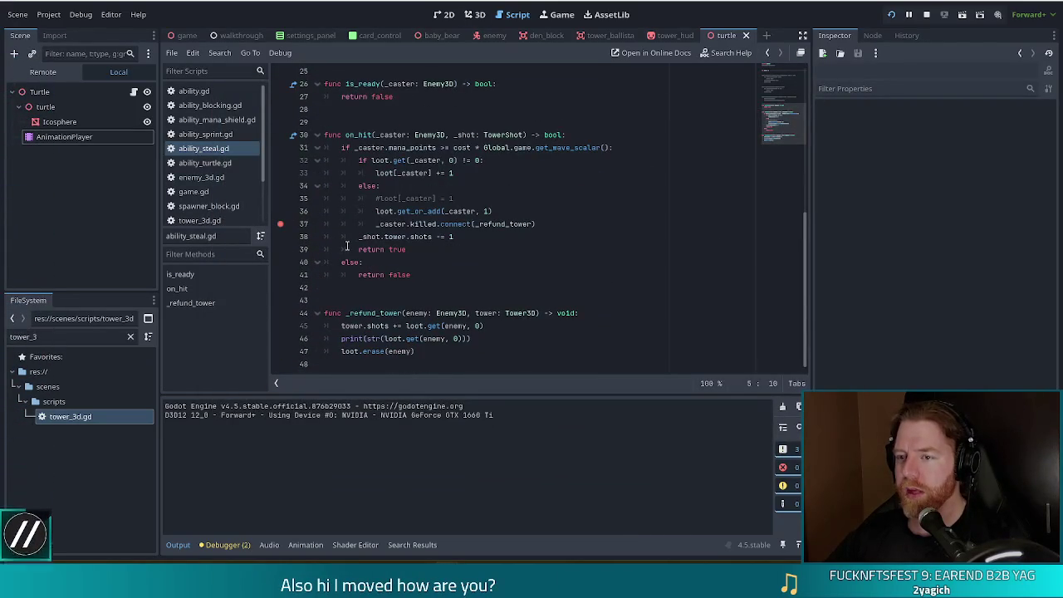
{"action": "key", "text": "alt+Tab"}
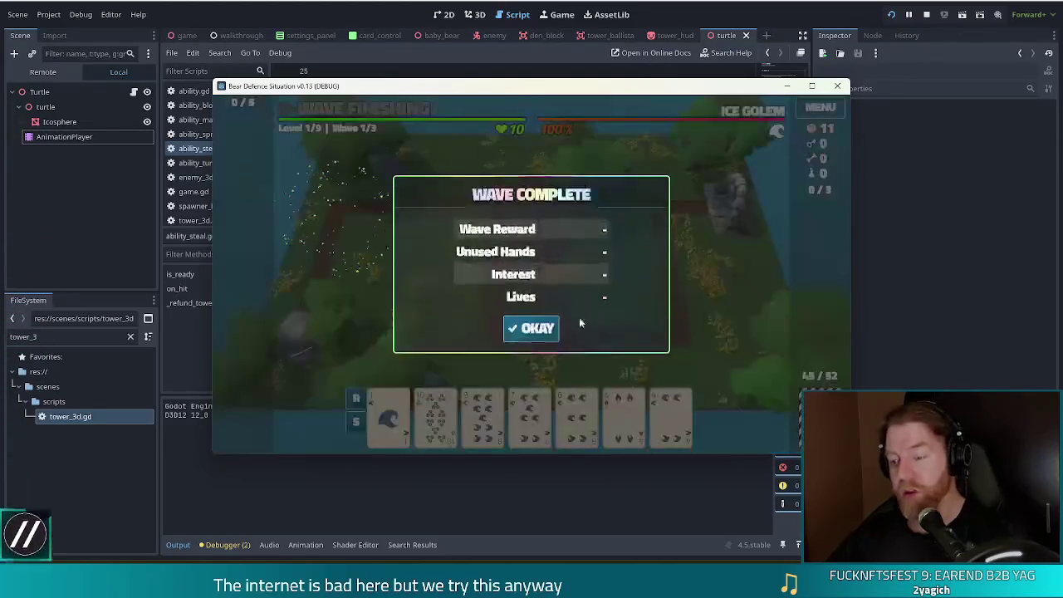
{"action": "left_click", "coordinate": [544, 324]}
{"action": "key", "text": "1"}
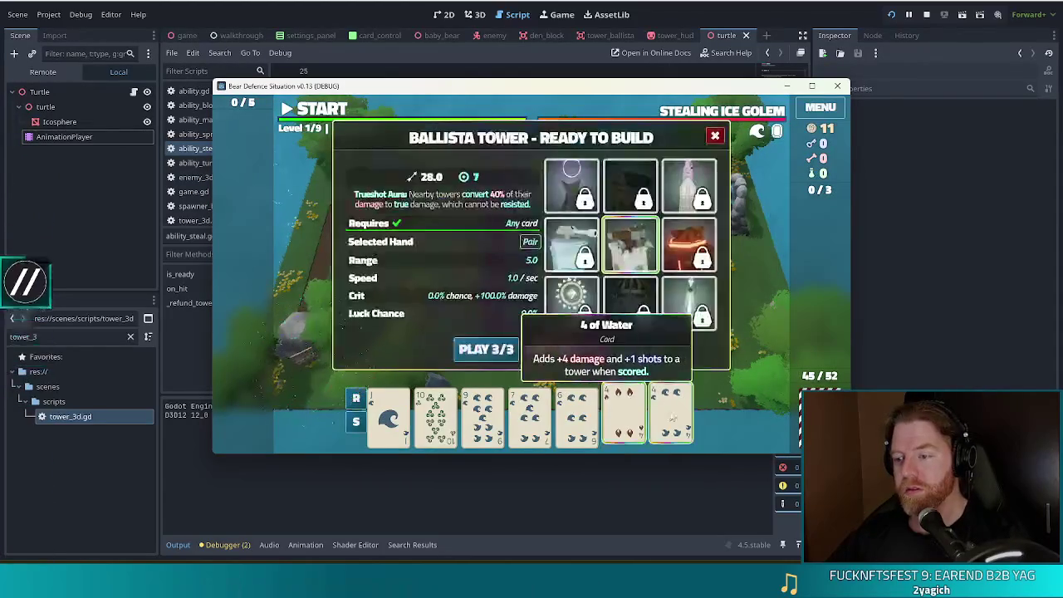
{"action": "left_click", "coordinate": [636, 289]}
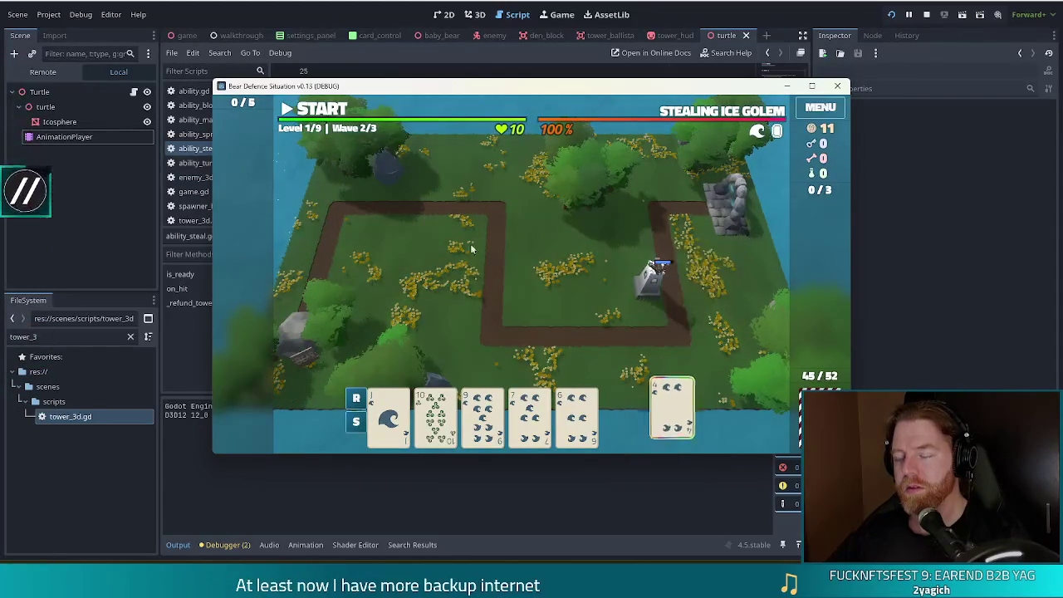
{"action": "left_click", "coordinate": [325, 114]}
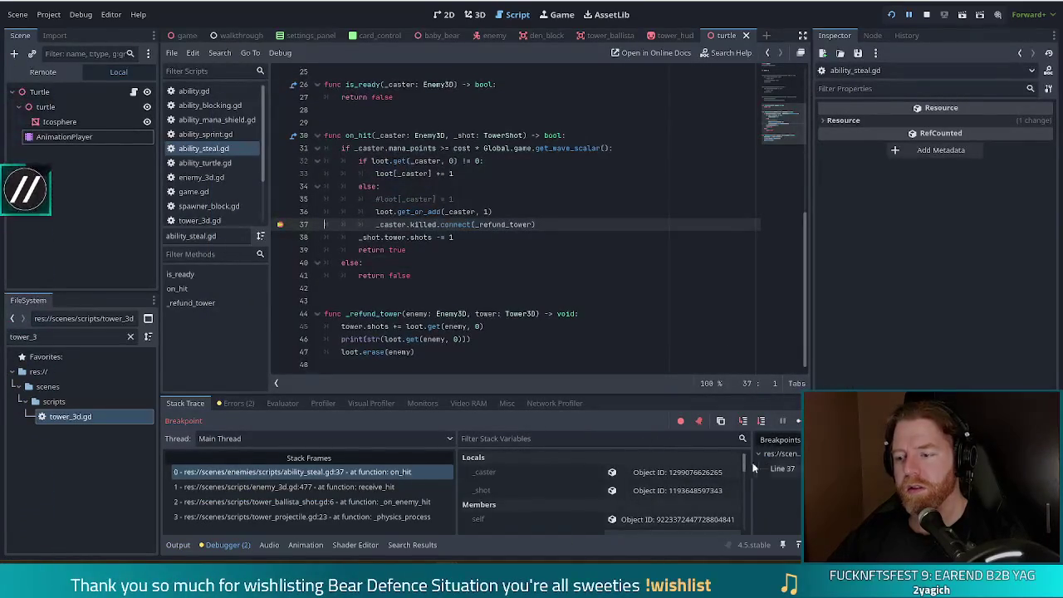
Check the loot dictionary's value in Stack Variables and in the code, then stop the debug session.
{"action": "left_click_drag", "start_coordinate": [744, 467], "coordinate": [746, 511]}
{"action": "scroll", "coordinate": [667, 486], "scroll_direction": "down", "scroll_amount": 2}
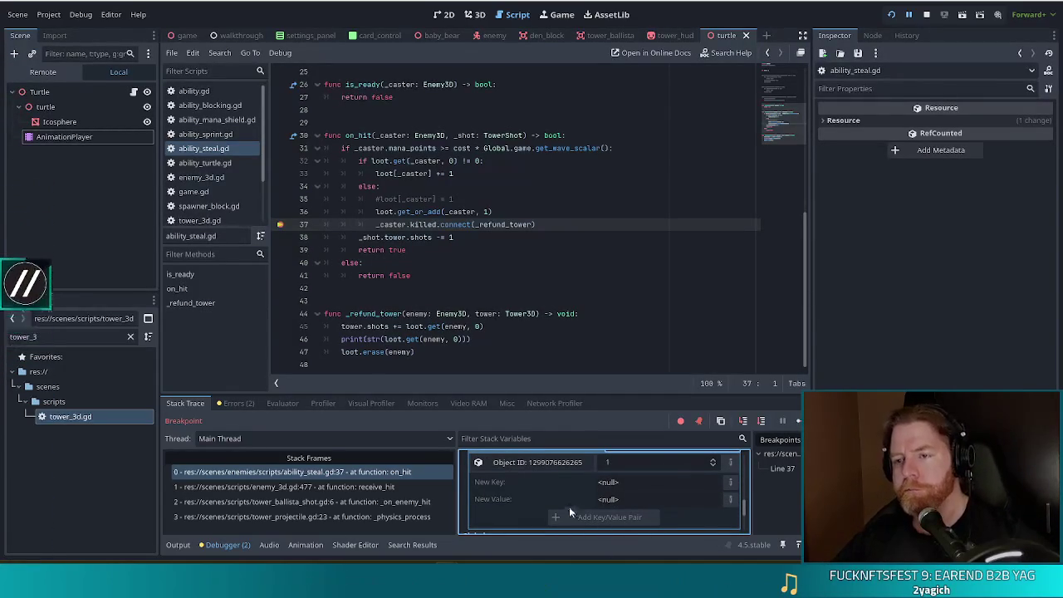
{"action": "mouse_move", "coordinate": [376, 217]}
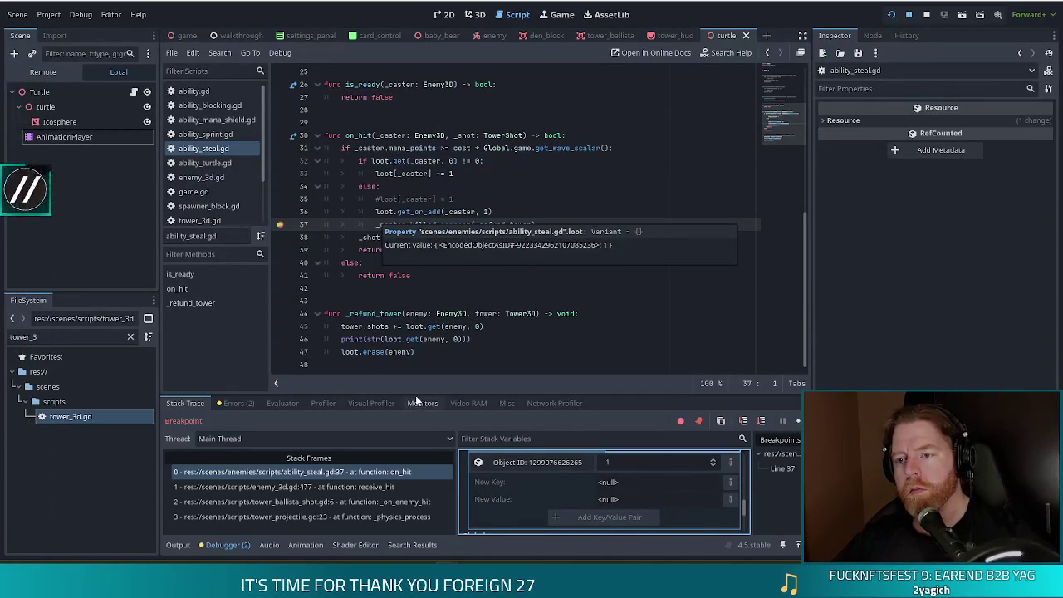
{"action": "left_click", "coordinate": [472, 224]}
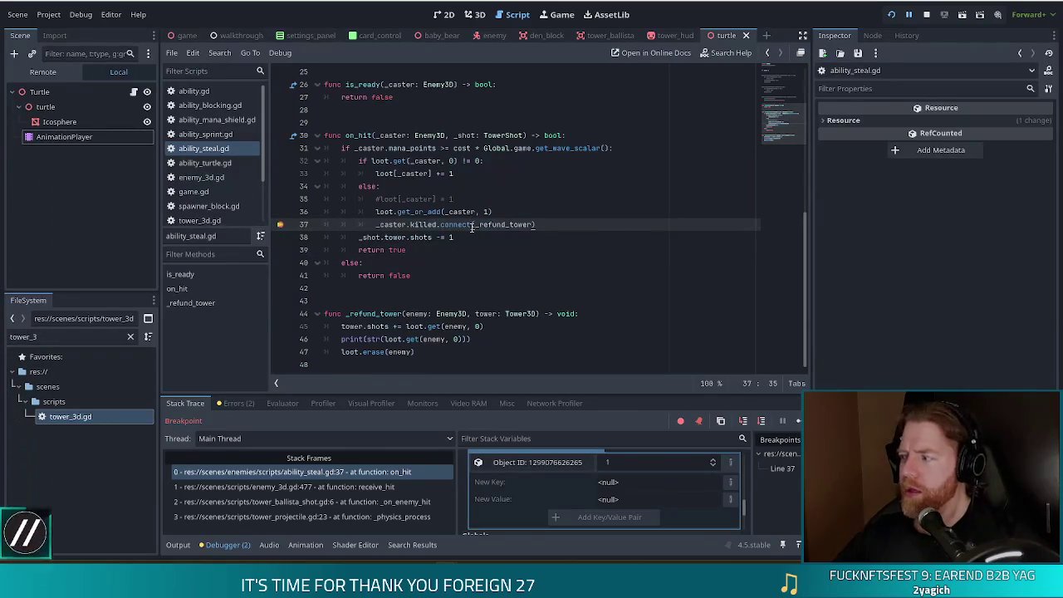
{"action": "mouse_move", "coordinate": [471, 226]}
{"action": "left_click", "coordinate": [498, 212]}
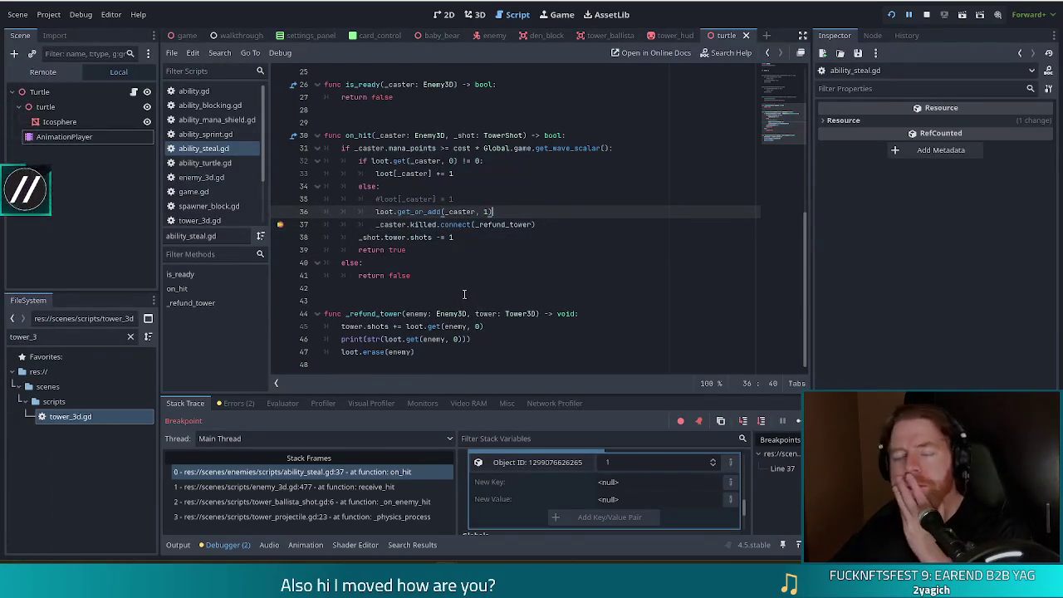
{"action": "left_click", "coordinate": [557, 223]}
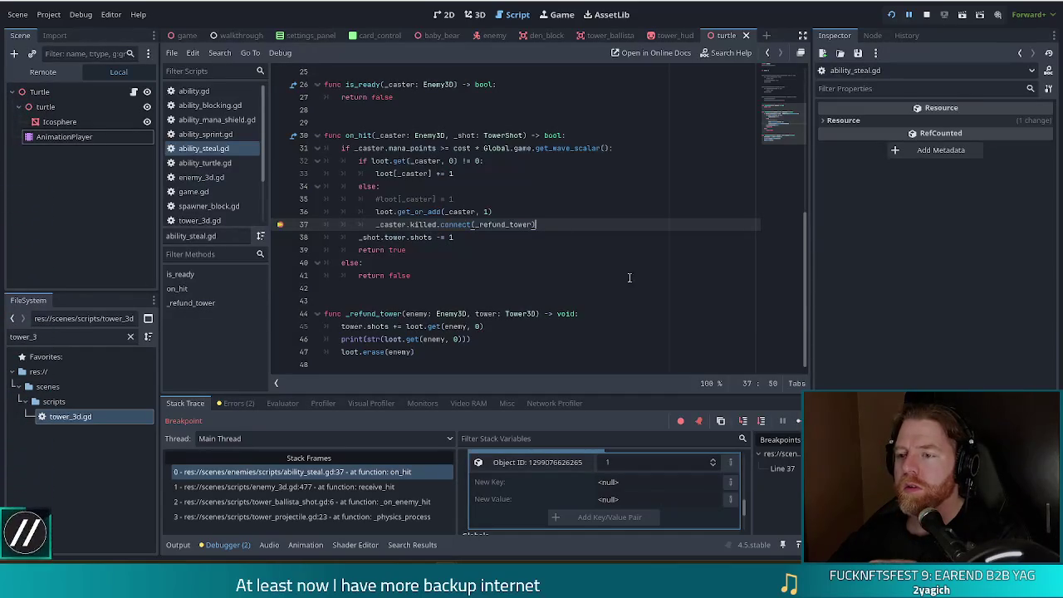
{"action": "key", "text": "F8"}
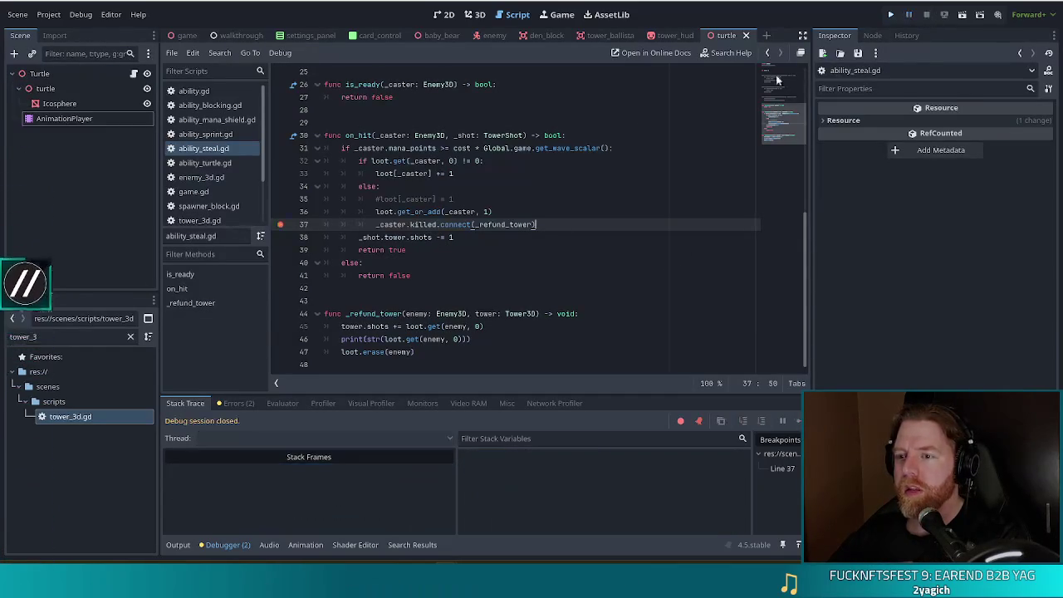
Replace line 36's get_or_add call with loot["wat"] = 1, save, and relaunch the game.
{"action": "left_click", "coordinate": [392, 211]}
{"action": "left_click_drag", "start_coordinate": [498, 212], "coordinate": [375, 214]}
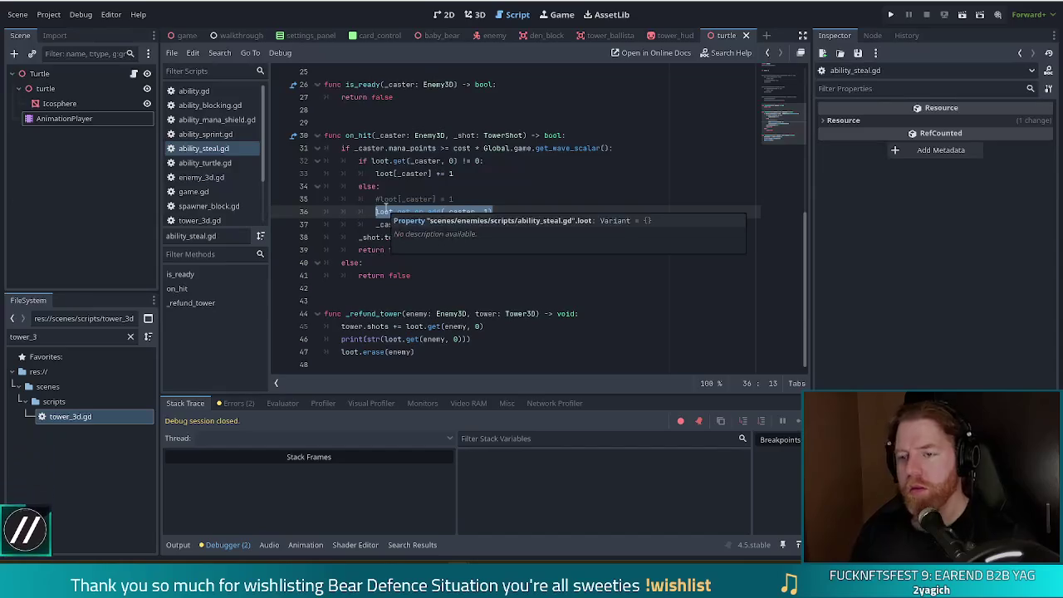
{"action": "type", "text": "loot"}
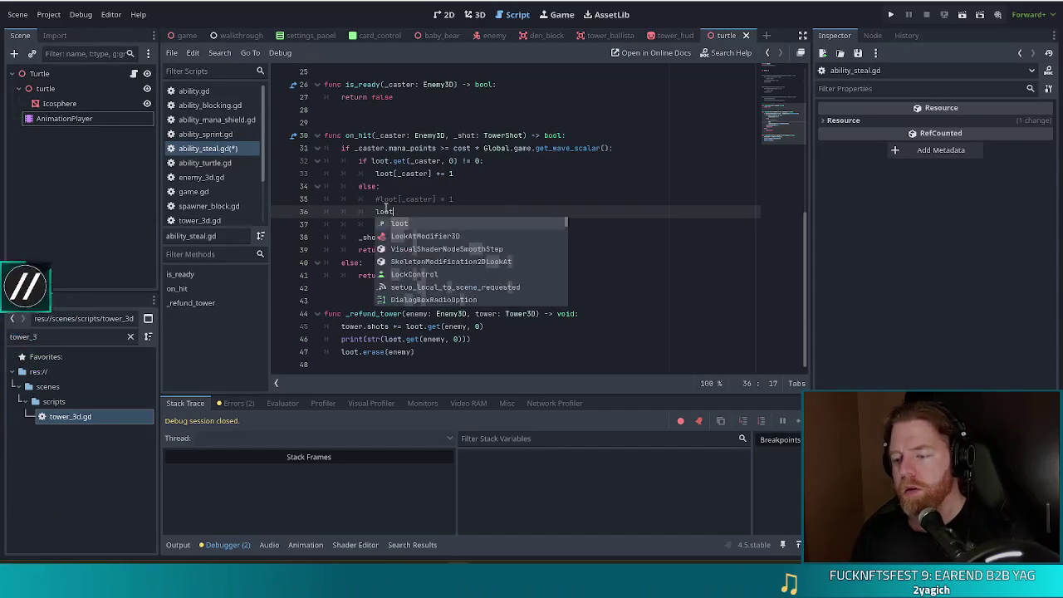
{"action": "type", "text": "["}
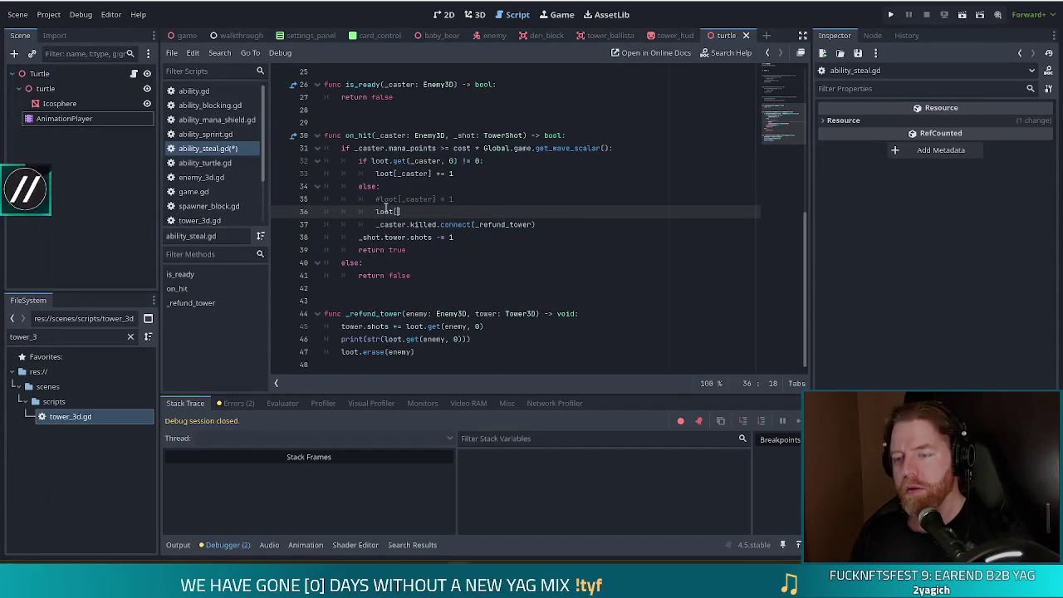
{"action": "type", "text": "\"wat\"]"}
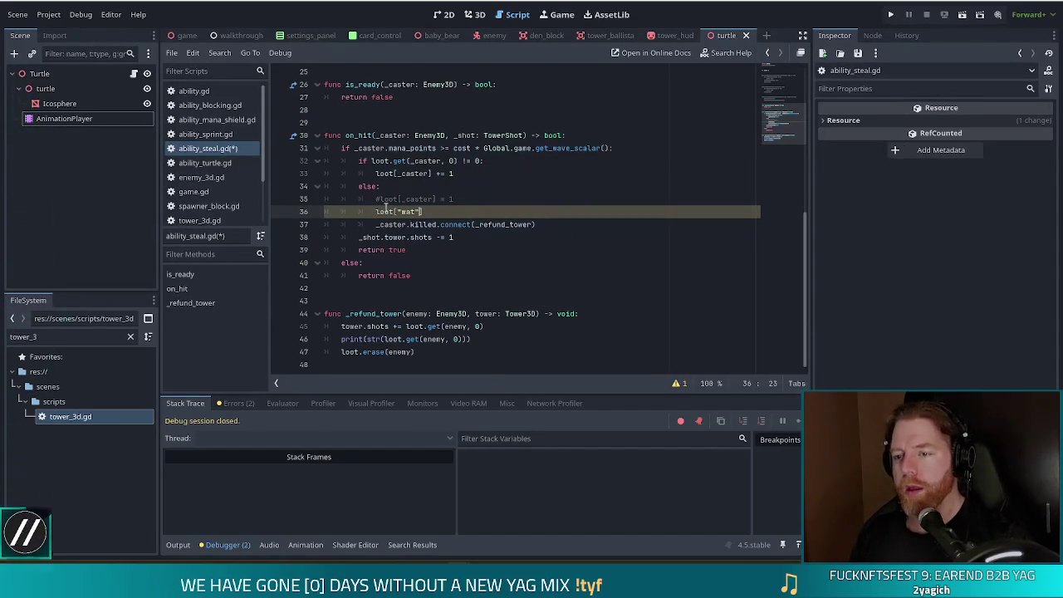
{"action": "type", "text": " = 1"}
{"action": "key", "text": "ctrl+s"}
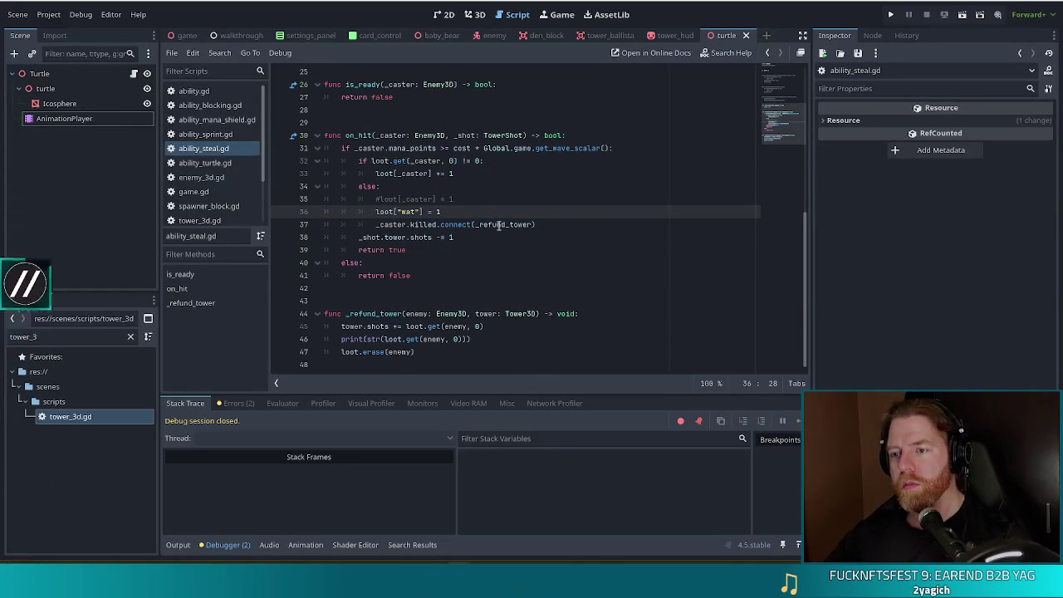
{"action": "left_click", "coordinate": [890, 15]}
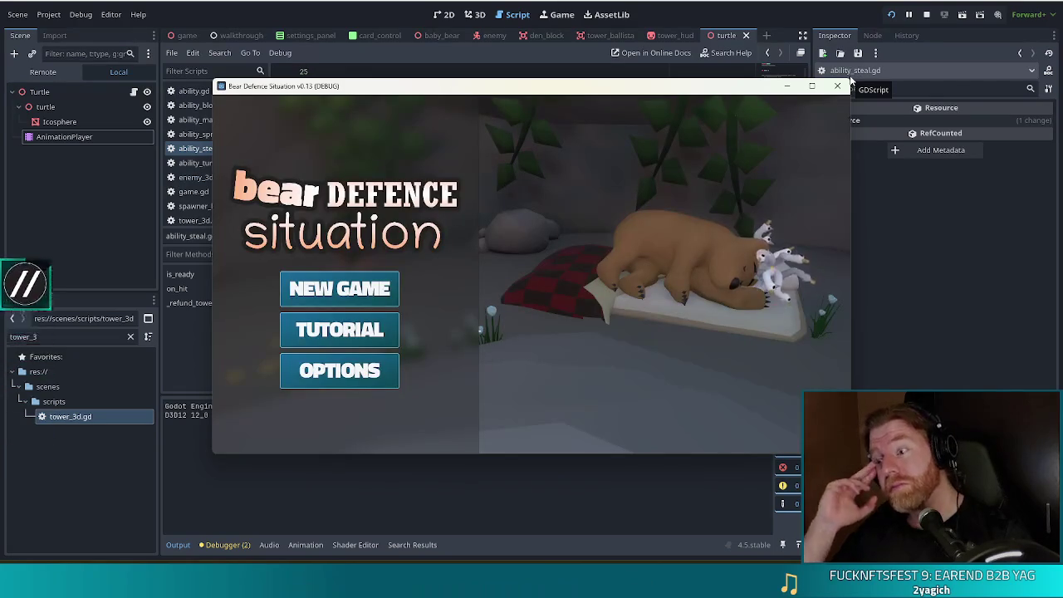
Start a new game, pick cards and place a Ballista tower on the map.
{"action": "left_click", "coordinate": [340, 288]}
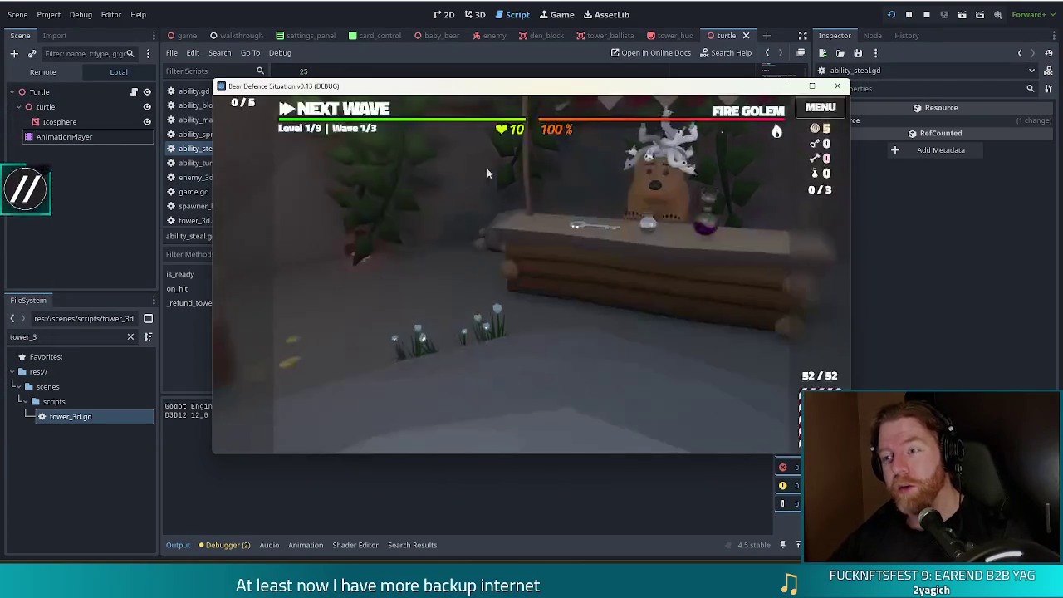
{"action": "mouse_move", "coordinate": [733, 117]}
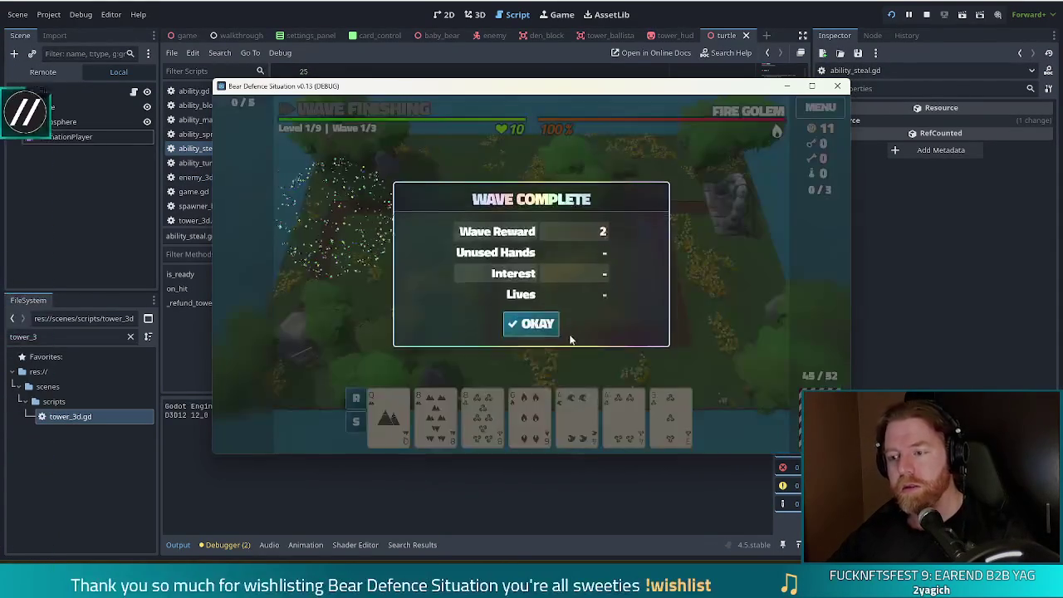
{"action": "left_click", "coordinate": [536, 323]}
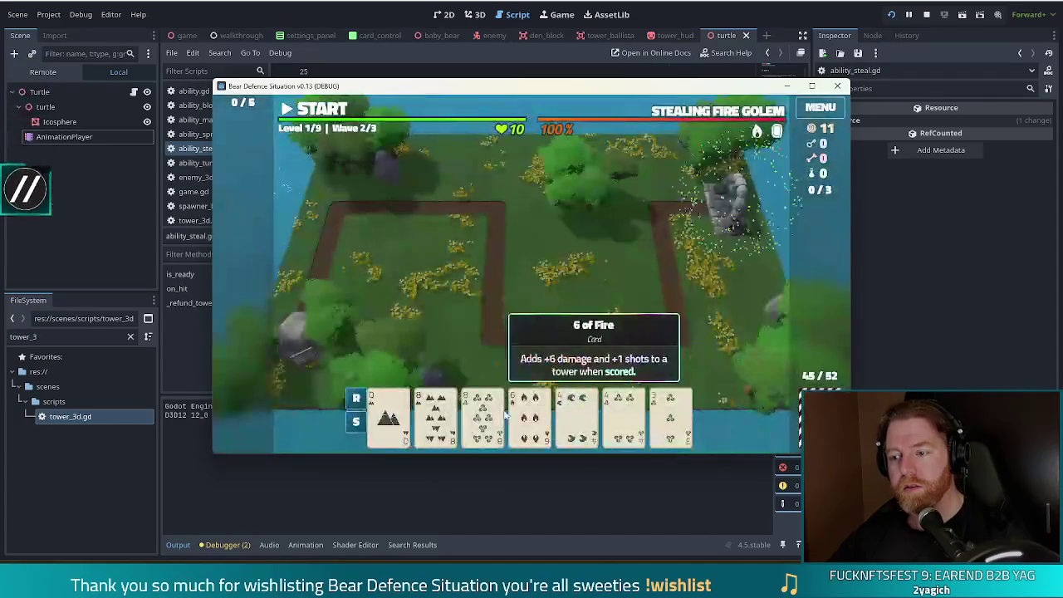
{"action": "left_click", "coordinate": [435, 416]}
{"action": "left_click", "coordinate": [481, 415]}
{"action": "left_click", "coordinate": [577, 415]}
{"action": "left_click", "coordinate": [623, 415]}
{"action": "left_click", "coordinate": [487, 349]}
{"action": "left_click", "coordinate": [625, 303]}
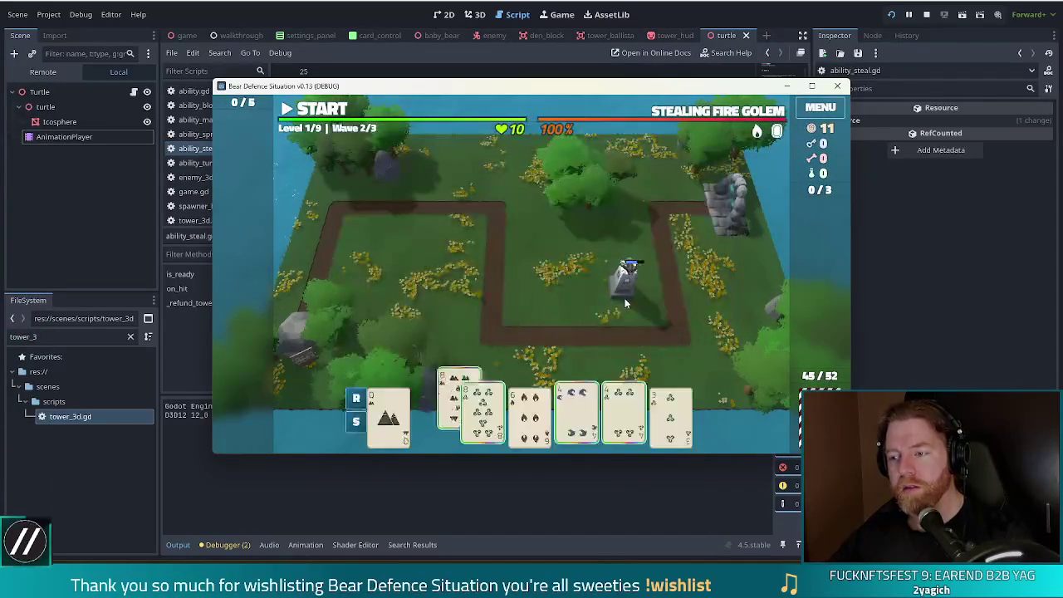
Start wave 2, pause it, and return to the script editor.
{"action": "left_click", "coordinate": [317, 111]}
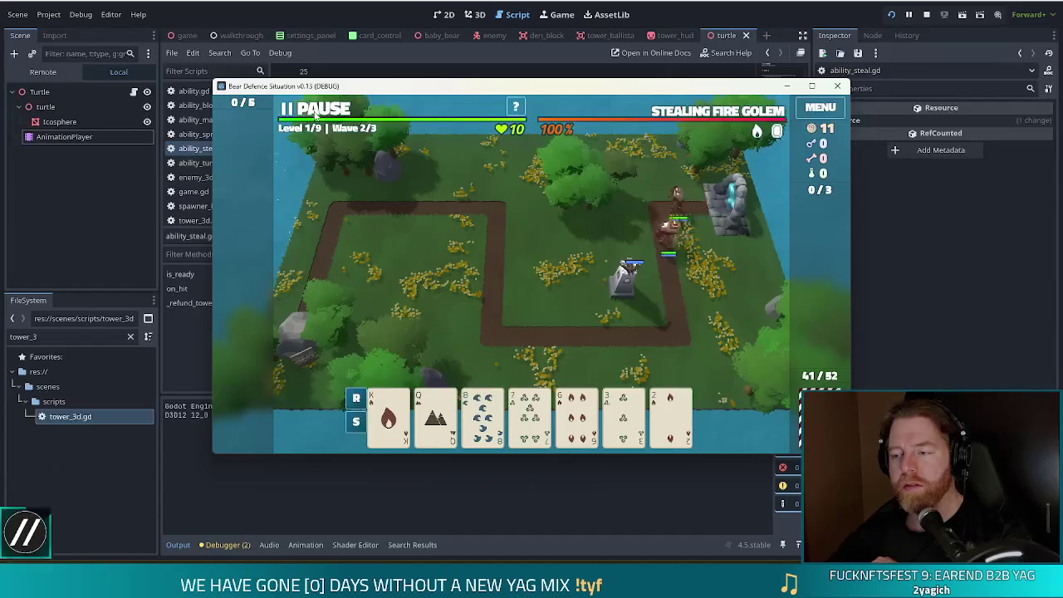
{"action": "left_click", "coordinate": [315, 110]}
{"action": "key", "text": "alt+Tab"}
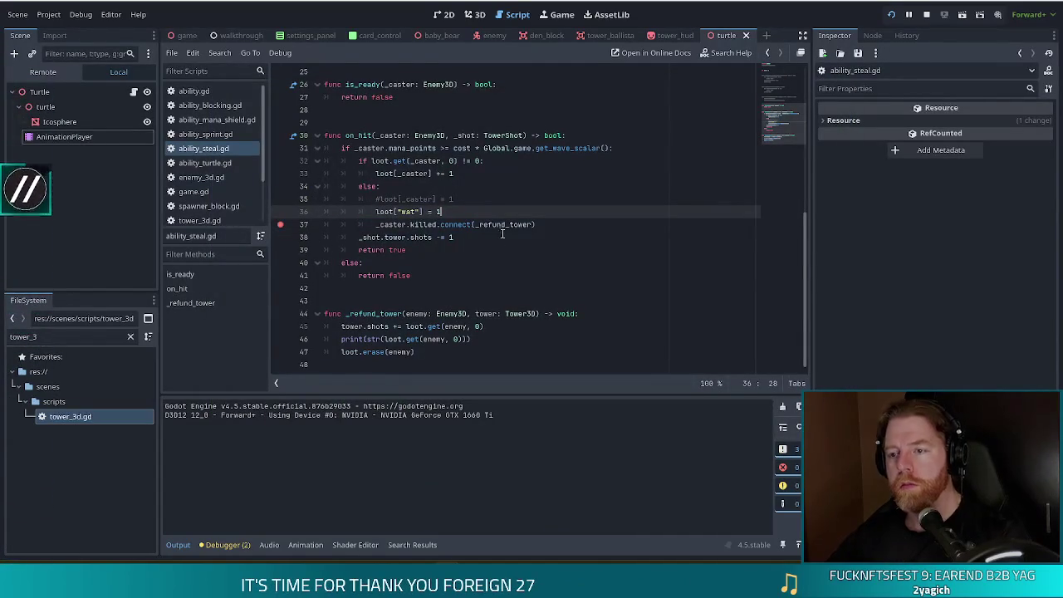
Unpause the game so on_hit halts at the line 37 breakpoint.
{"action": "key", "text": "alt+Tab"}
{"action": "left_click", "coordinate": [340, 106]}
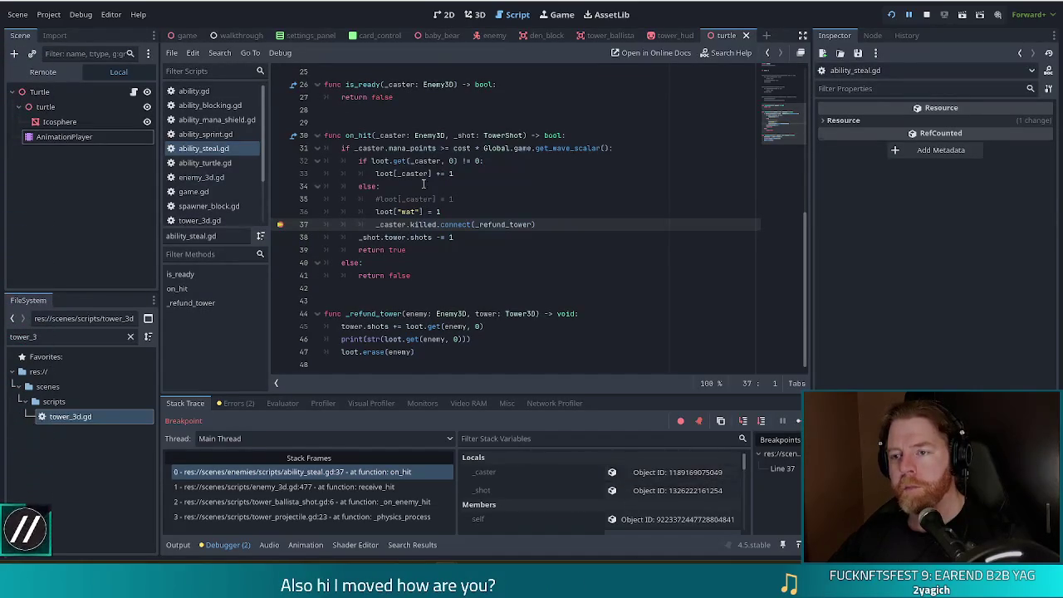
{"action": "left_click", "coordinate": [371, 161]}
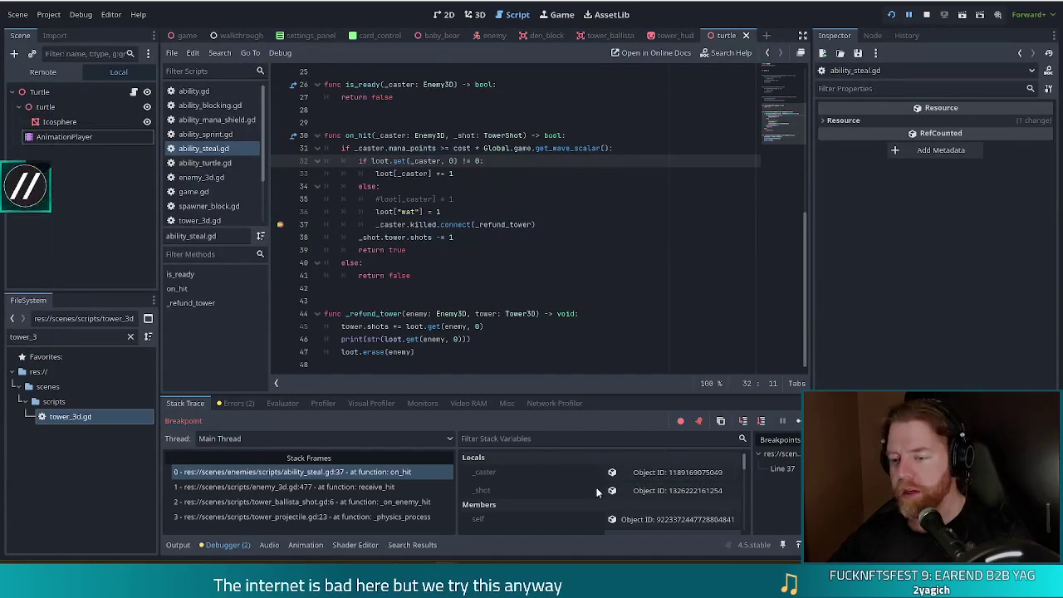
Expand loot in Stack Variables and inspect its single 'wat' key valued 1.
{"action": "scroll", "coordinate": [601, 474], "scroll_direction": "down", "scroll_amount": 2}
{"action": "scroll", "coordinate": [596, 475], "scroll_direction": "down", "scroll_amount": 5}
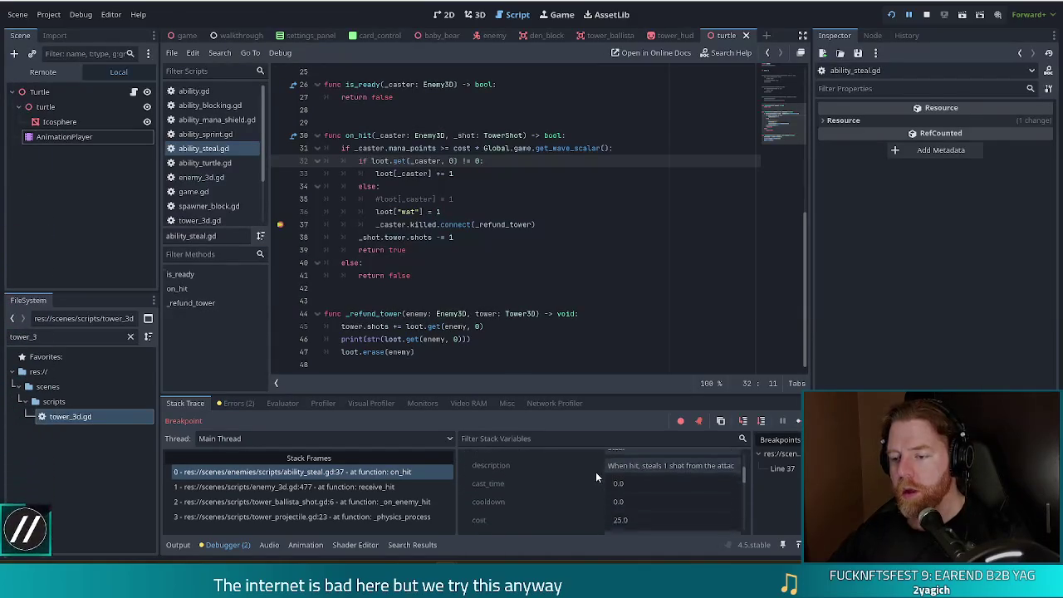
{"action": "scroll", "coordinate": [750, 502], "scroll_direction": "down", "scroll_amount": 5}
{"action": "left_click_drag", "start_coordinate": [747, 504], "coordinate": [746, 499]}
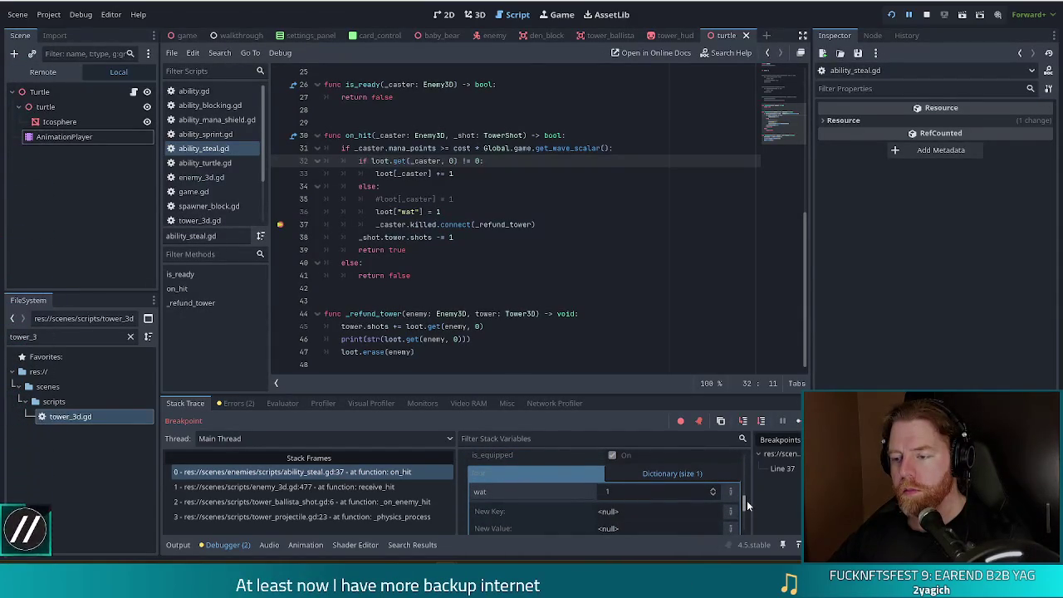
{"action": "left_click", "coordinate": [534, 490]}
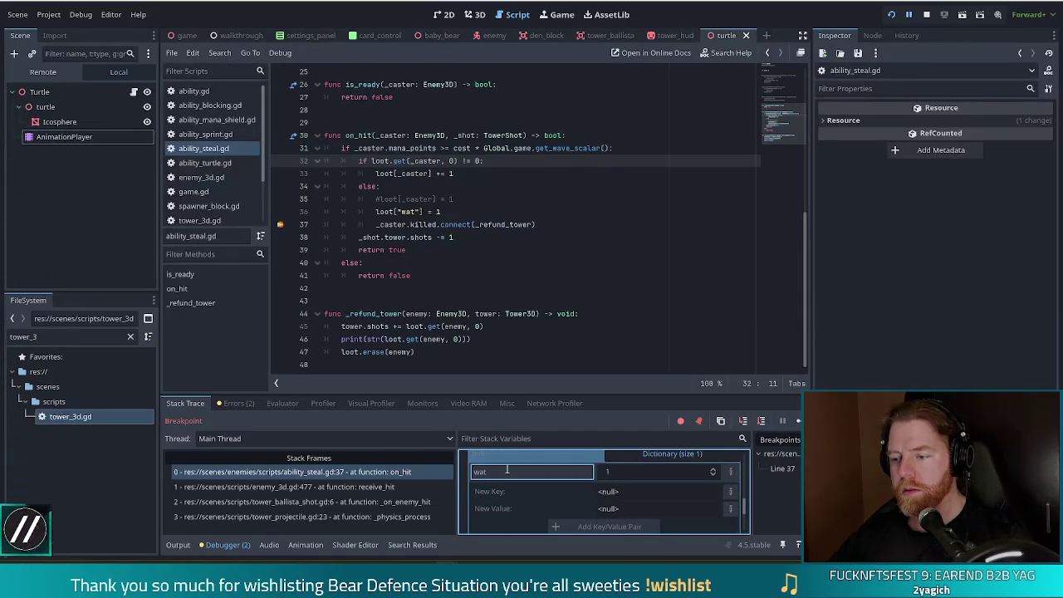
{"action": "left_click", "coordinate": [644, 459]}
{"action": "left_click", "coordinate": [644, 459]}
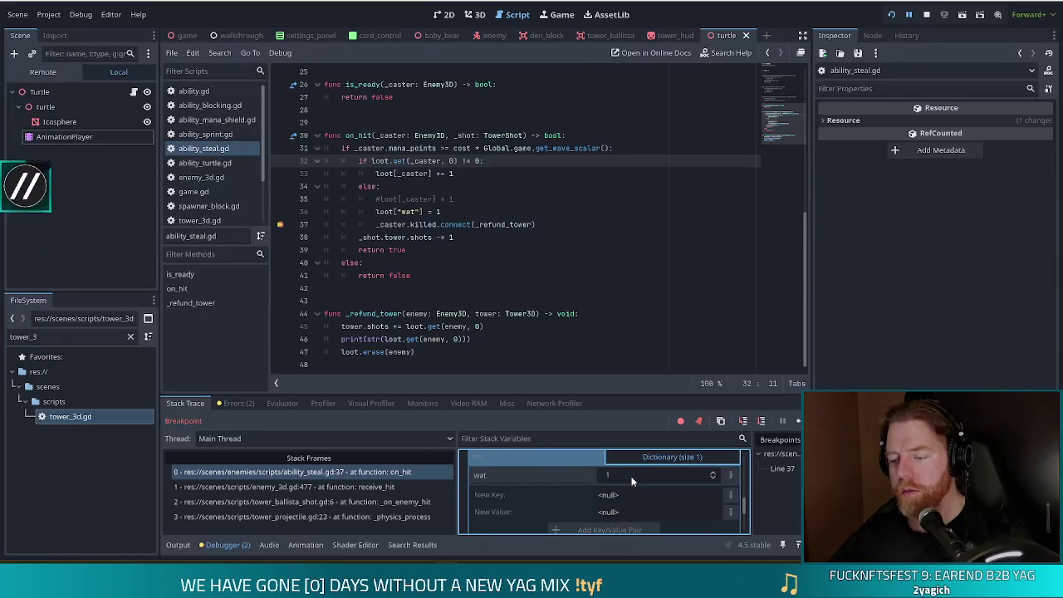
{"action": "left_click", "coordinate": [375, 212]}
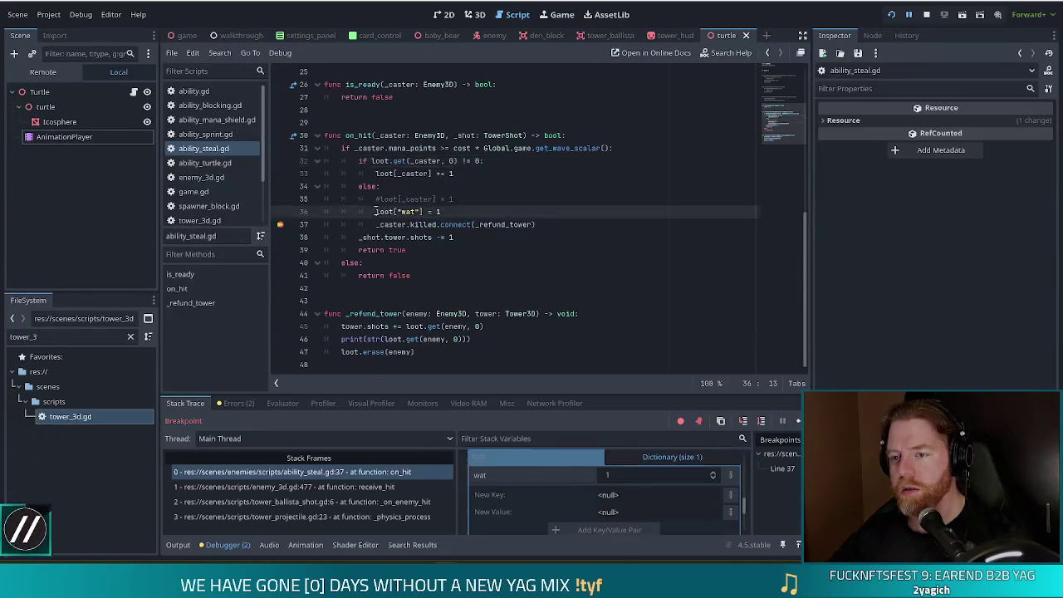
{"action": "type", "text": "#"}
Go to the per-caster loot line, then stop the debug session and rerun the project.
{"action": "key", "text": "Up"}
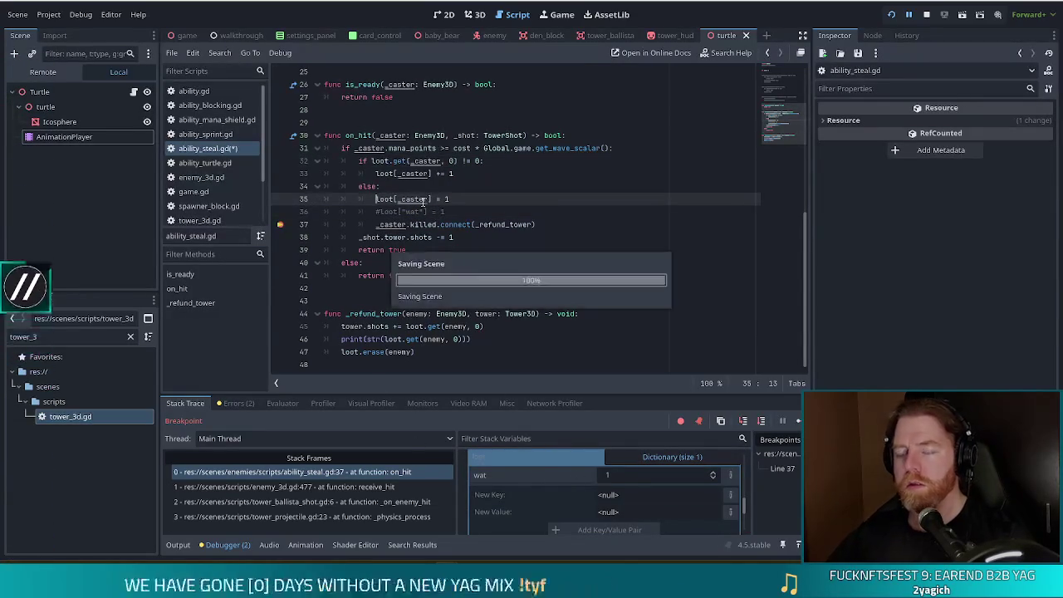
{"action": "left_click", "coordinate": [926, 15]}
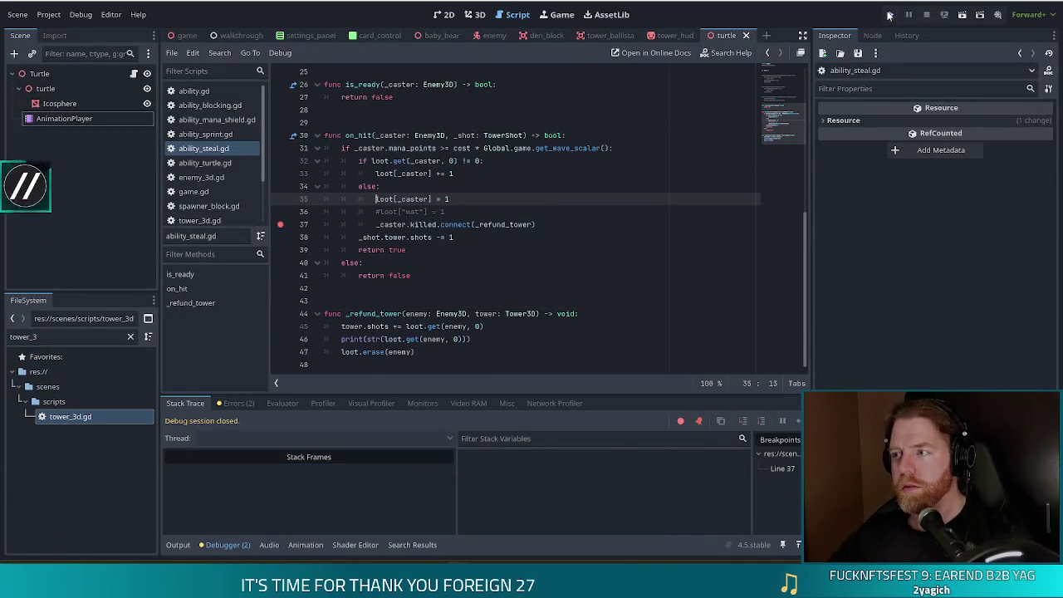
{"action": "left_click", "coordinate": [889, 15]}
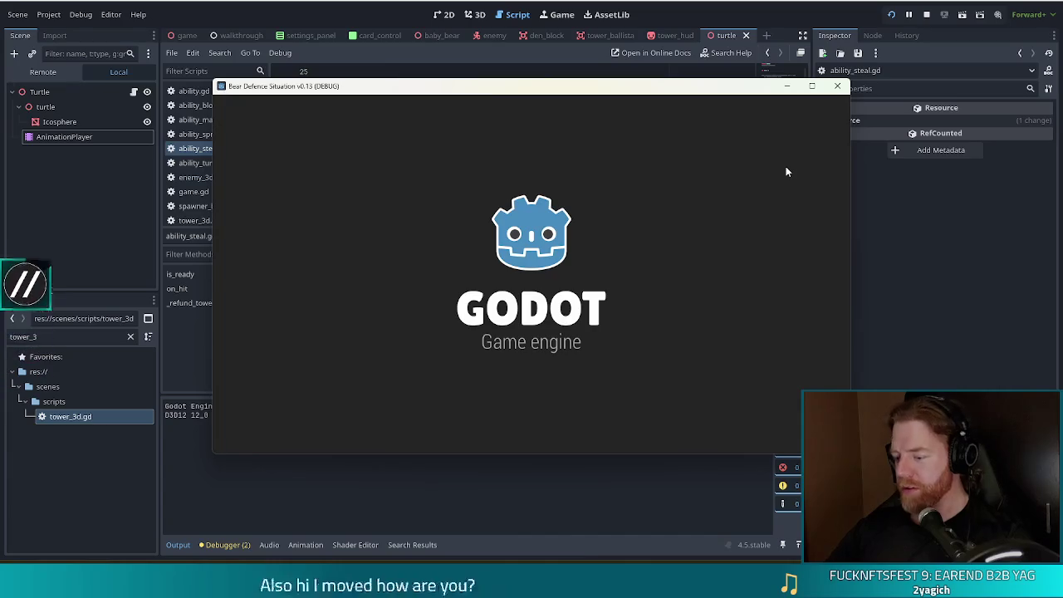
Start the first level, dismiss the wave panels, and place a tower inside the path loop.
{"action": "left_click", "coordinate": [351, 283]}
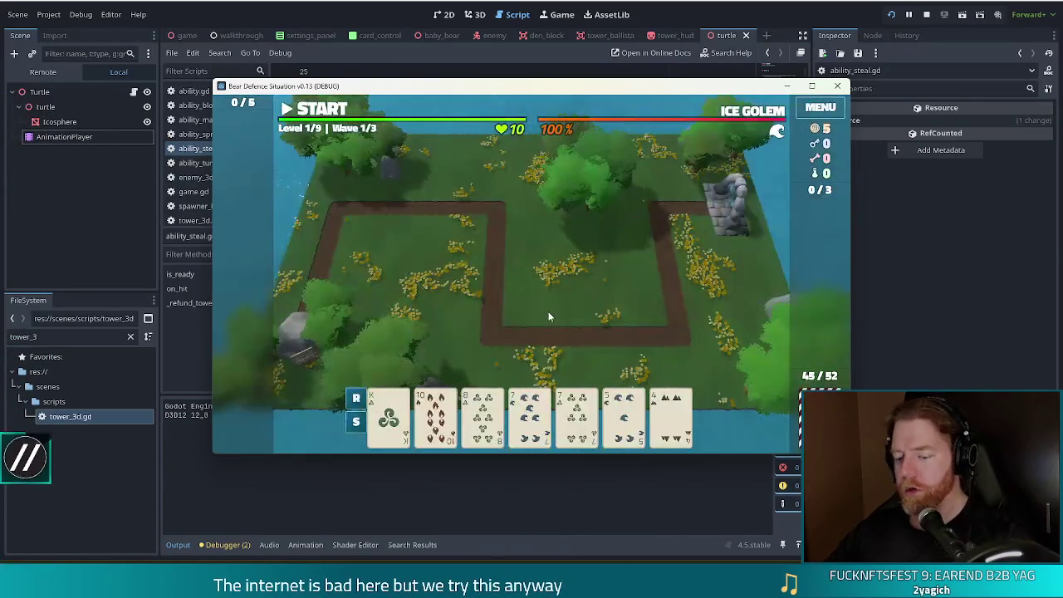
{"action": "left_click", "coordinate": [547, 311]}
{"action": "left_click", "coordinate": [530, 324]}
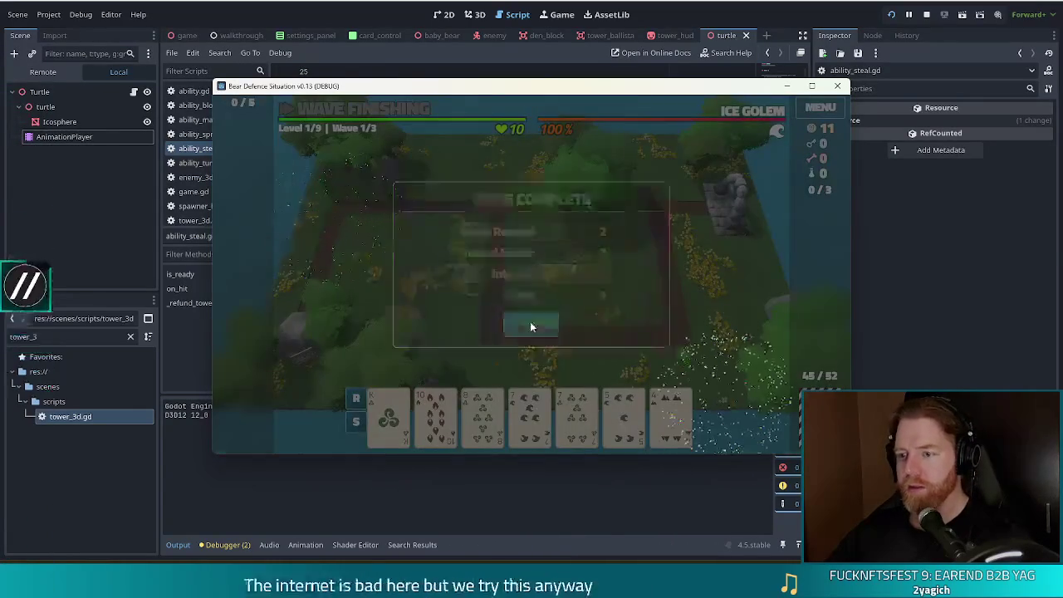
{"action": "left_click", "coordinate": [619, 307]}
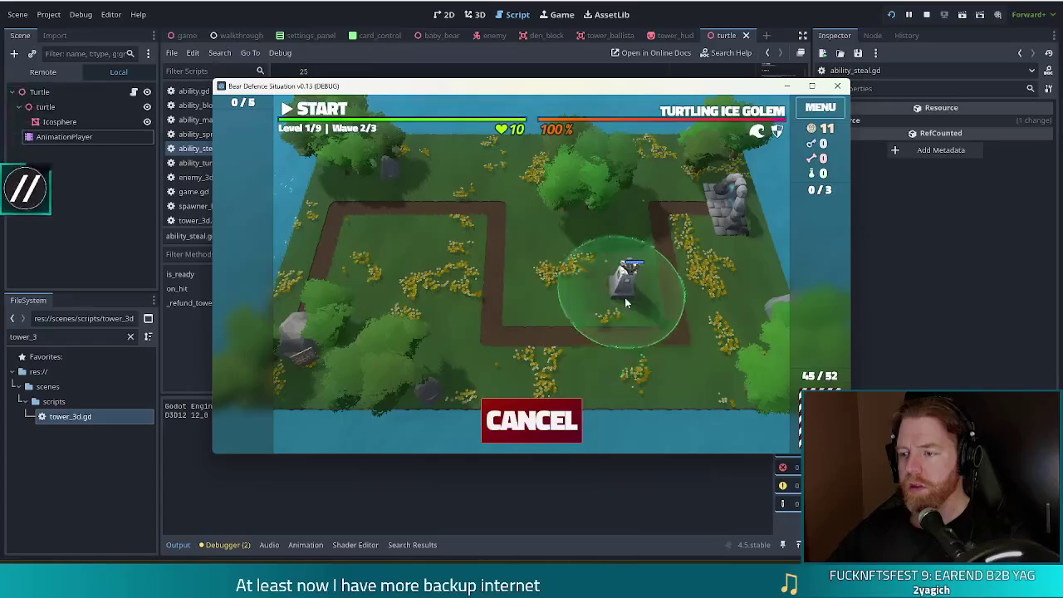
{"action": "left_click", "coordinate": [624, 298]}
Set the enemy to a stealing ice golem with the console command 'set ice'.
{"action": "key", "text": "grave"}
{"action": "type", "text": "set "}
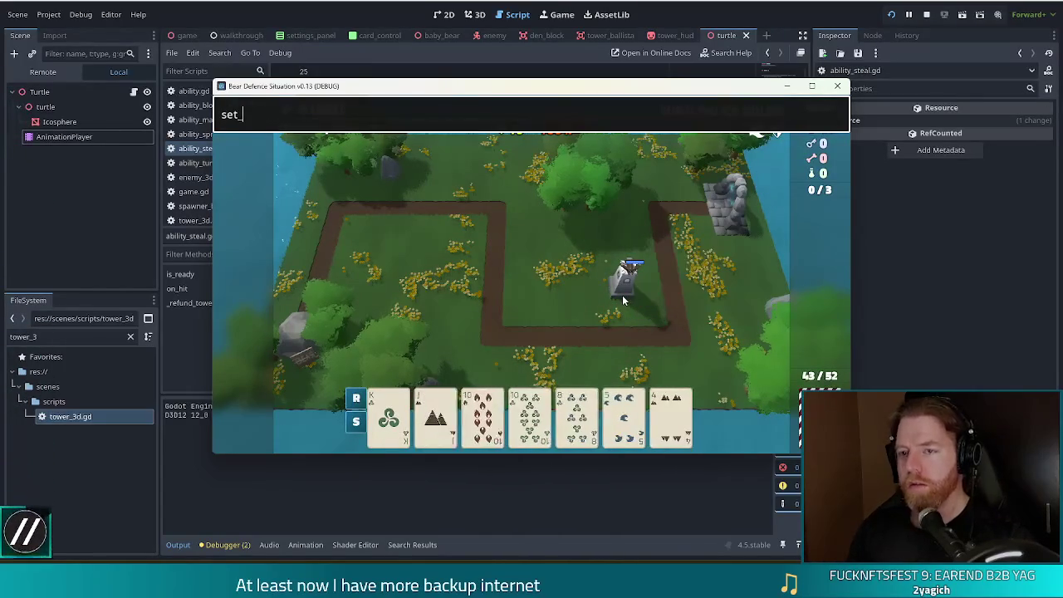
{"action": "type", "text": "ice"}
{"action": "key", "text": "Return"}
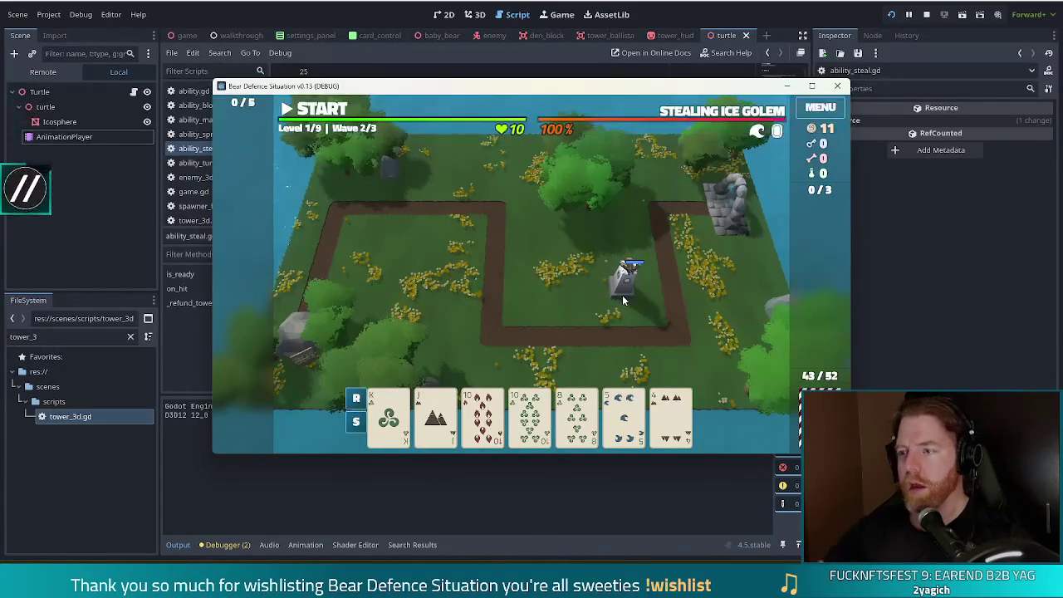
{"action": "key", "text": "alt+Tab"}
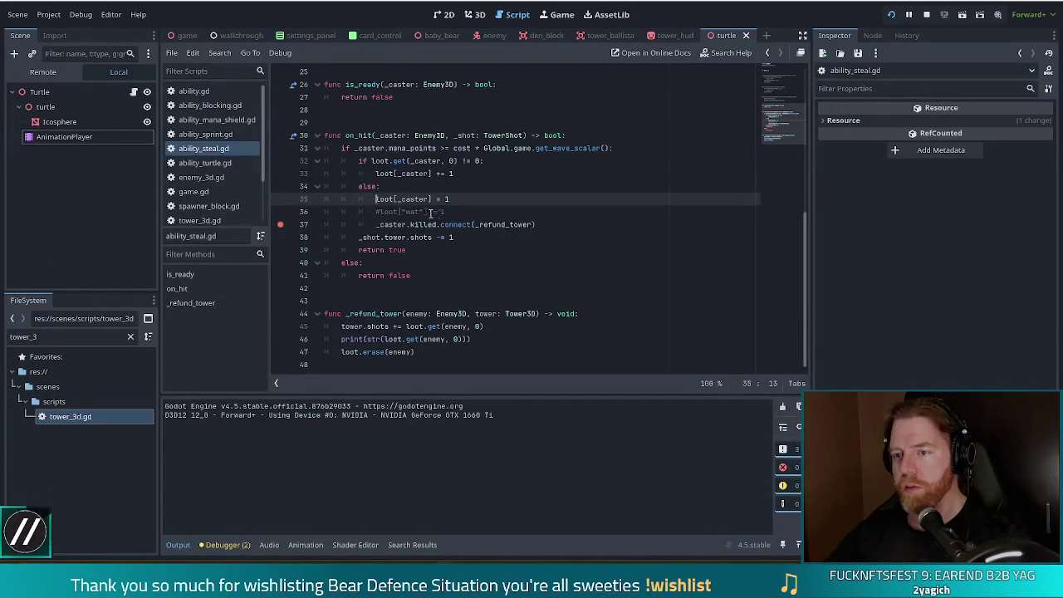
Start the wave and inspect the _caster enemy's properties at the breakpoint.
{"action": "key", "text": "alt+Tab"}
{"action": "left_click", "coordinate": [312, 111]}
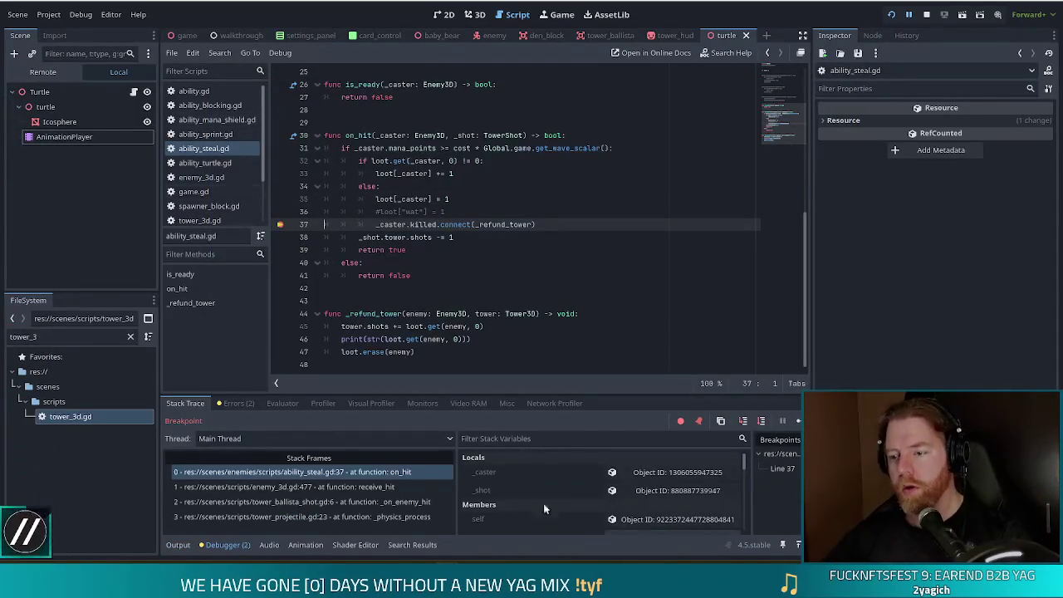
{"action": "left_click_drag", "start_coordinate": [744, 459], "coordinate": [744, 506]}
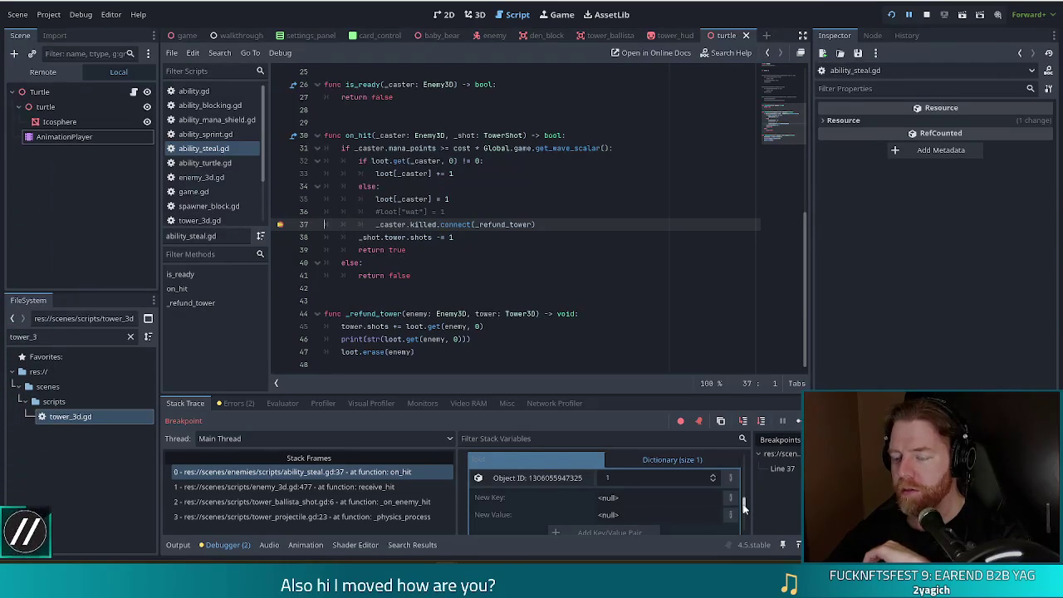
{"action": "scroll", "coordinate": [745, 508], "scroll_direction": "up", "scroll_amount": 3}
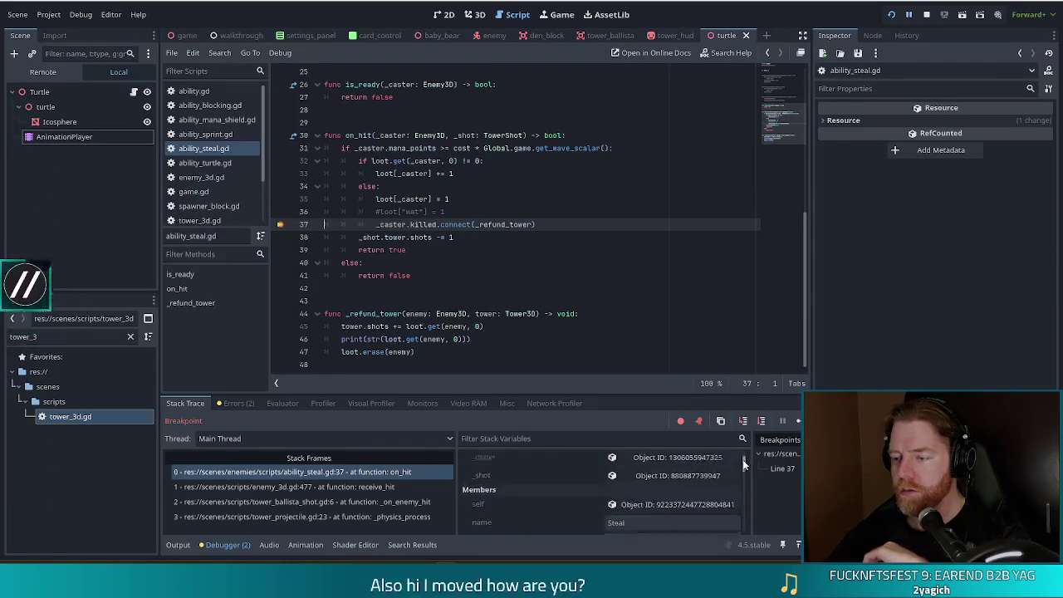
{"action": "left_click", "coordinate": [684, 472]}
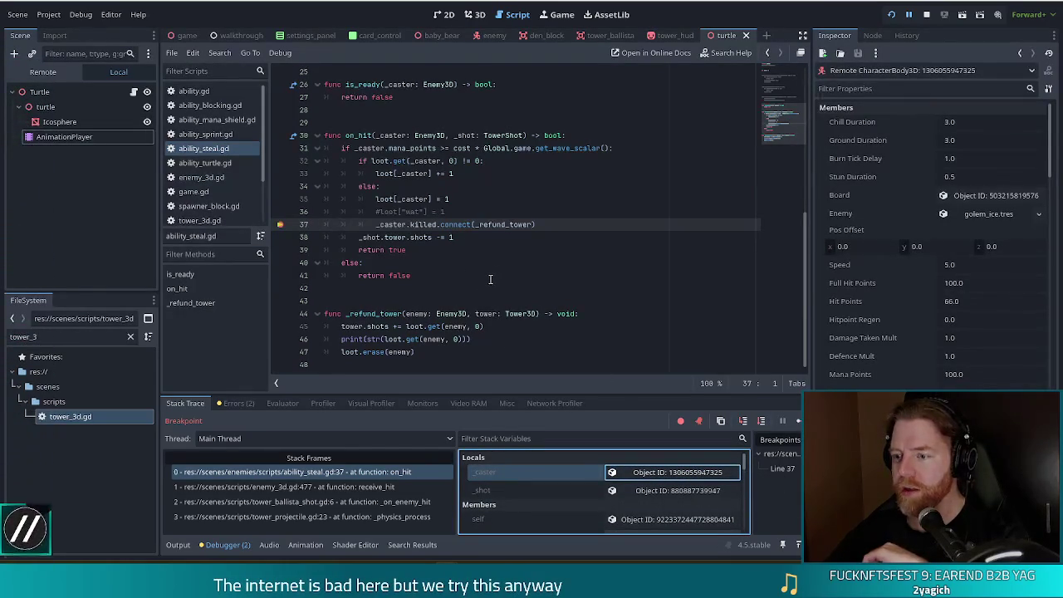
Remove the line 37 breakpoint and continue the game.
{"action": "left_click", "coordinate": [280, 226]}
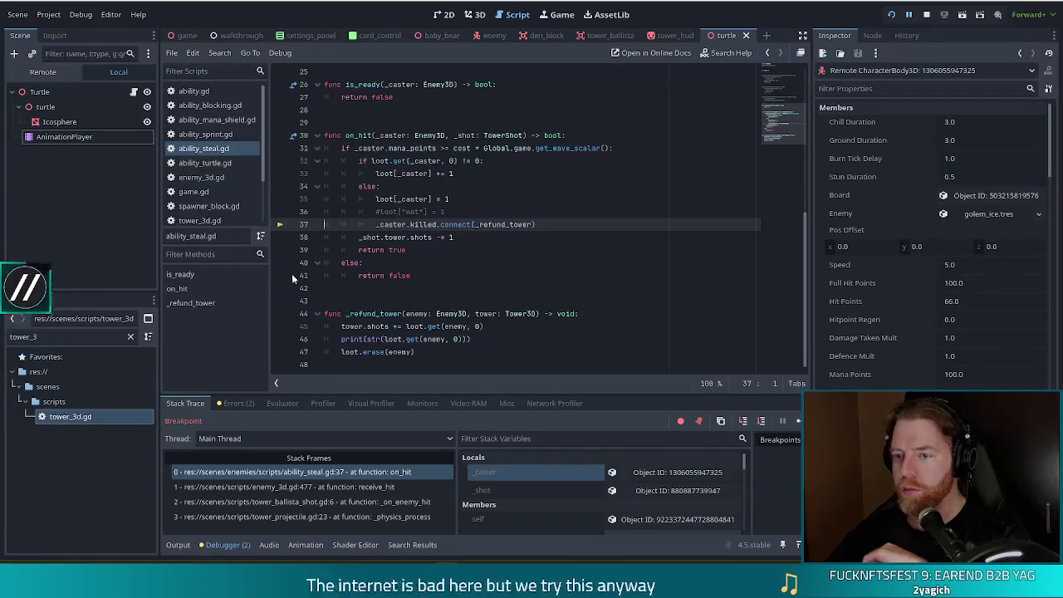
{"action": "left_click", "coordinate": [280, 224]}
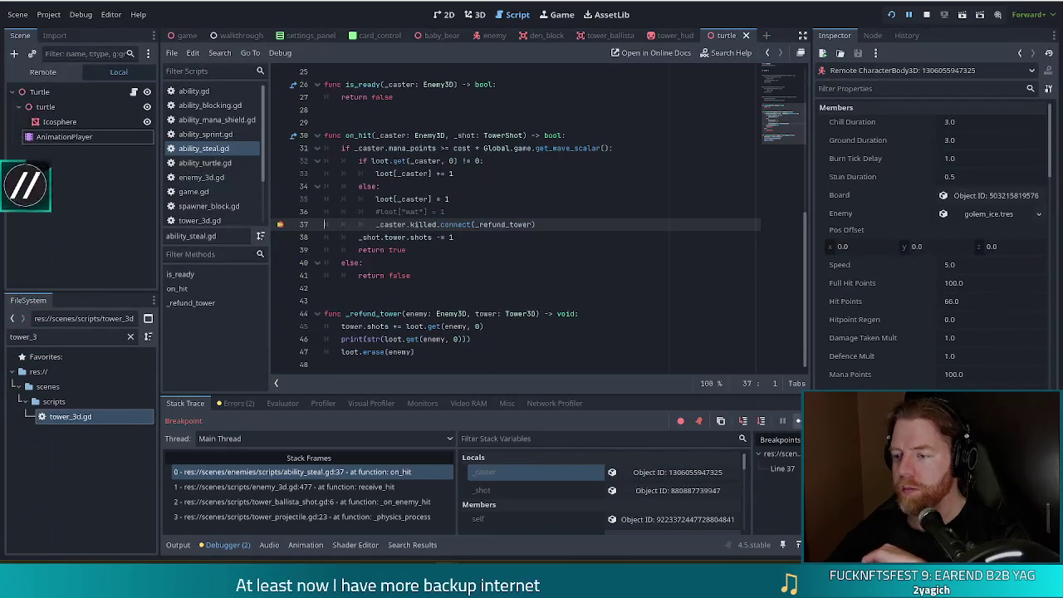
{"action": "key", "text": "F12"}
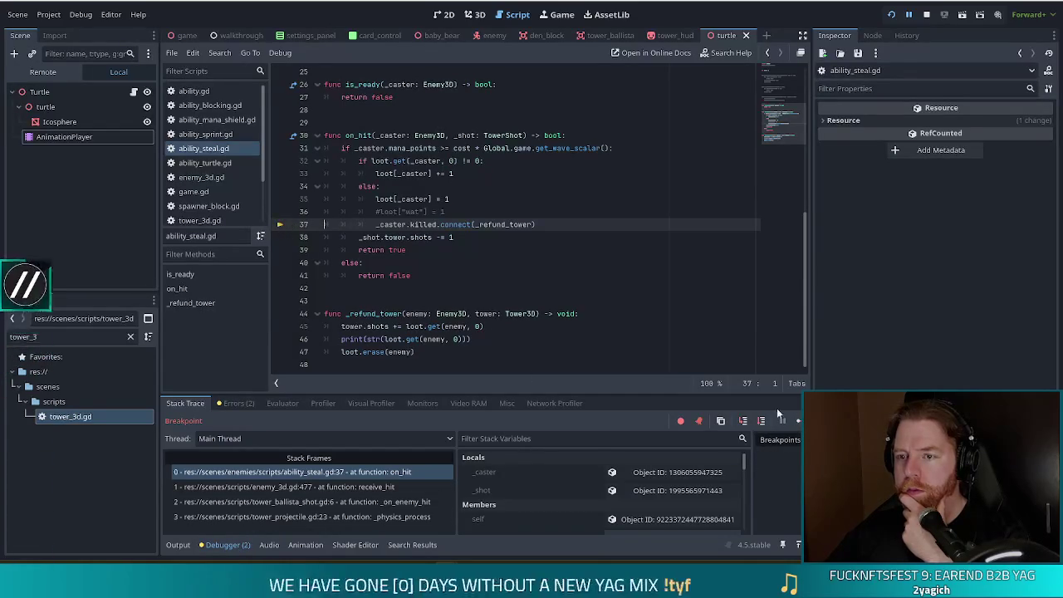
{"action": "key", "text": "F12"}
Close the deck overview and the game window to end the run.
{"action": "key", "text": "alt+Tab"}
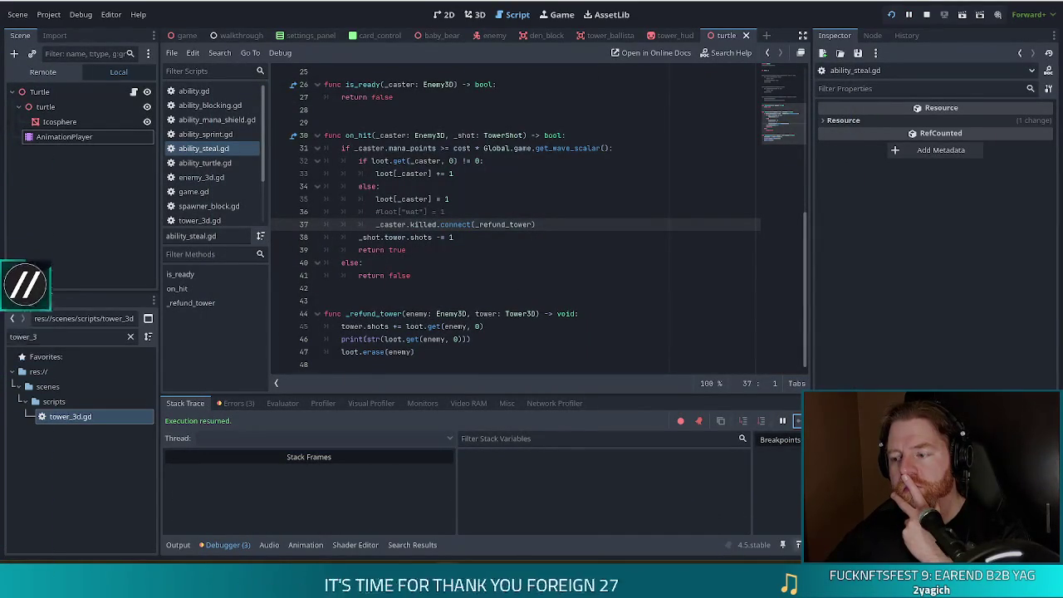
{"action": "key", "text": "alt+Tab"}
{"action": "left_click", "coordinate": [741, 137]}
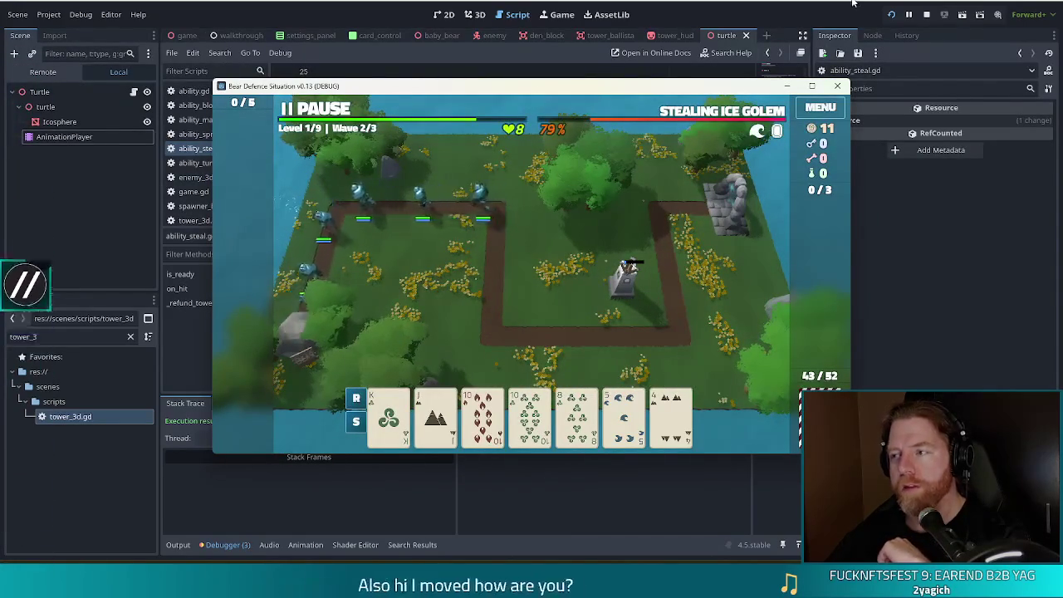
{"action": "left_click", "coordinate": [836, 85]}
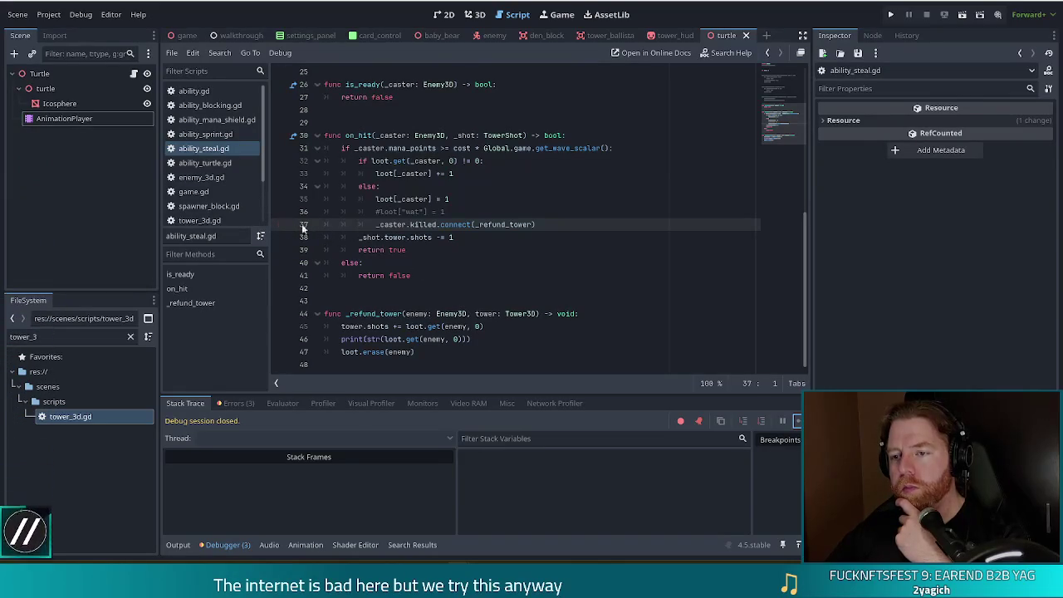
Add a print(loot) line after the killed.connect call, save, and run the game.
{"action": "key", "text": "Return"}
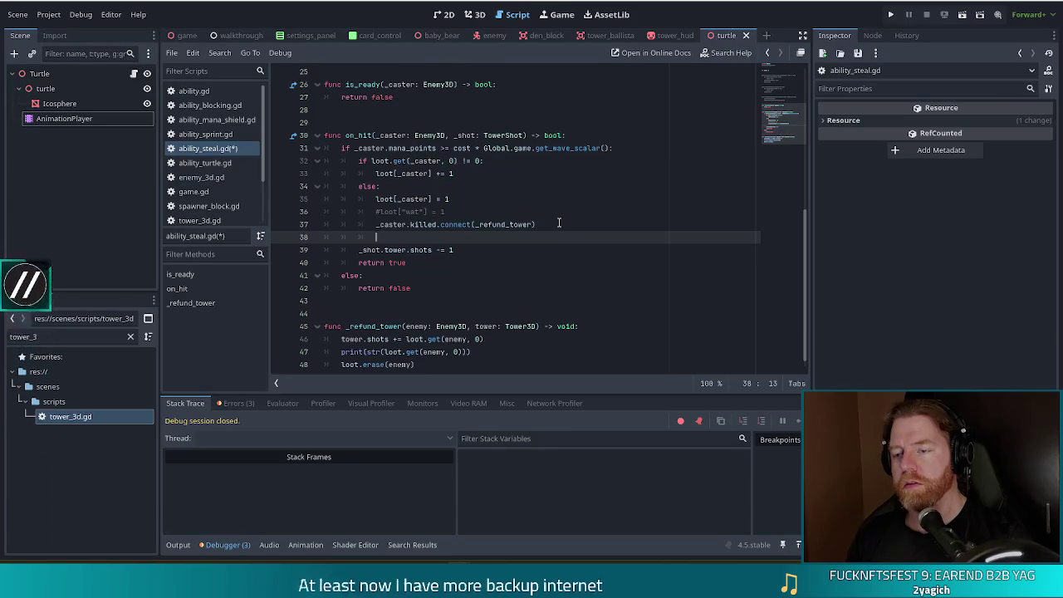
{"action": "type", "text": "print(_"}
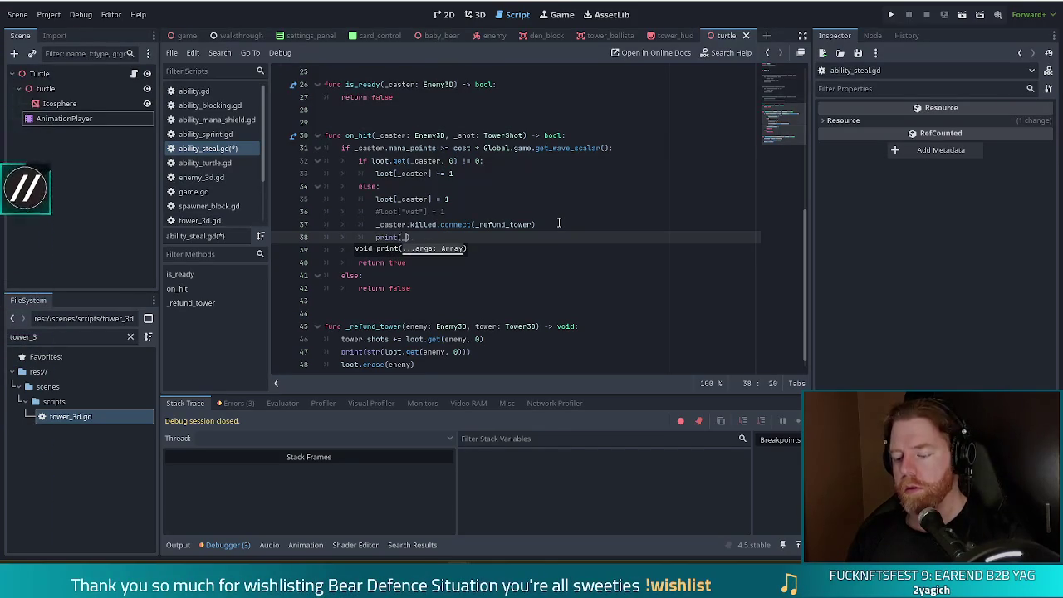
{"action": "type", "text": "r"}
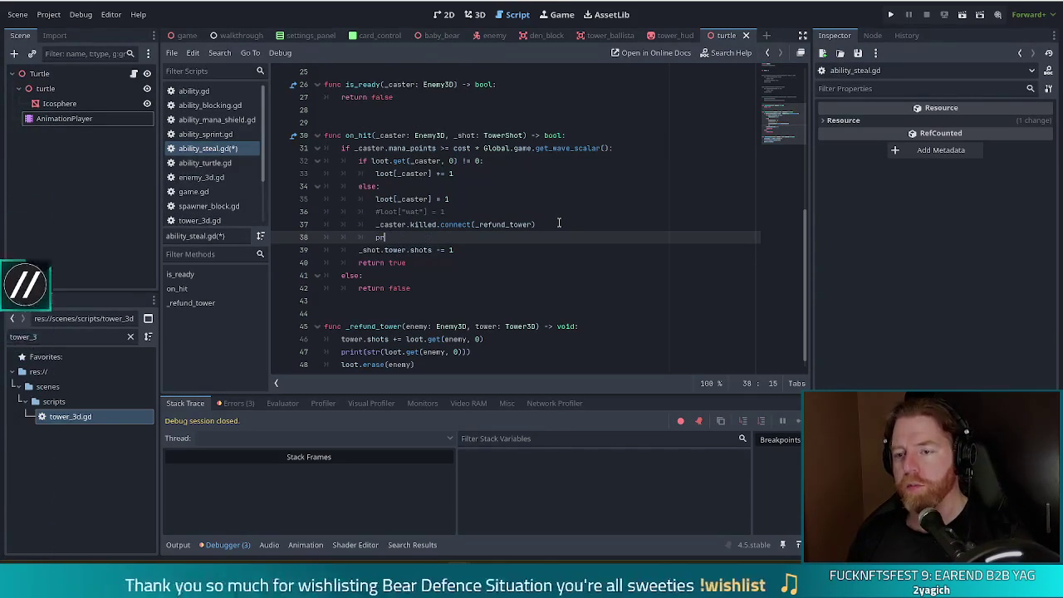
{"action": "type", "text": "int(loo"}
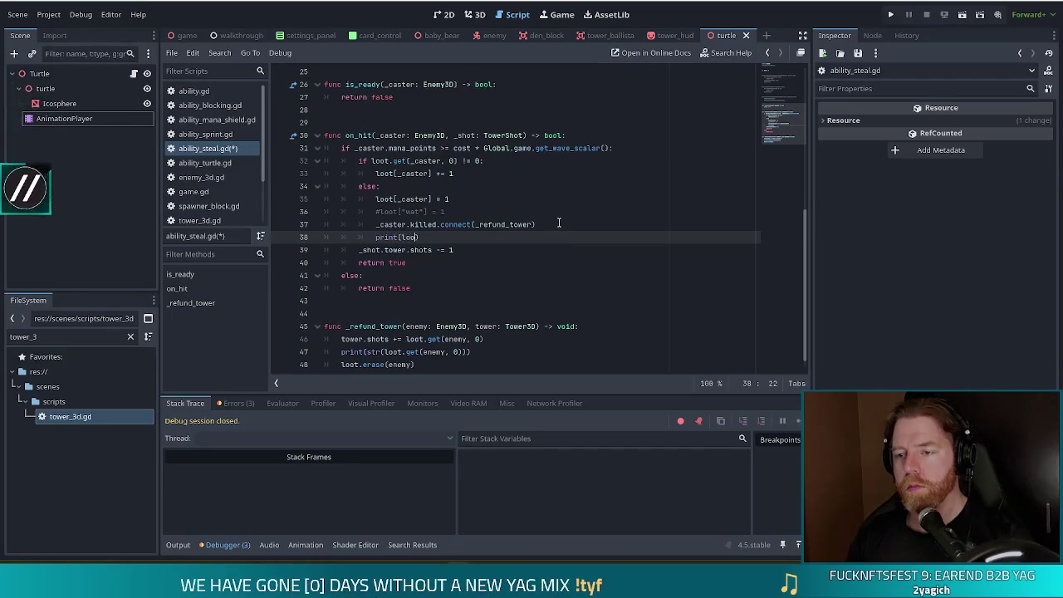
{"action": "type", "text": "t"}
{"action": "key", "text": "ctrl+s"}
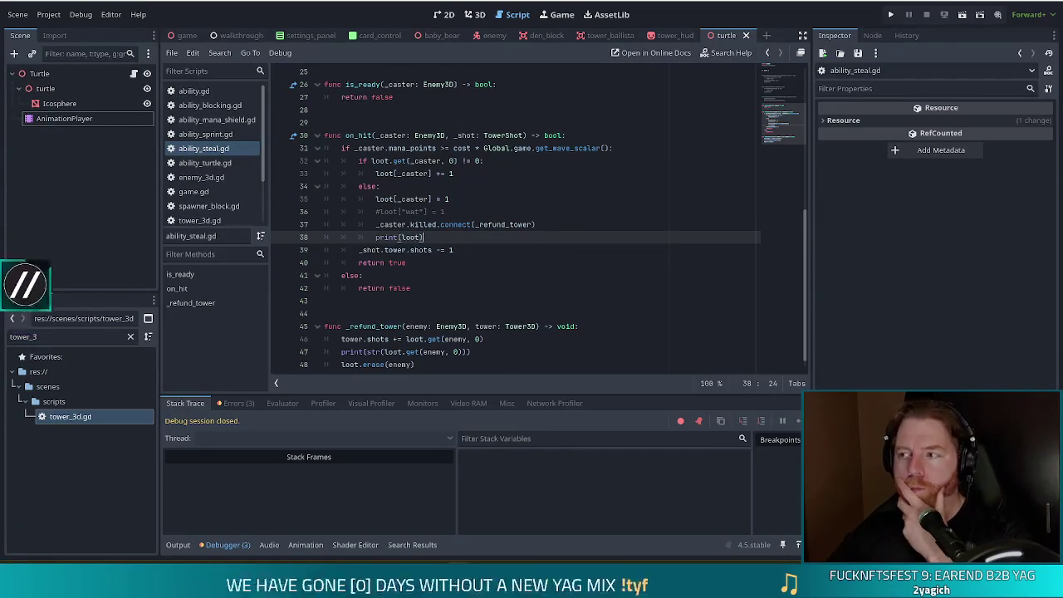
{"action": "left_click", "coordinate": [893, 14]}
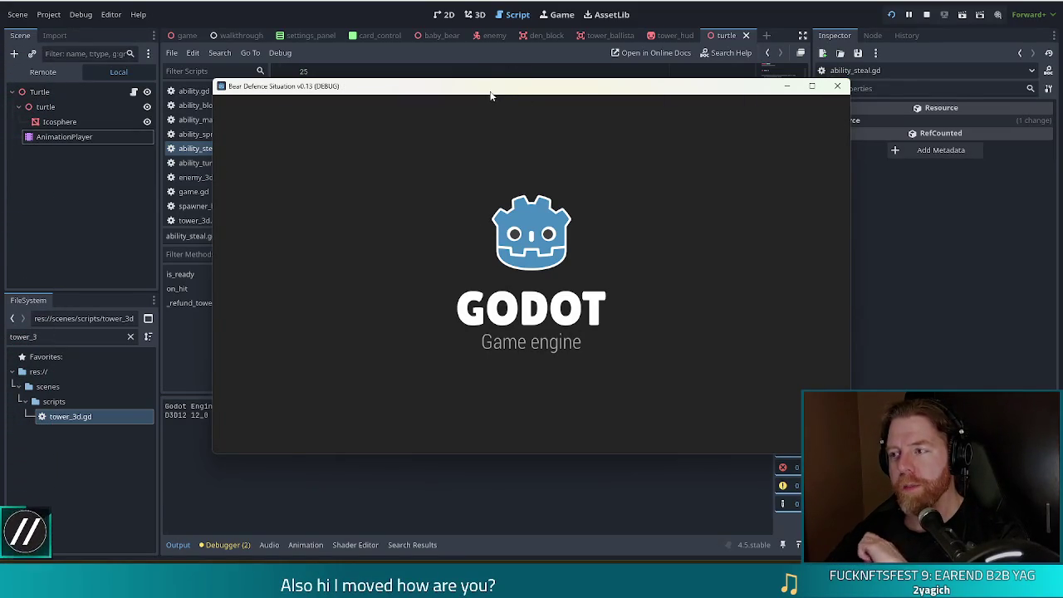
Start a game and build a Ballista from two King cards beside the path.
{"action": "left_click", "coordinate": [340, 287]}
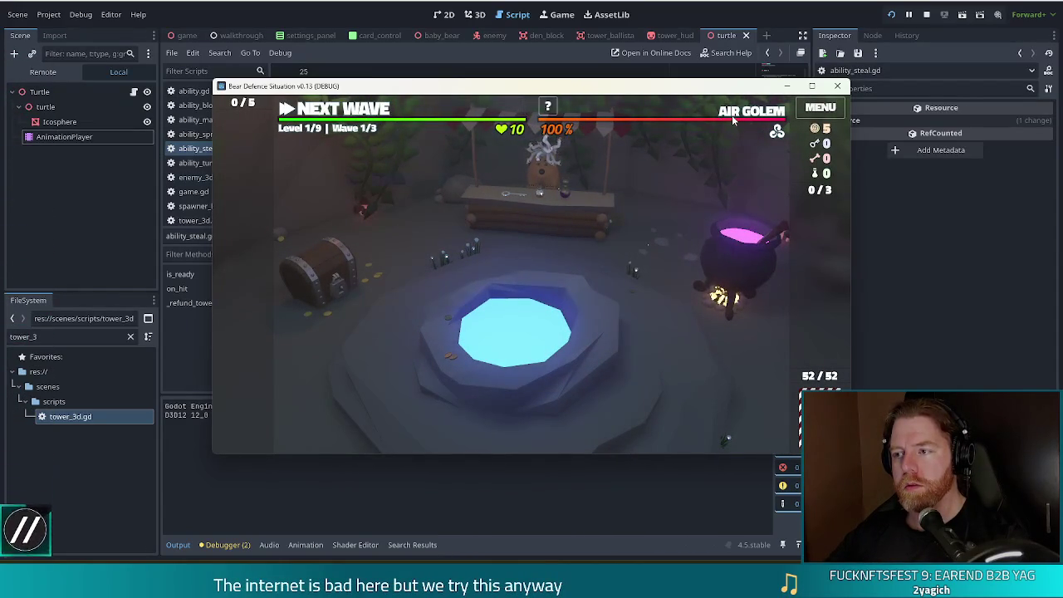
{"action": "mouse_move", "coordinate": [732, 114]}
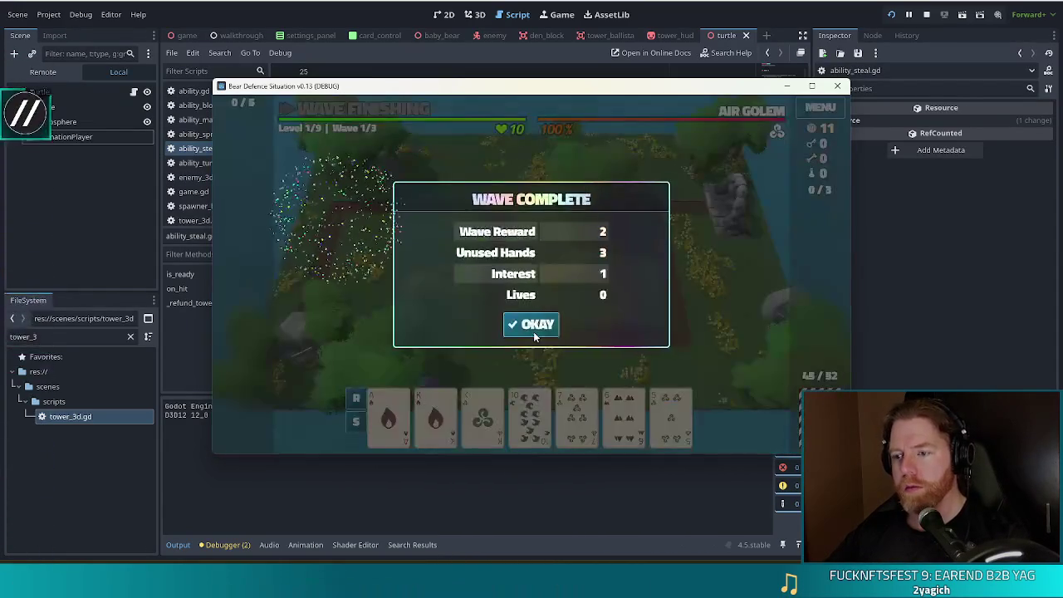
{"action": "left_click", "coordinate": [532, 326]}
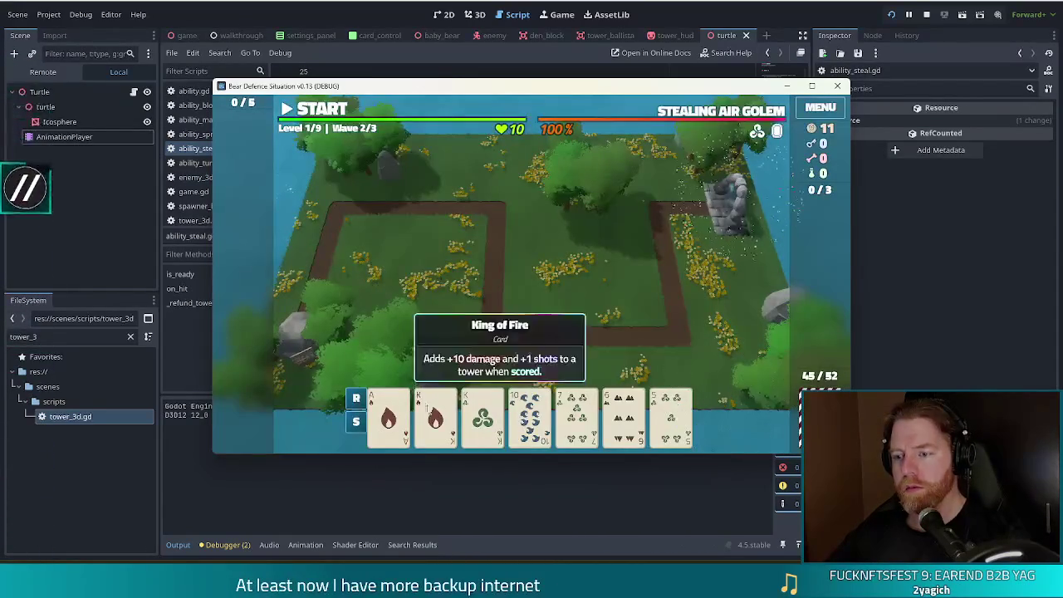
{"action": "left_click", "coordinate": [435, 415]}
{"action": "left_click", "coordinate": [482, 415]}
{"action": "left_click", "coordinate": [484, 349]}
{"action": "left_click", "coordinate": [630, 297]}
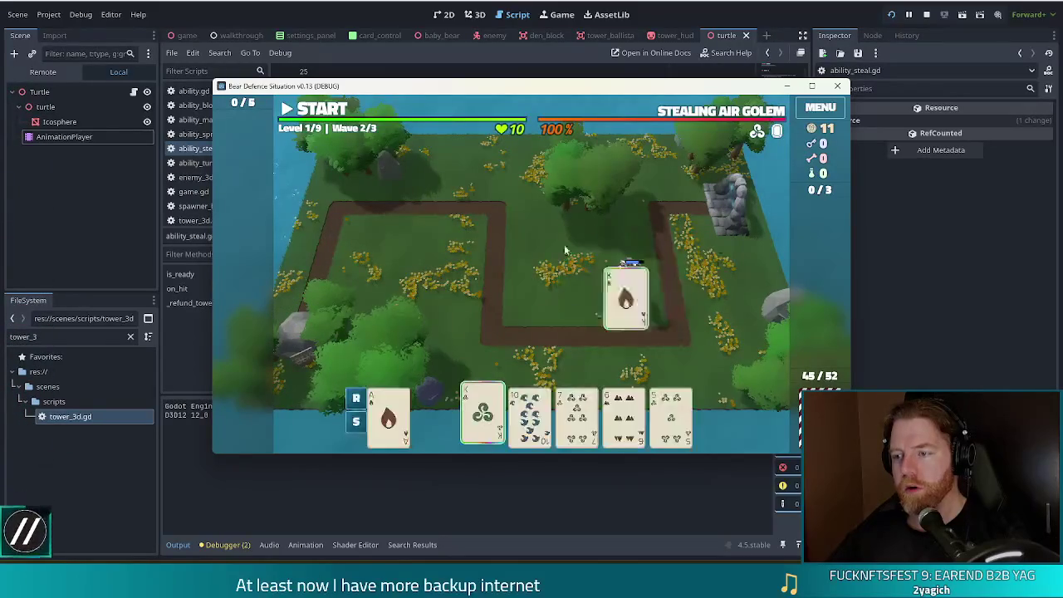
Run the wave with a few pauses until the loot print appears, then return to the editor.
{"action": "left_click_drag", "start_coordinate": [427, 90], "coordinate": [380, 24]}
{"action": "left_click", "coordinate": [273, 43]}
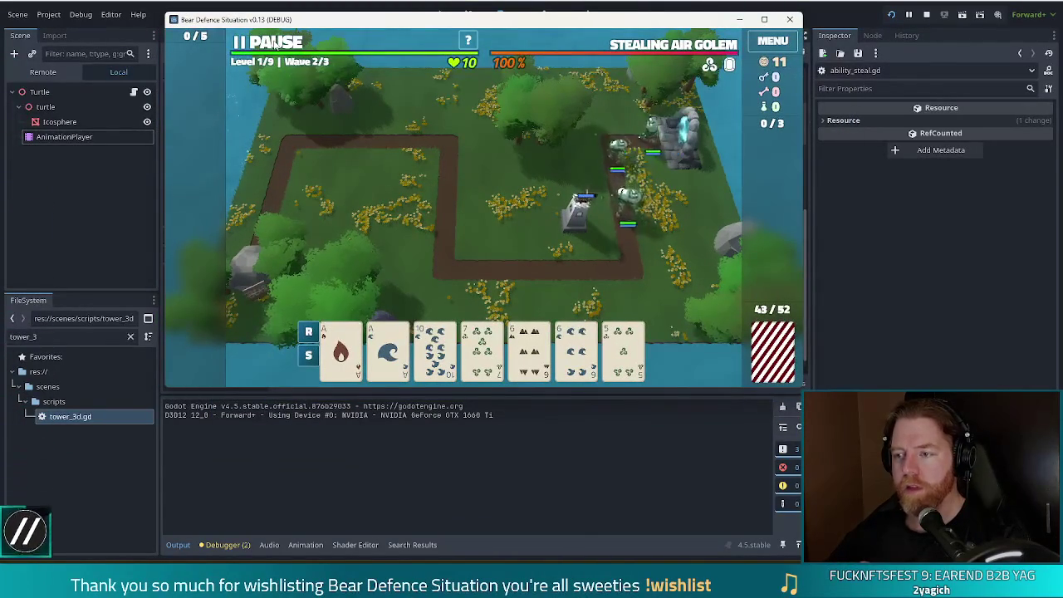
{"action": "left_click", "coordinate": [274, 43]}
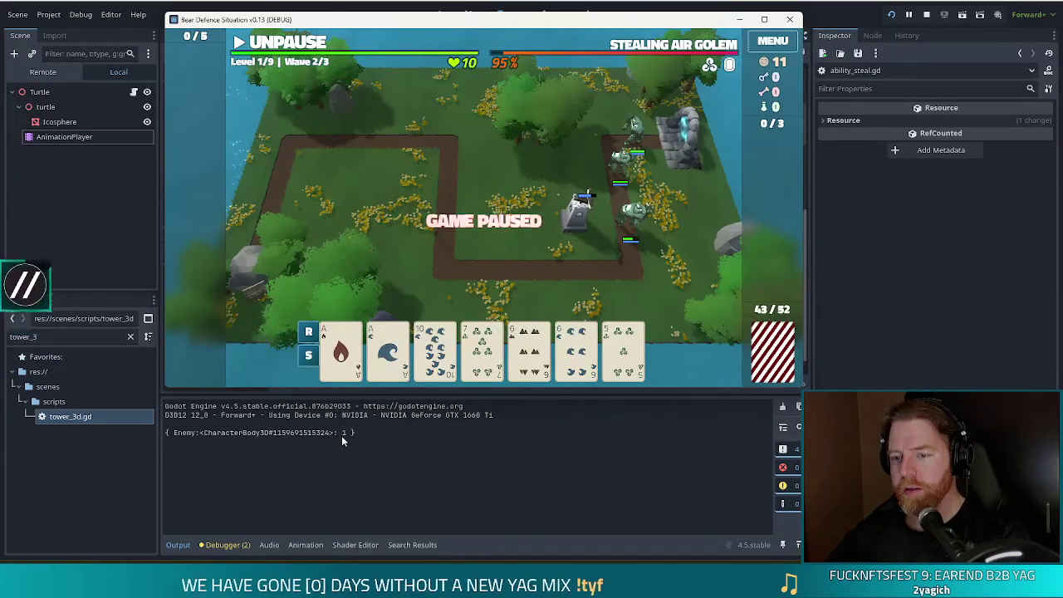
{"action": "left_click", "coordinate": [291, 43]}
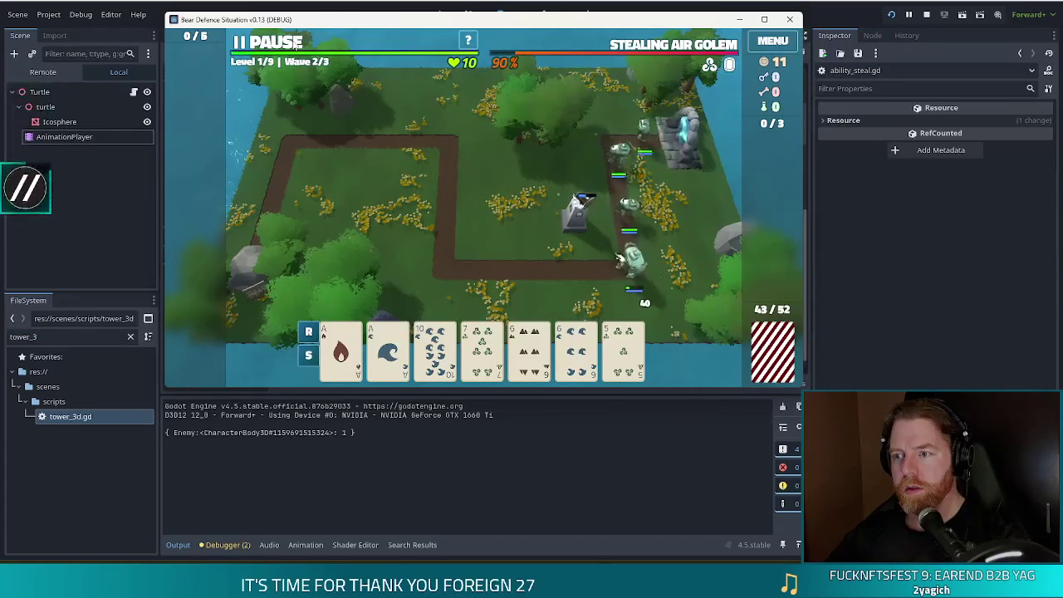
{"action": "left_click", "coordinate": [297, 47]}
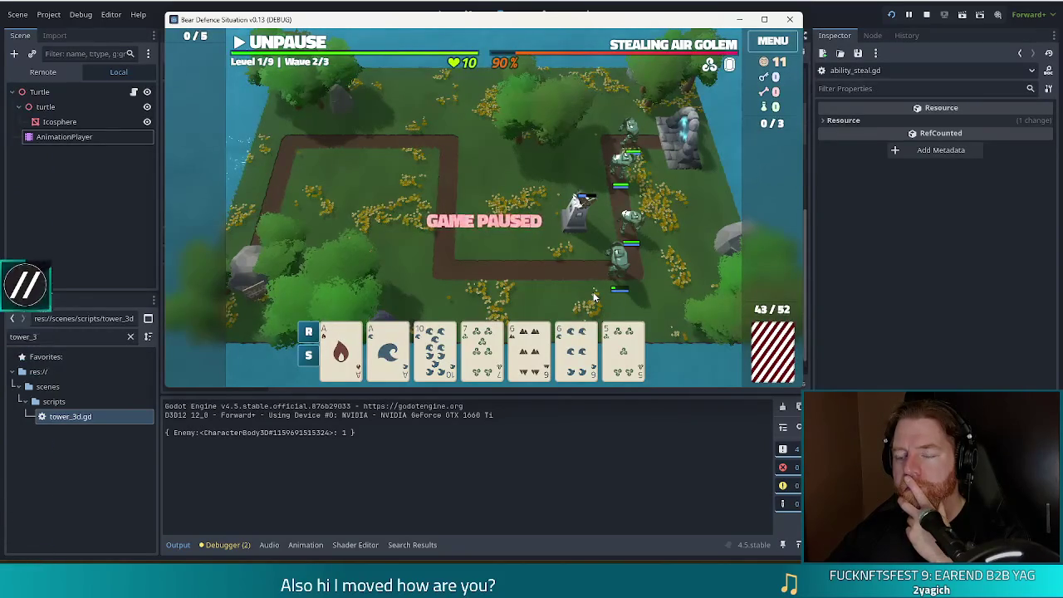
{"action": "key", "text": "alt+Tab"}
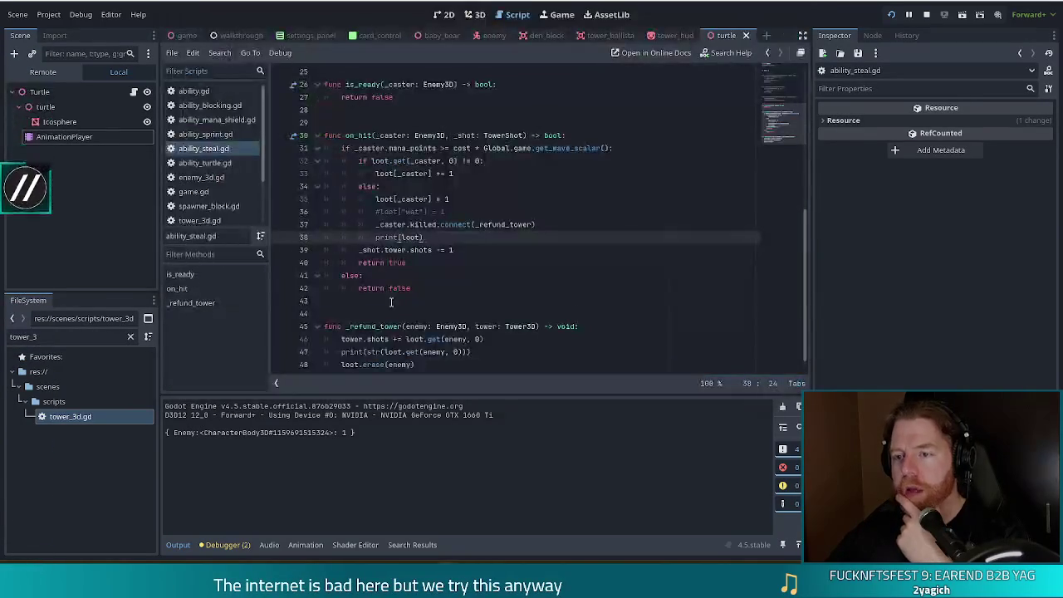
Select the loot[_caster] += 1 line, then briefly unpause the wave to print more loot values.
{"action": "left_click_drag", "start_coordinate": [377, 173], "coordinate": [467, 175]}
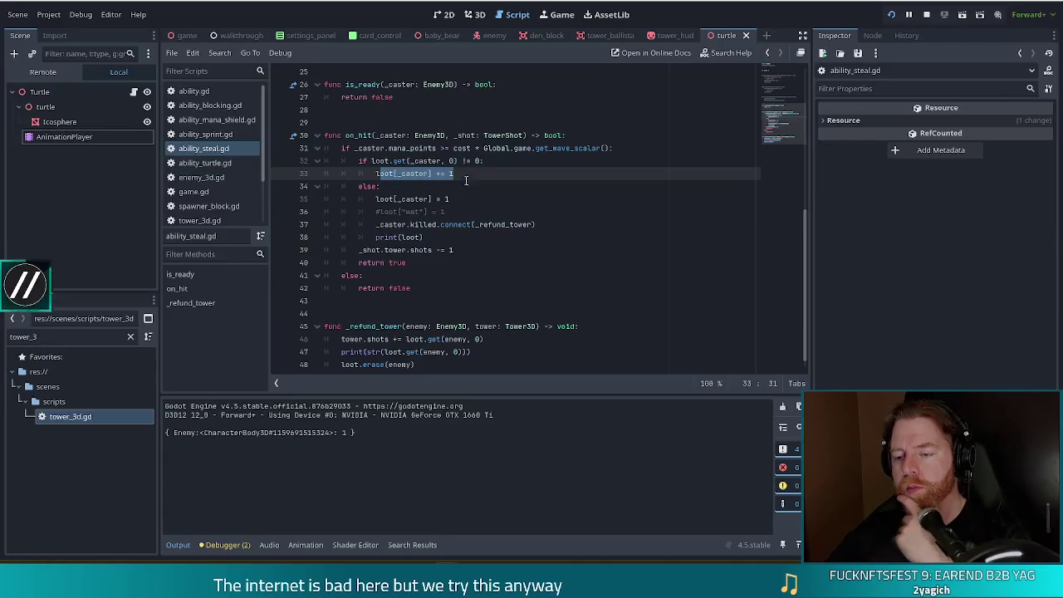
{"action": "scroll", "coordinate": [459, 229], "scroll_direction": "down", "scroll_amount": 1}
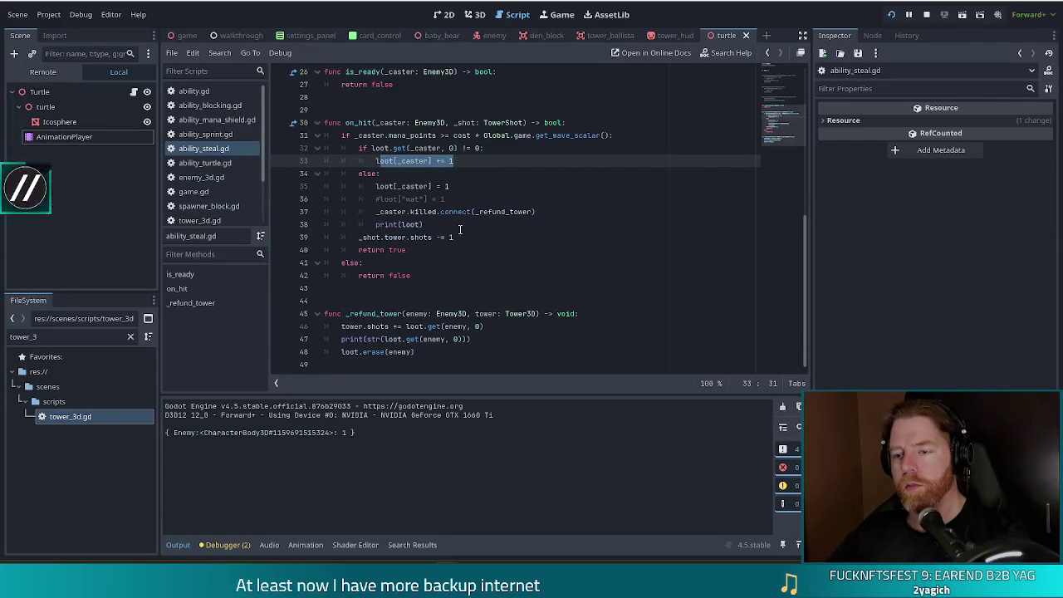
{"action": "scroll", "coordinate": [461, 234], "scroll_direction": "up", "scroll_amount": 2}
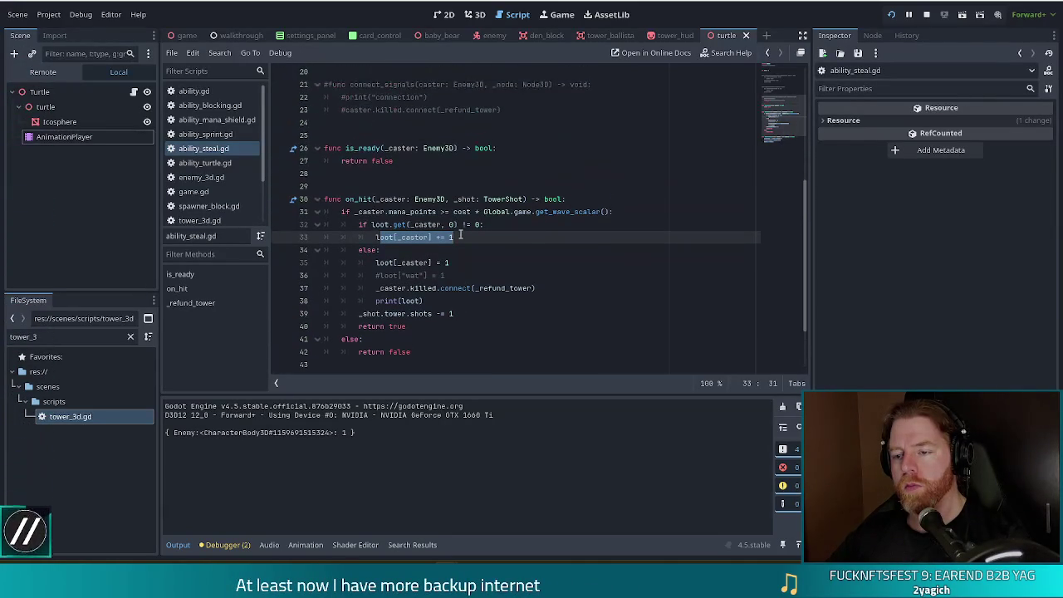
{"action": "key", "text": "alt+Tab"}
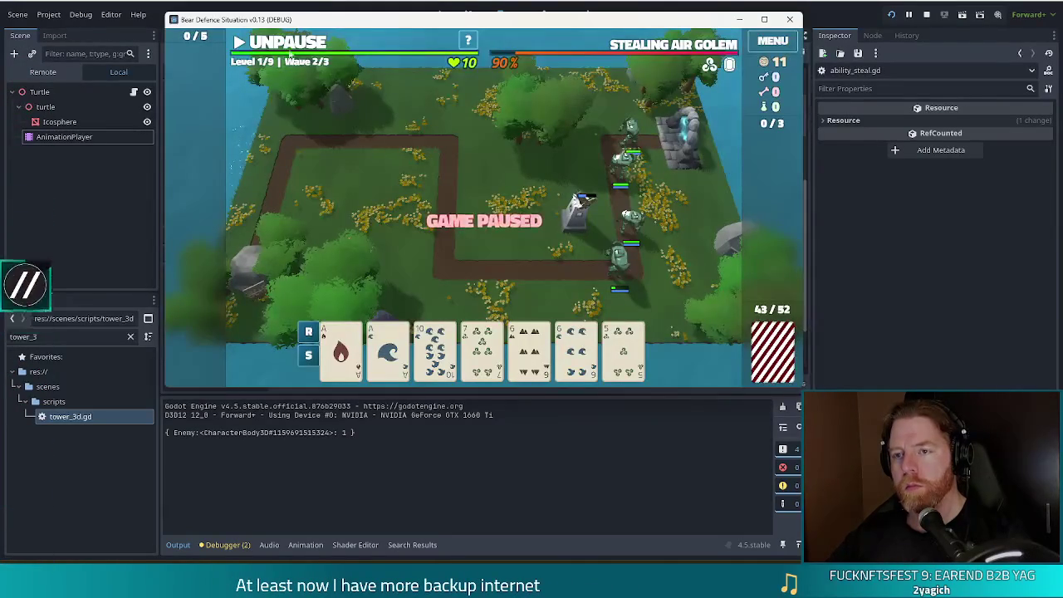
{"action": "left_click", "coordinate": [274, 44]}
{"action": "left_click", "coordinate": [287, 44]}
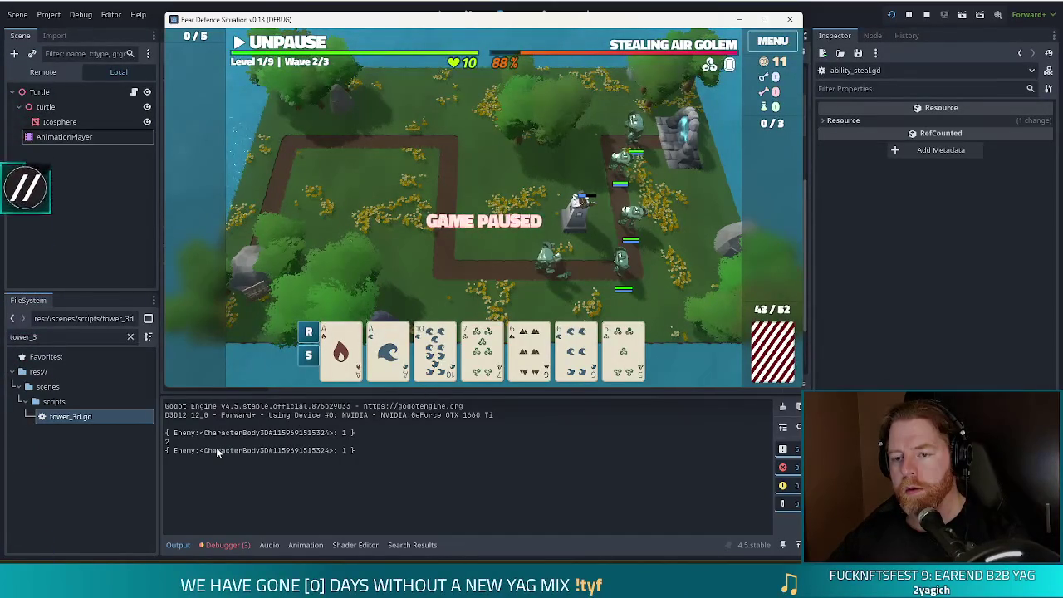
{"action": "left_click", "coordinate": [291, 9]}
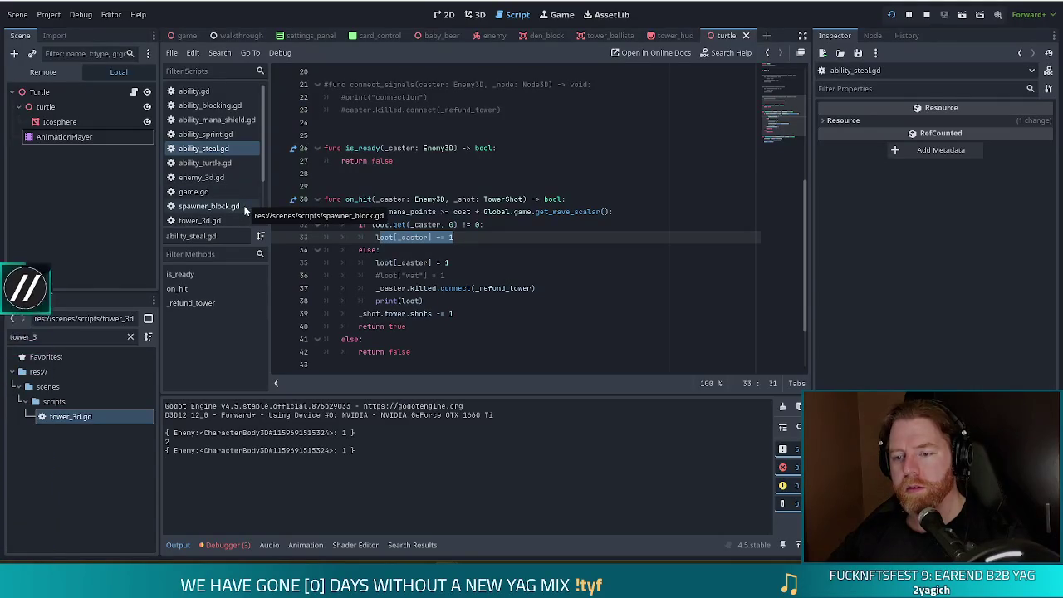
{"action": "key", "text": "Down"}
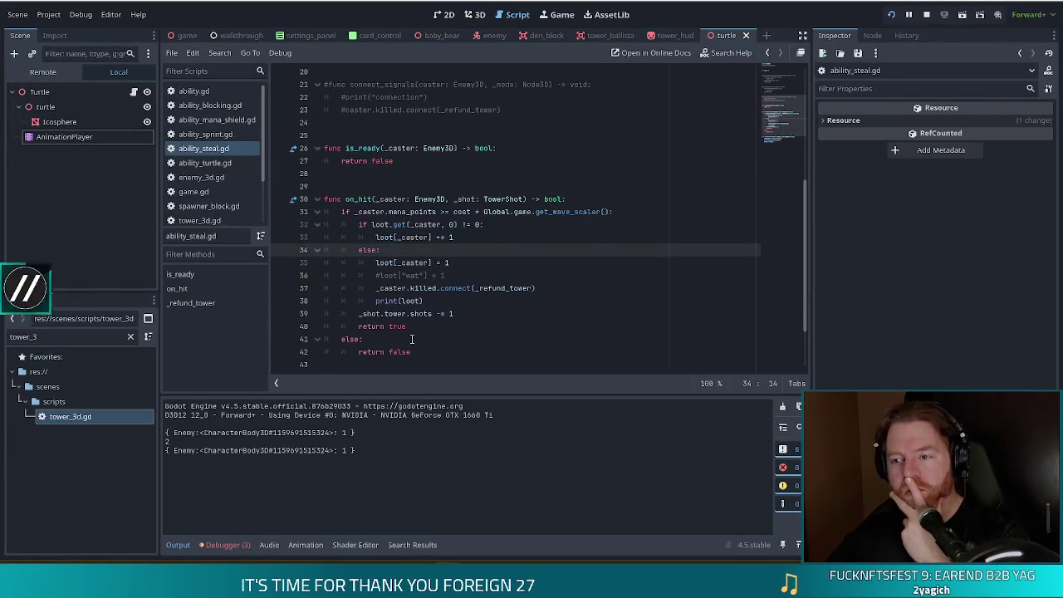
{"action": "left_click", "coordinate": [432, 301]}
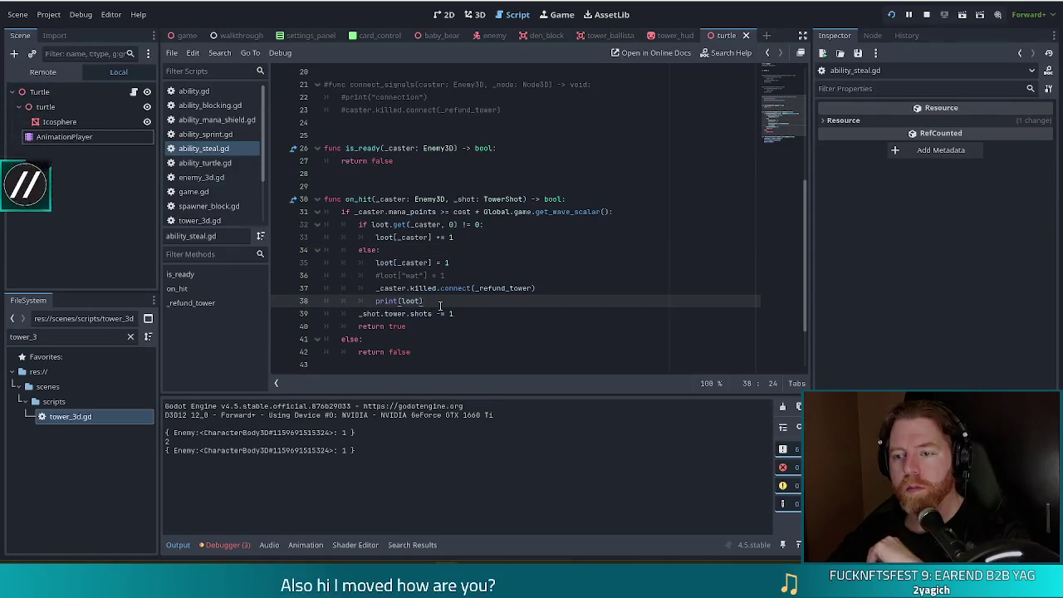
{"action": "double_click", "coordinate": [166, 442]}
{"action": "key", "text": "Up"}
{"action": "key", "text": "Up"}
{"action": "key", "text": "Up"}
{"action": "scroll", "coordinate": [564, 306], "scroll_direction": "up", "scroll_amount": 5}
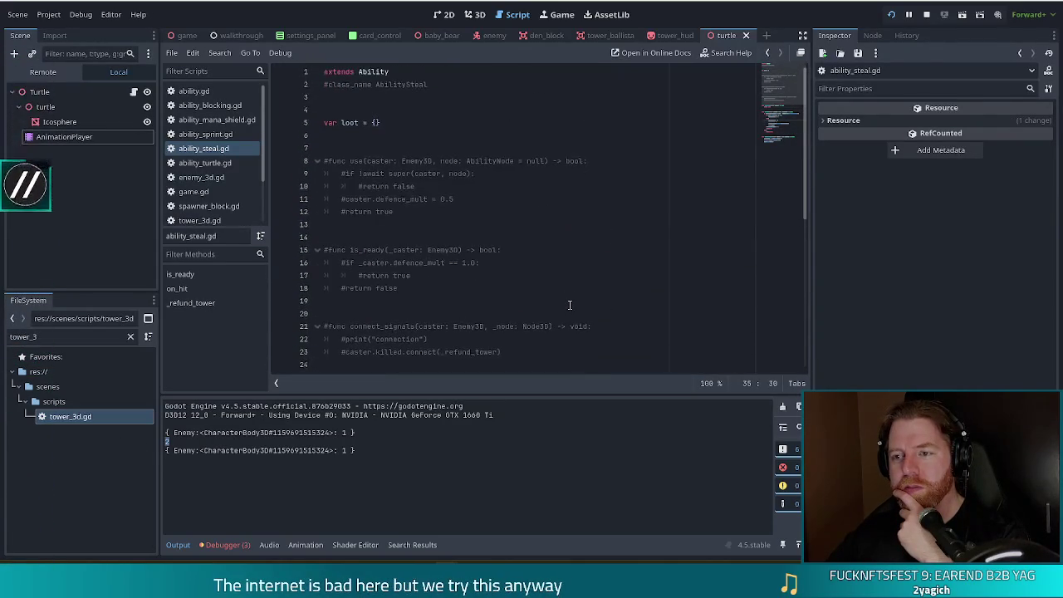
{"action": "scroll", "coordinate": [568, 308], "scroll_direction": "down", "scroll_amount": 6}
{"action": "scroll", "coordinate": [569, 307], "scroll_direction": "down", "scroll_amount": 1}
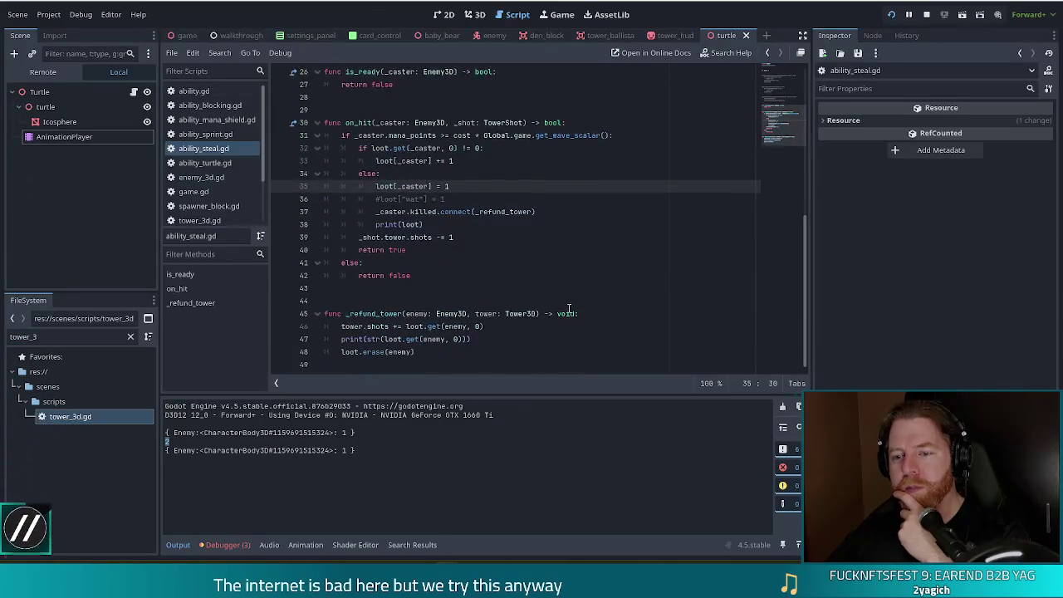
{"action": "left_click", "coordinate": [422, 211]}
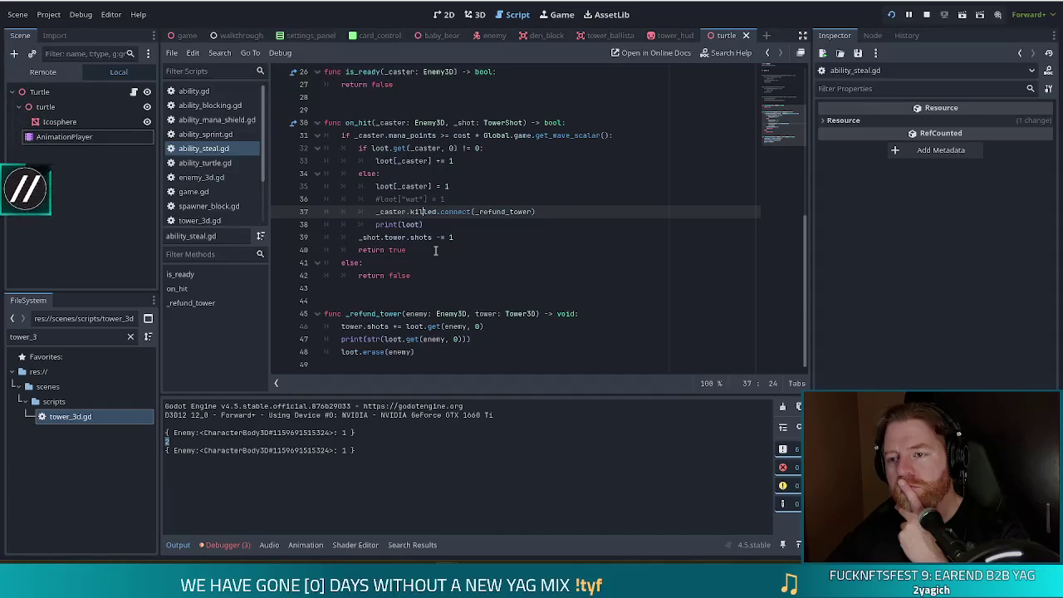
Comment out the print and loot.erase lines in _refund_tower, save, and relaunch the game.
{"action": "left_click", "coordinate": [342, 351]}
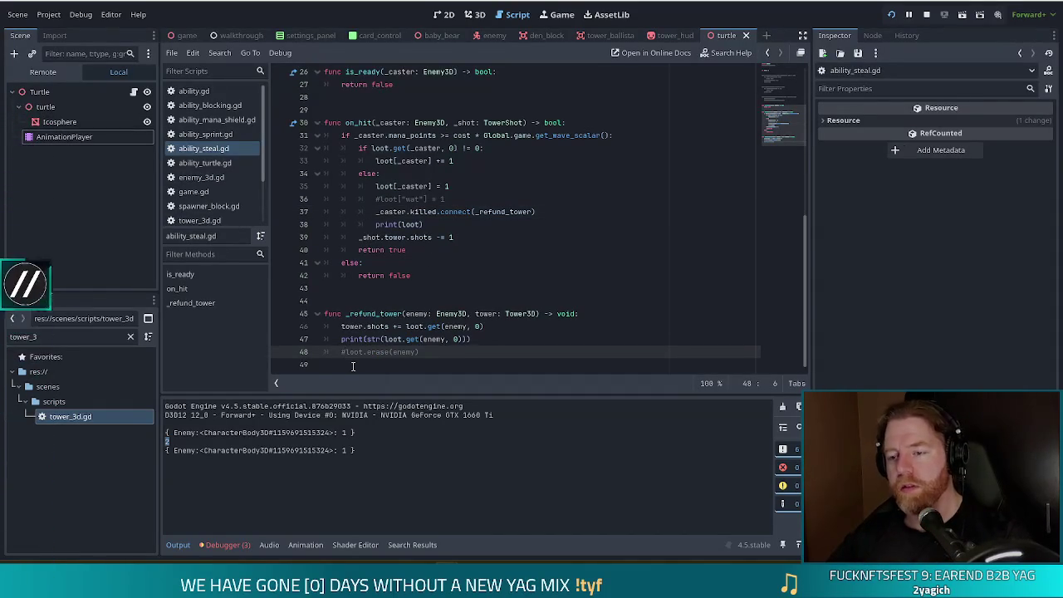
{"action": "left_click", "coordinate": [478, 339]}
{"action": "right_click", "coordinate": [487, 343]}
{"action": "left_click", "coordinate": [425, 339]}
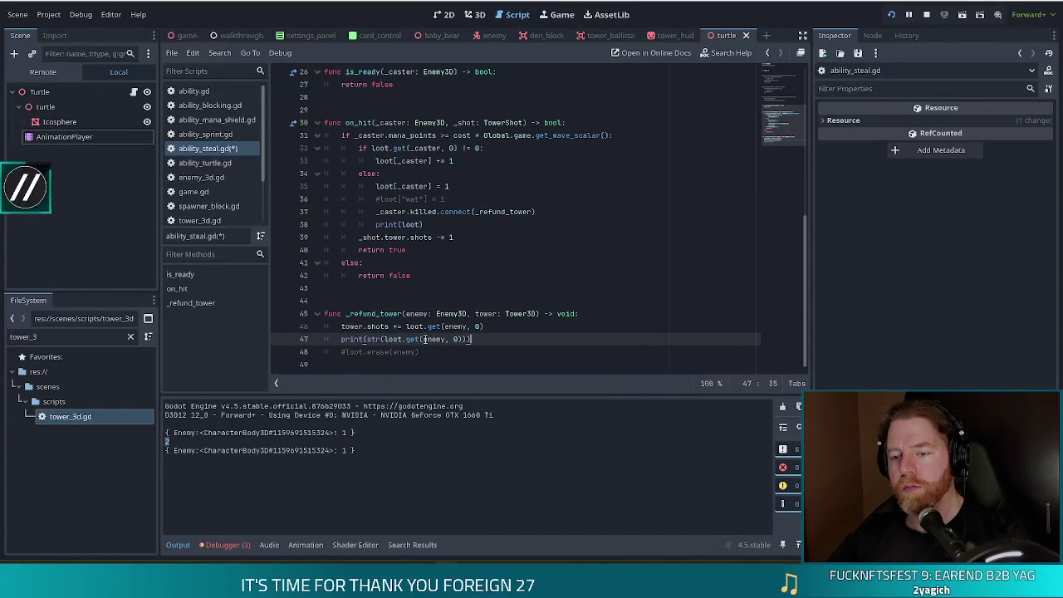
{"action": "left_click", "coordinate": [340, 338]}
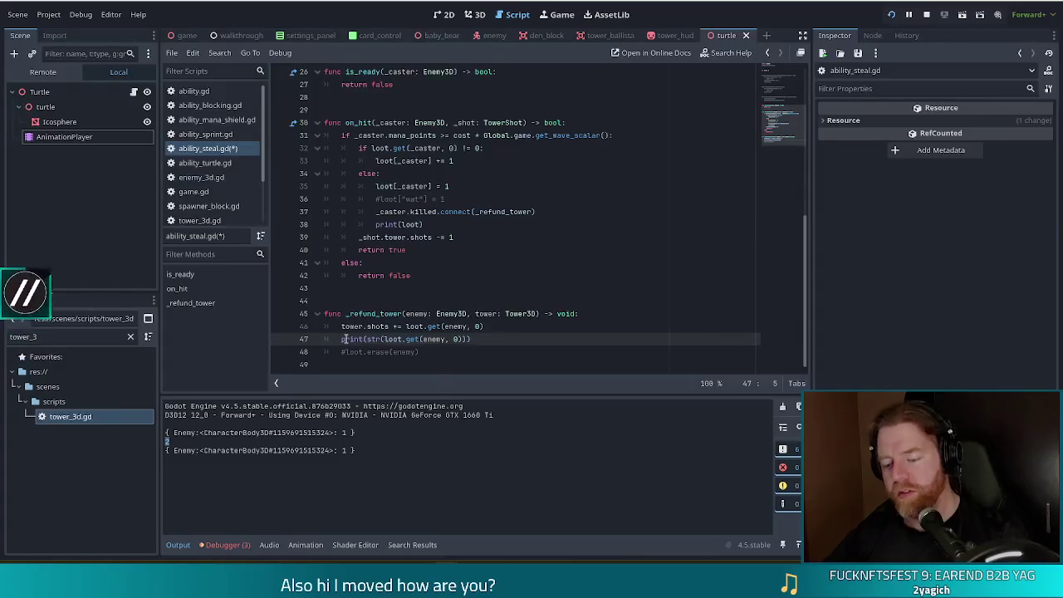
{"action": "type", "text": "#"}
{"action": "key", "text": "ctrl+s"}
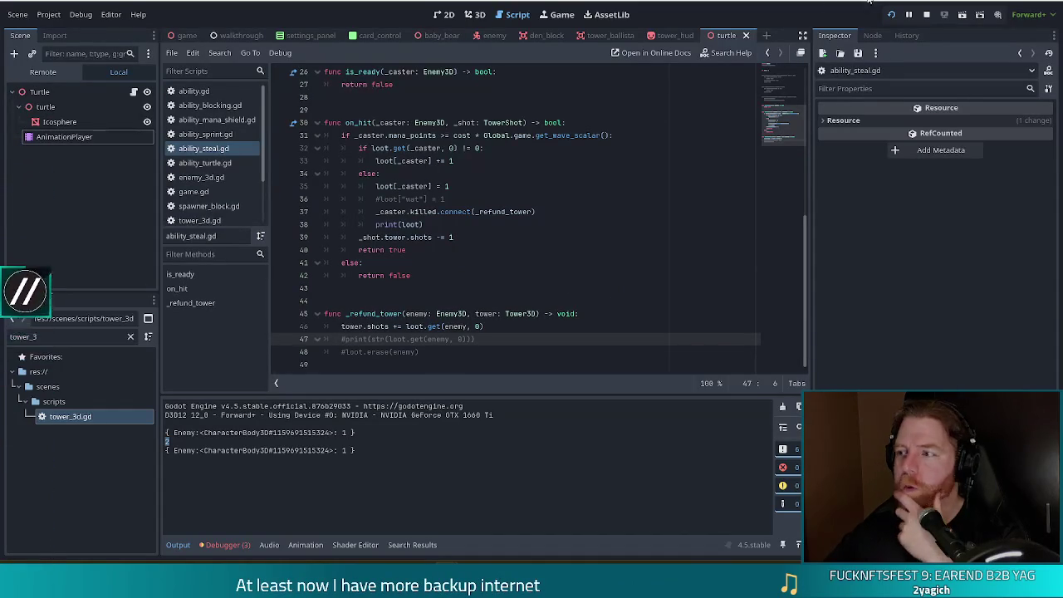
{"action": "left_click", "coordinate": [888, 16]}
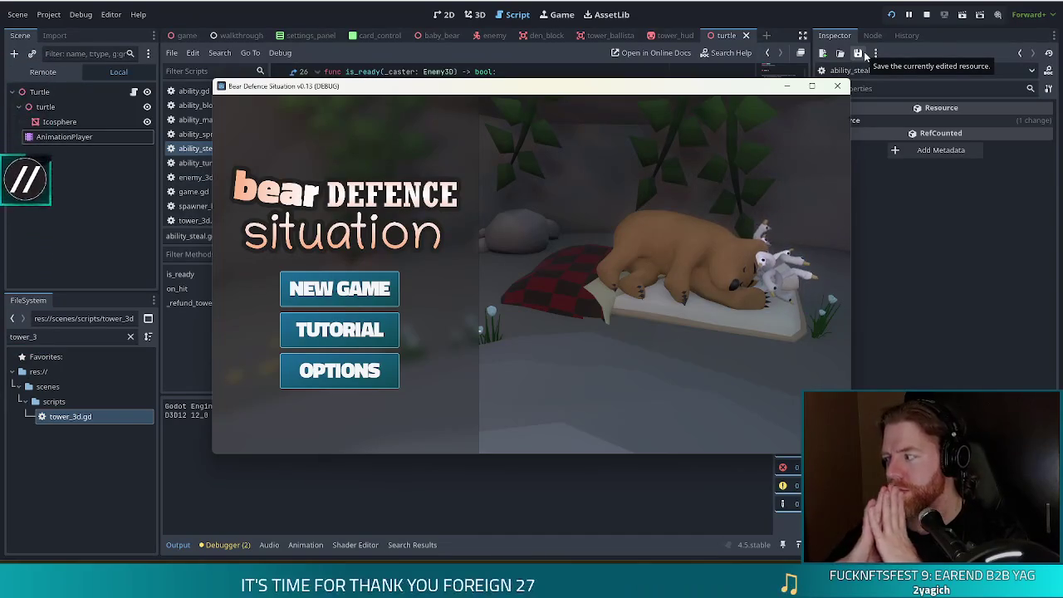
Start a new game and discard the 7, 6, 5 and 4 for fresh cards.
{"action": "left_click", "coordinate": [395, 290]}
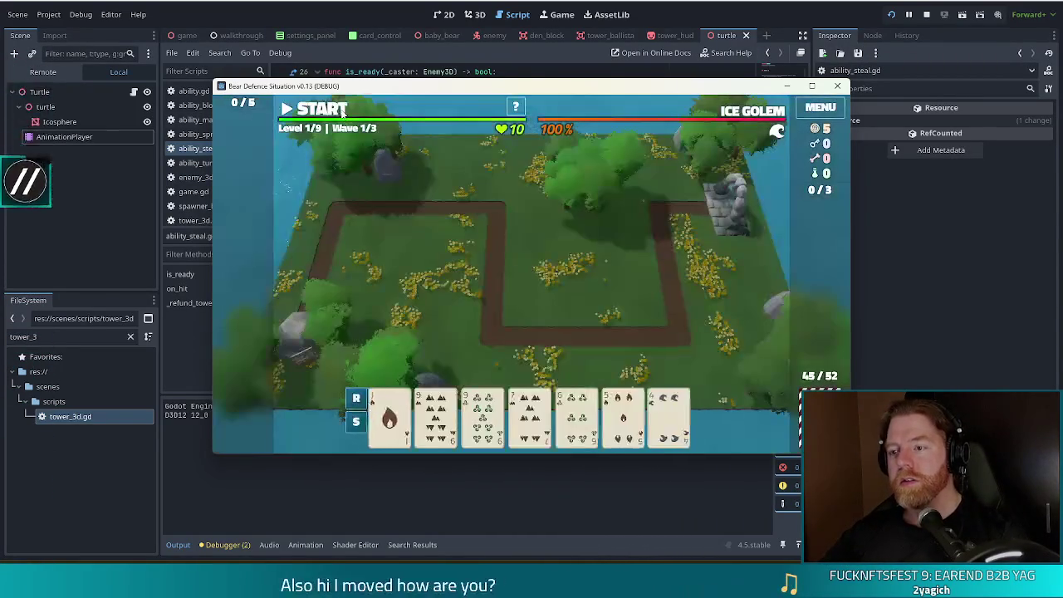
{"action": "left_click", "coordinate": [531, 415]}
{"action": "left_click", "coordinate": [572, 415]}
{"action": "left_click", "coordinate": [622, 415]}
{"action": "left_click", "coordinate": [670, 415]}
{"action": "left_click", "coordinate": [586, 347]}
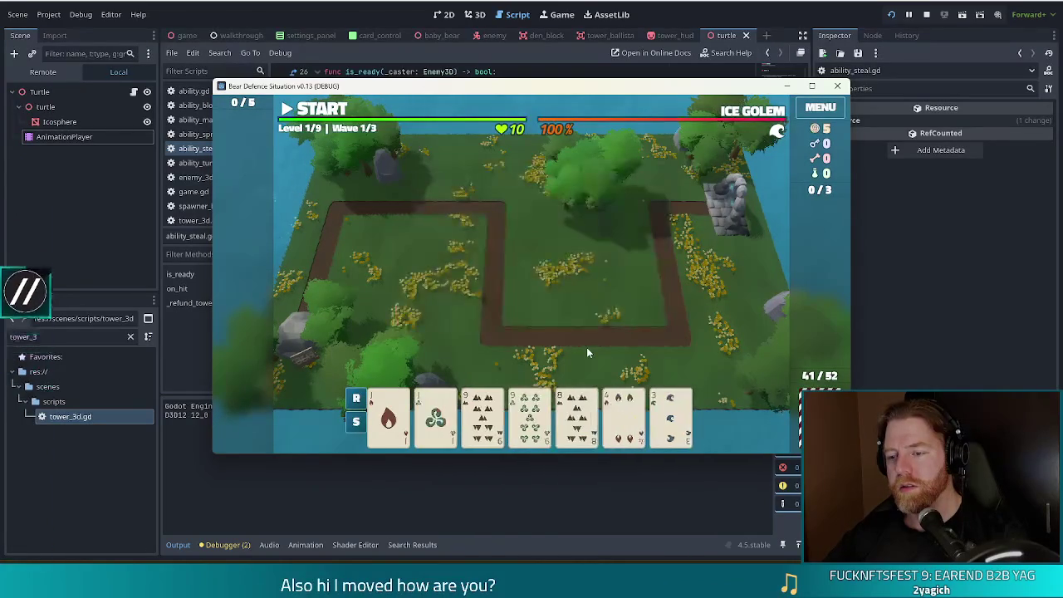
Play two pair (Jacks and 9s) to build a Ballista beside the path.
{"action": "left_click", "coordinate": [388, 415]}
{"action": "left_click", "coordinate": [435, 415]}
{"action": "left_click", "coordinate": [483, 415]}
{"action": "left_click", "coordinate": [529, 416]}
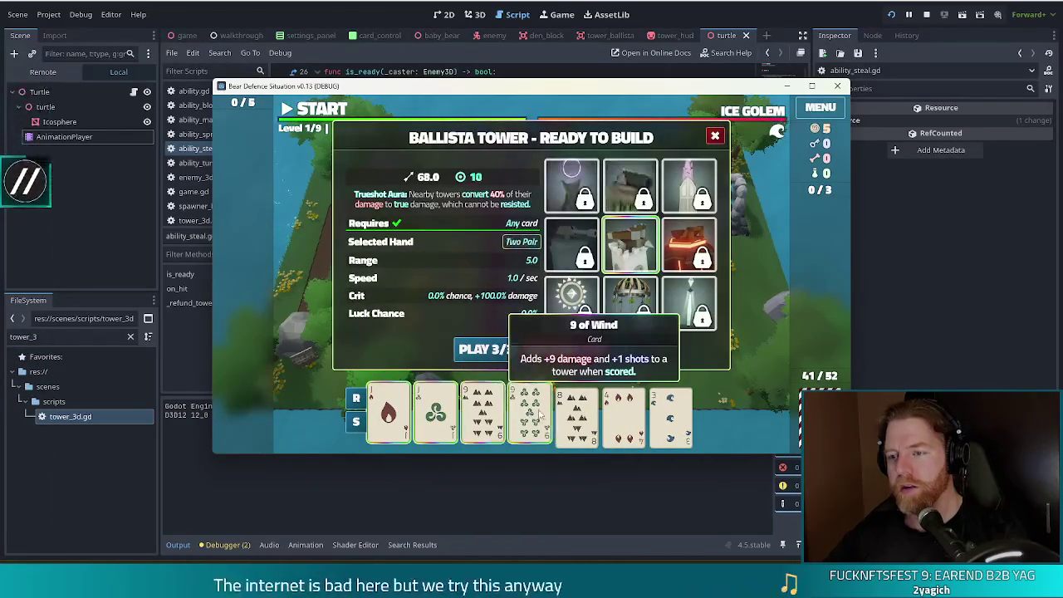
{"action": "left_click", "coordinate": [465, 349]}
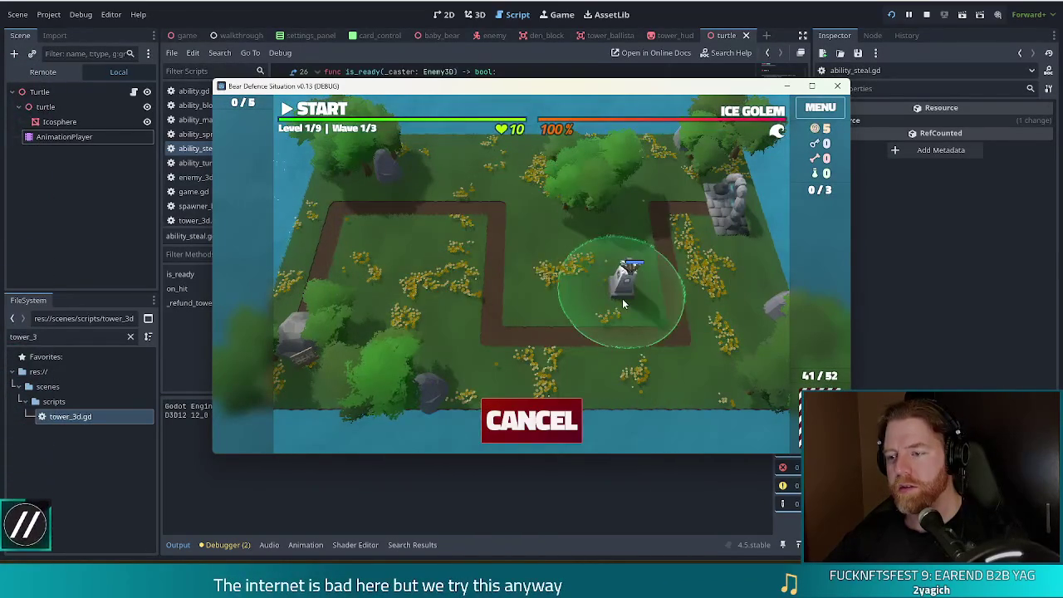
{"action": "left_click", "coordinate": [623, 304]}
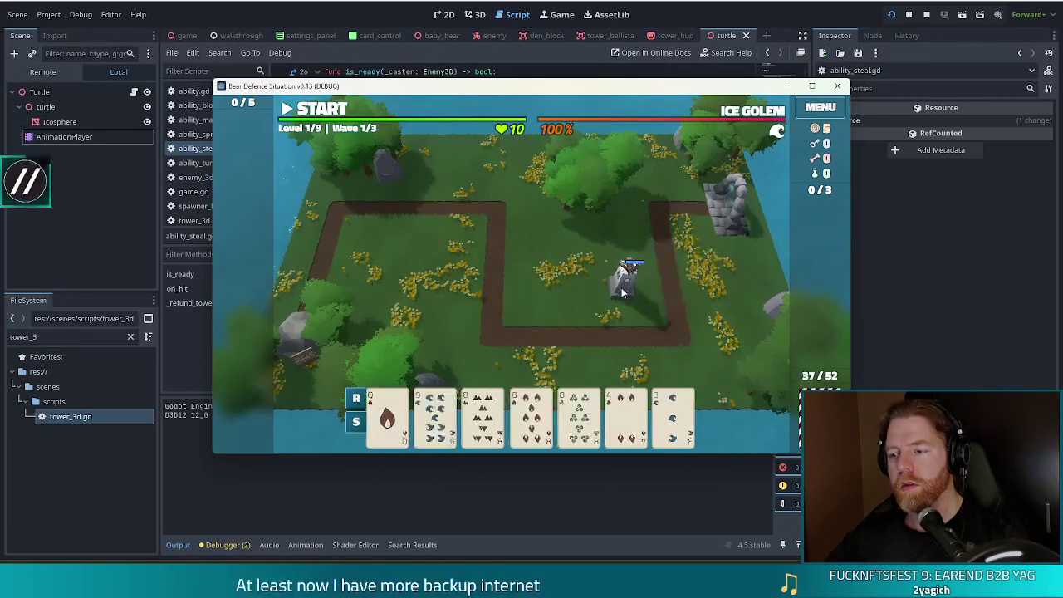
Check the Ballista's info, then start wave 1, pause it briefly and resume it.
{"action": "left_click", "coordinate": [624, 274]}
{"action": "key", "text": "Escape"}
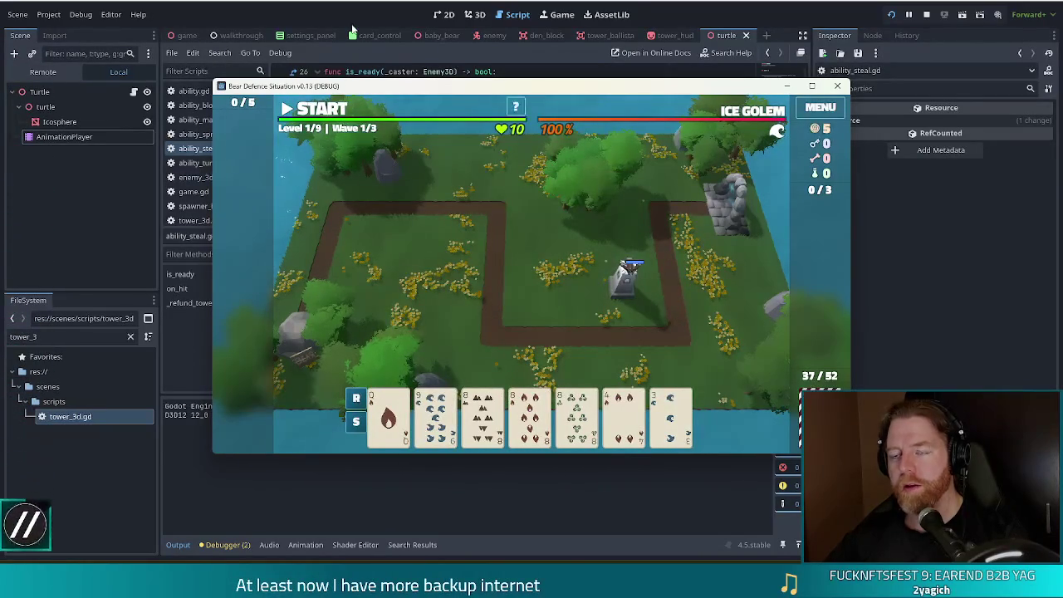
{"action": "left_click", "coordinate": [318, 115]}
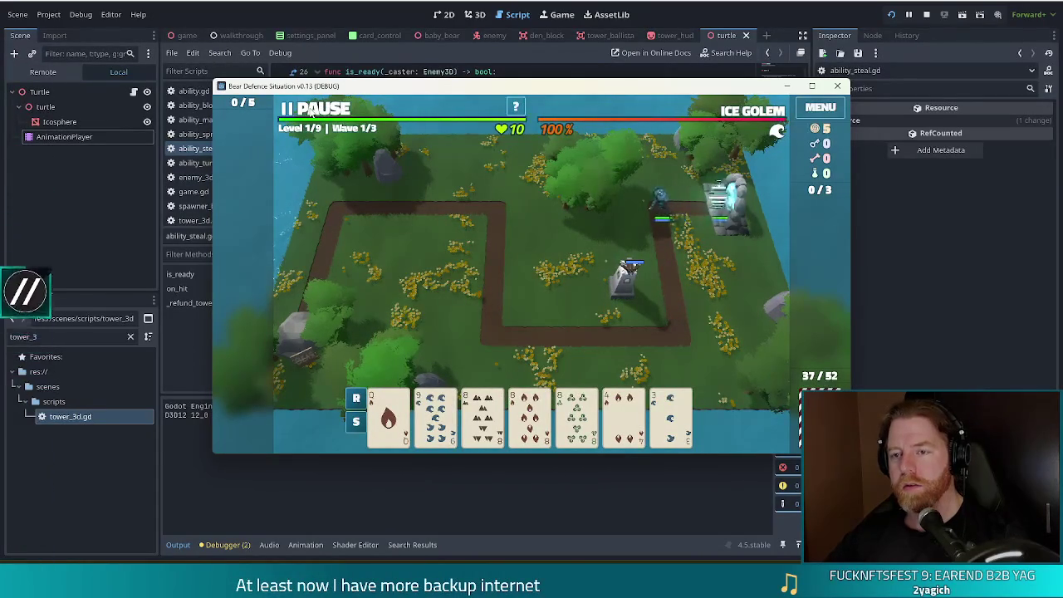
{"action": "left_click", "coordinate": [312, 116]}
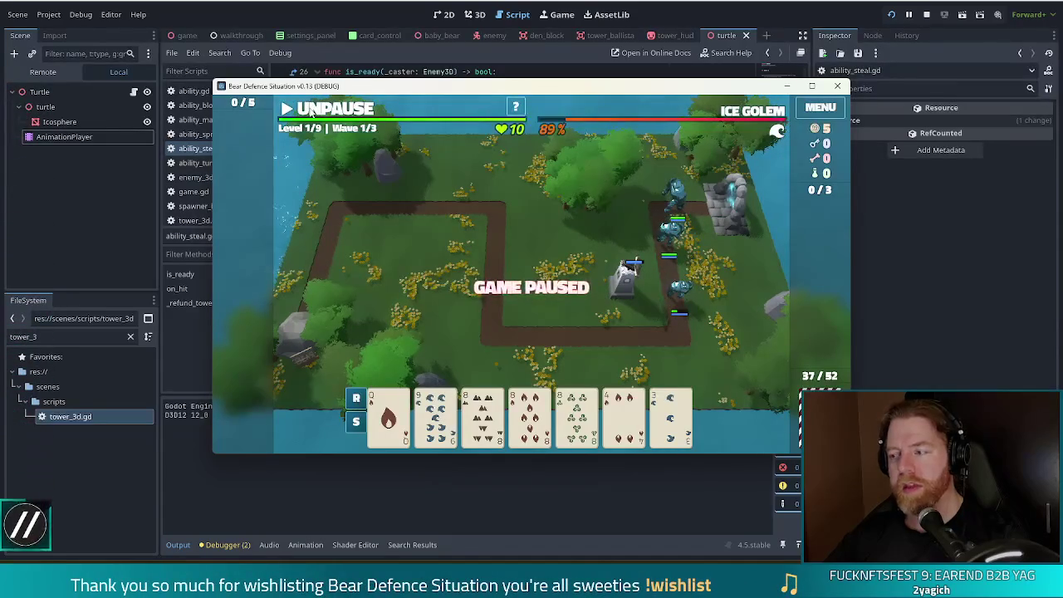
{"action": "key", "text": "alt+Tab"}
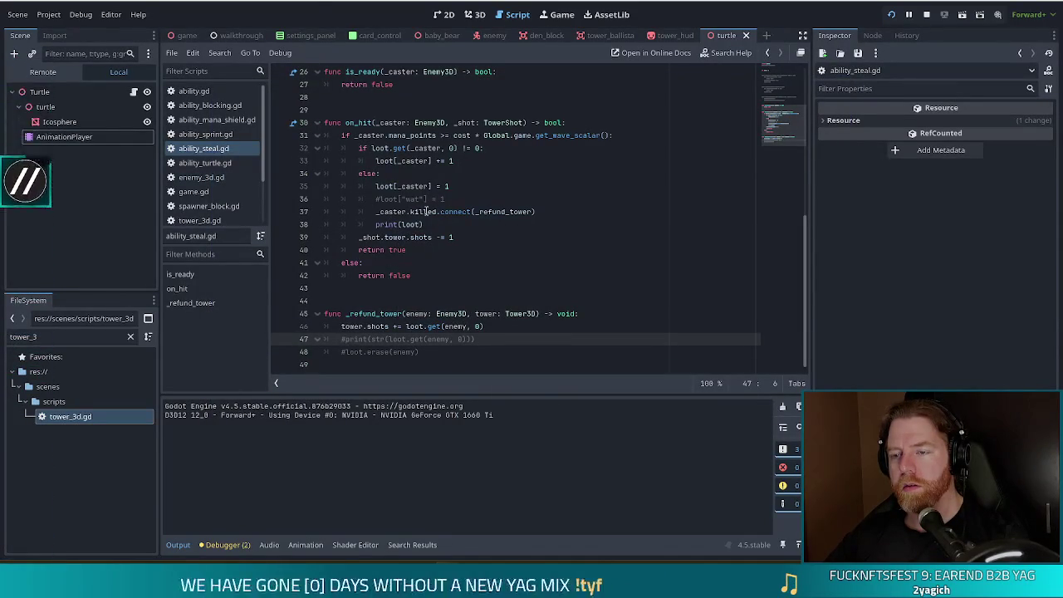
{"action": "mouse_move", "coordinate": [433, 214]}
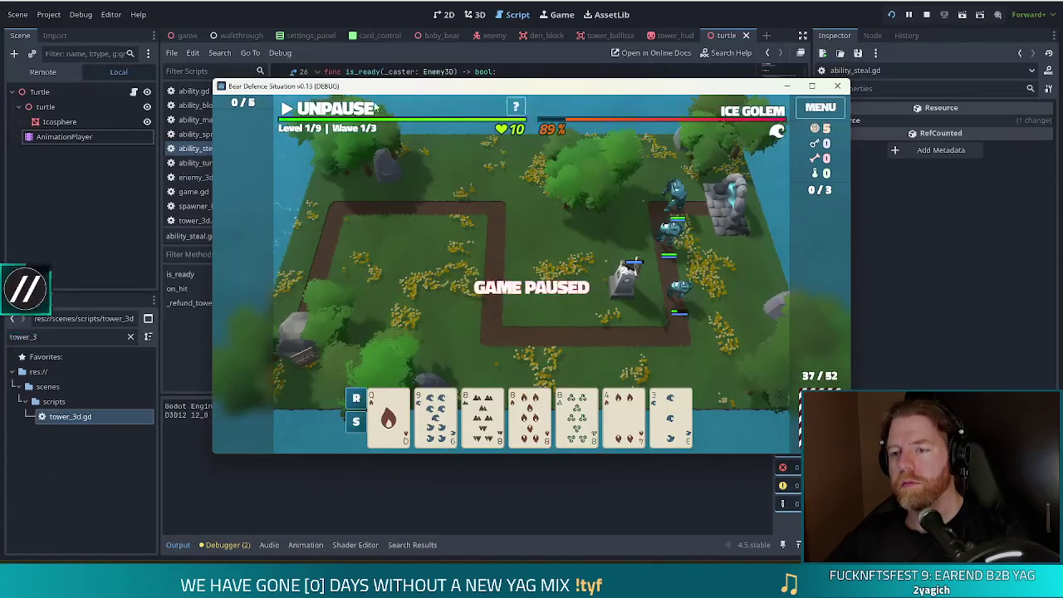
{"action": "key", "text": "space"}
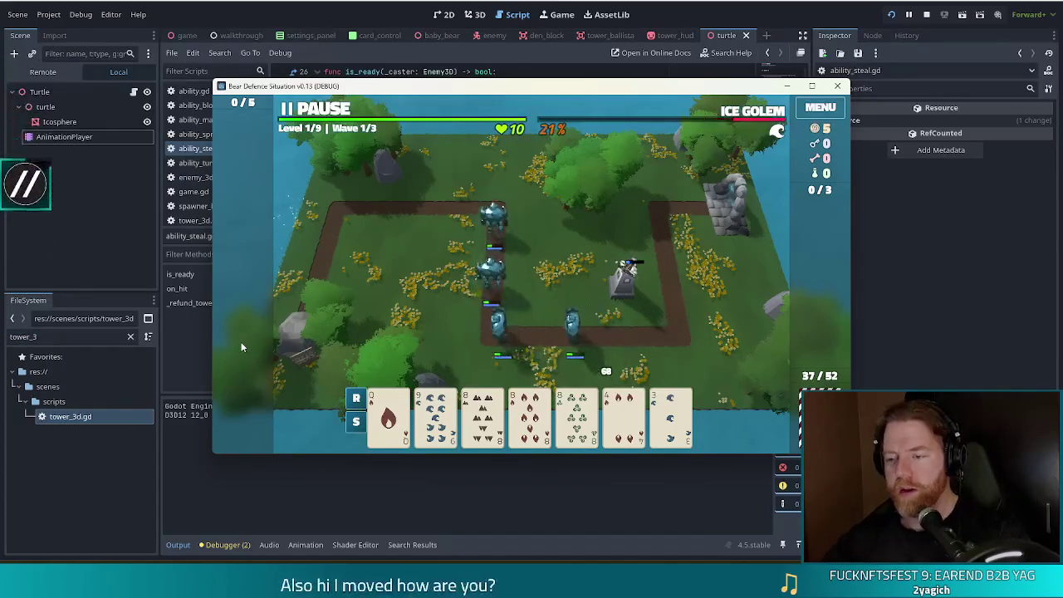
Inspect the first Ballista's stats and dismiss the Wave Complete message.
{"action": "mouse_move", "coordinate": [458, 401]}
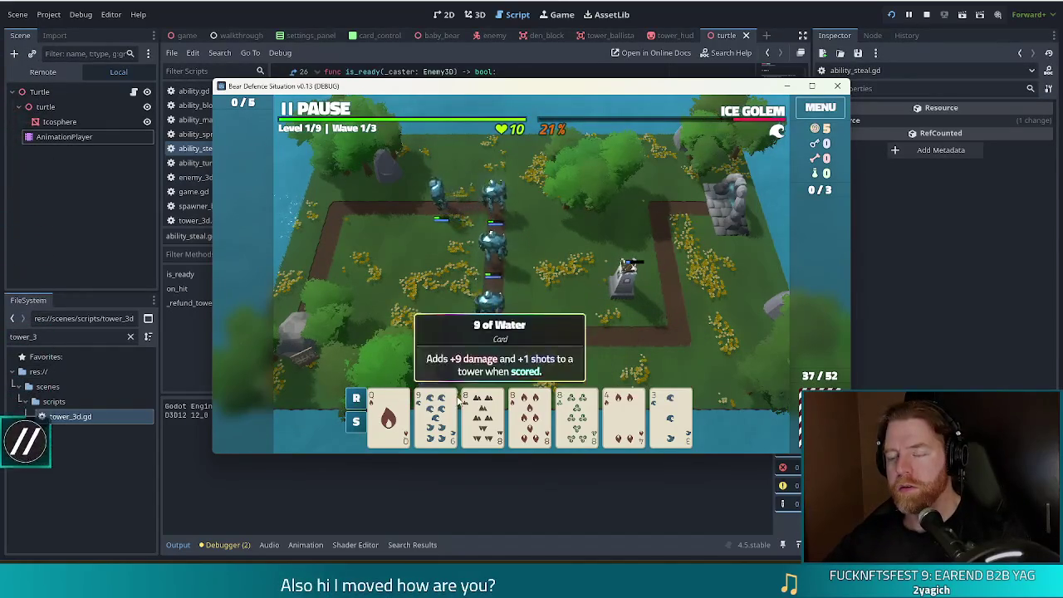
{"action": "left_click", "coordinate": [625, 290]}
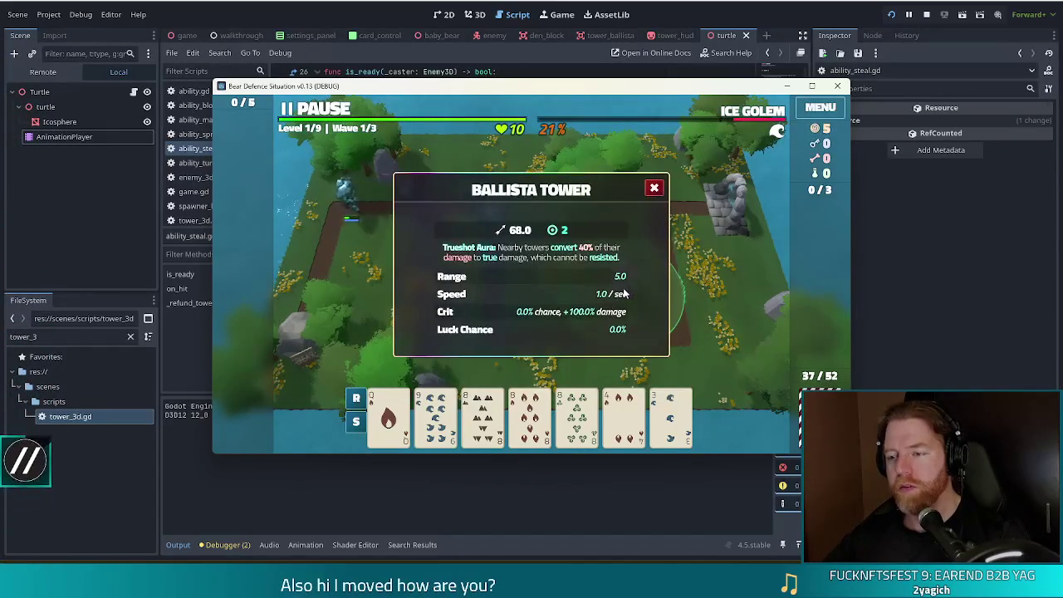
{"action": "left_click", "coordinate": [653, 188]}
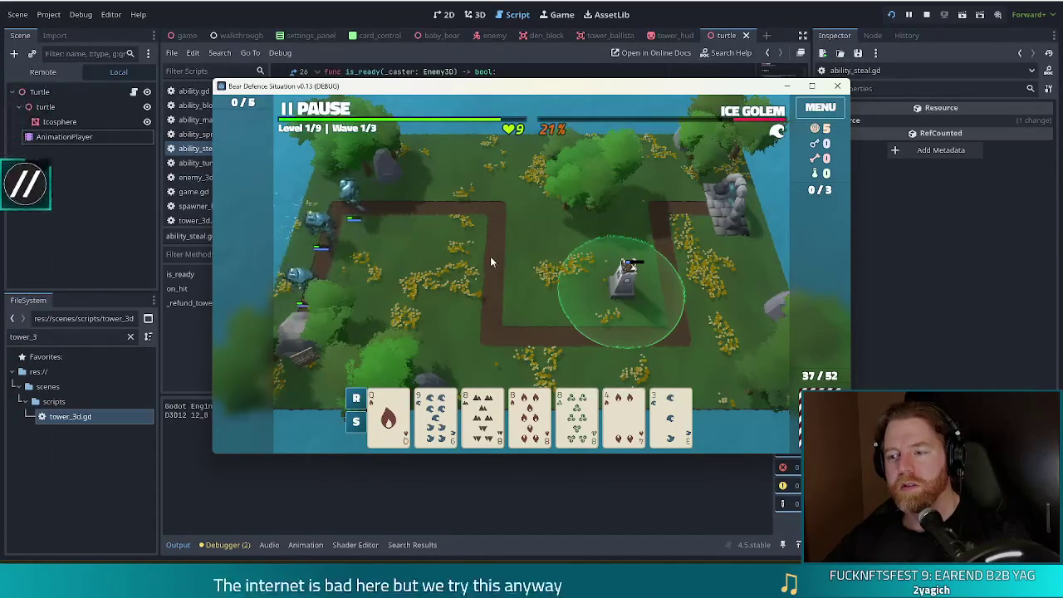
{"action": "left_click", "coordinate": [478, 251]}
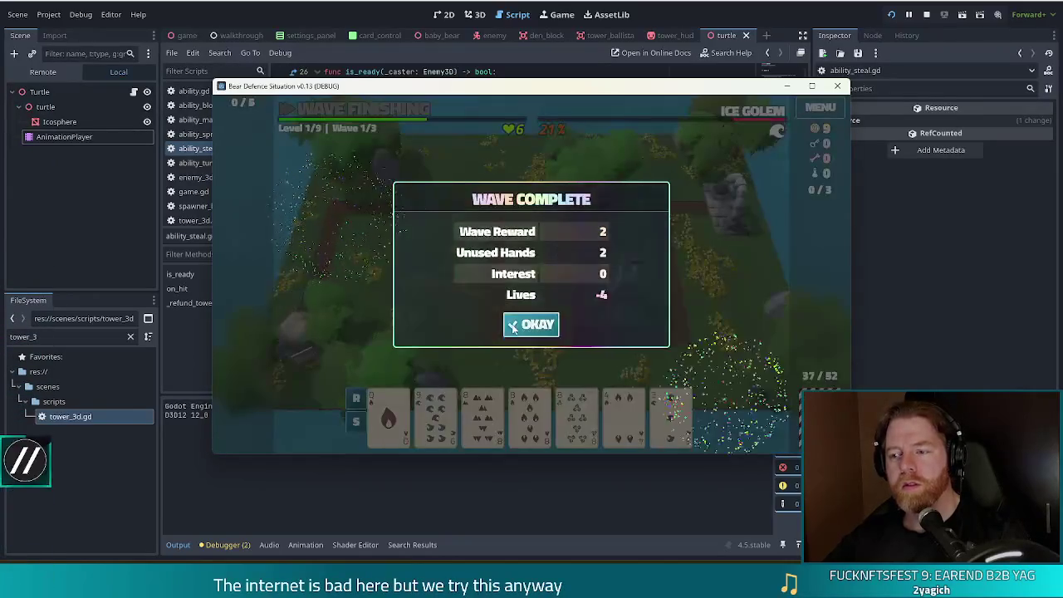
{"action": "left_click", "coordinate": [529, 323]}
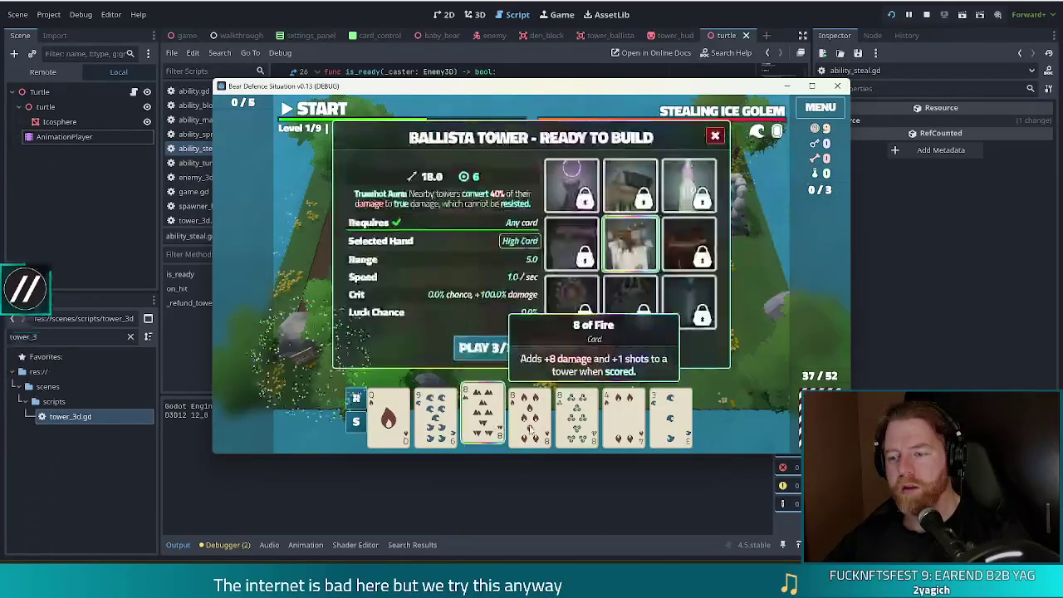
Place a second Ballista on the upper-left grass, pause wave 2, and raise the window to show the output.
{"action": "left_click", "coordinate": [484, 347]}
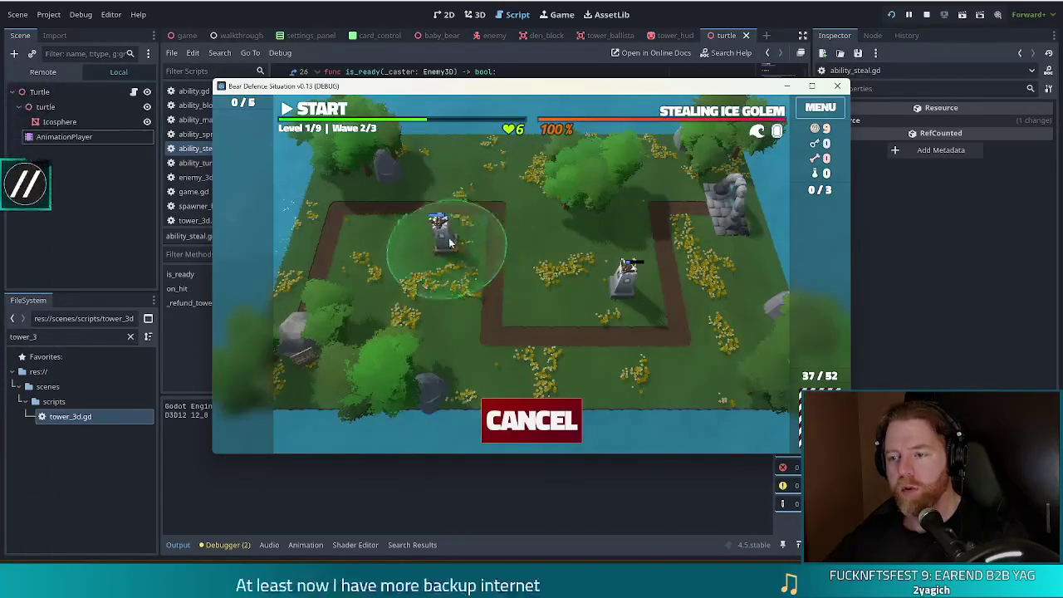
{"action": "left_click", "coordinate": [448, 241]}
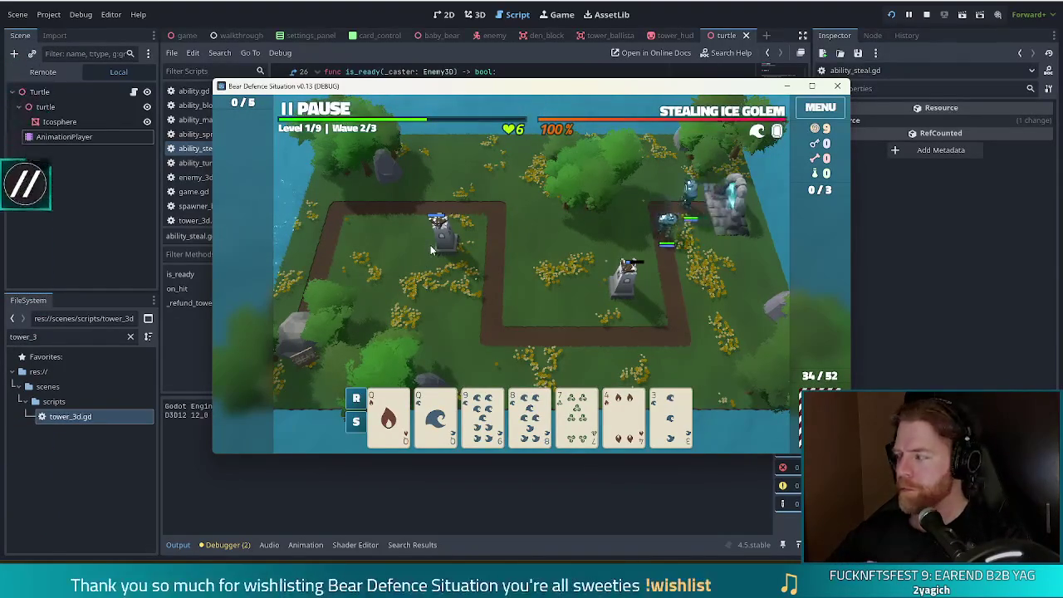
{"action": "left_click", "coordinate": [325, 108]}
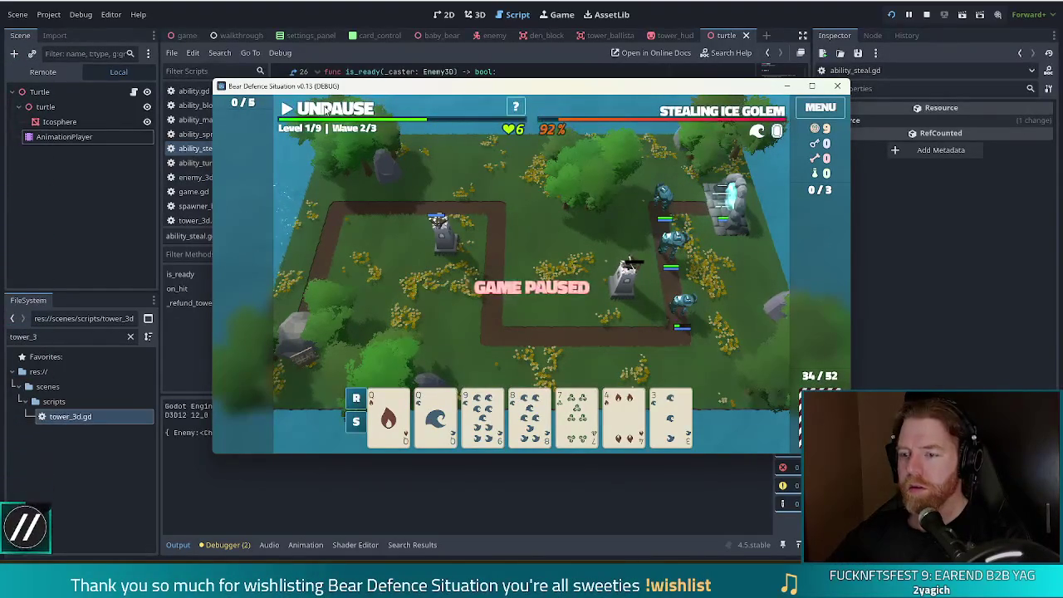
{"action": "left_click_drag", "start_coordinate": [550, 90], "coordinate": [507, 35]}
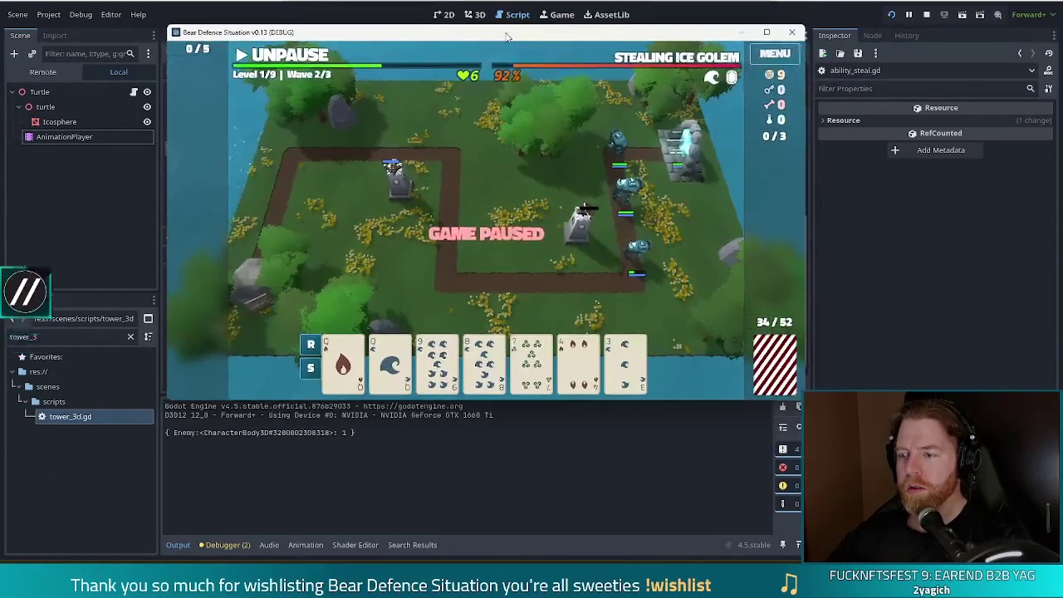
Toggle pause a few times to watch the enemies, then open the Ballista's info.
{"action": "left_click", "coordinate": [273, 55]}
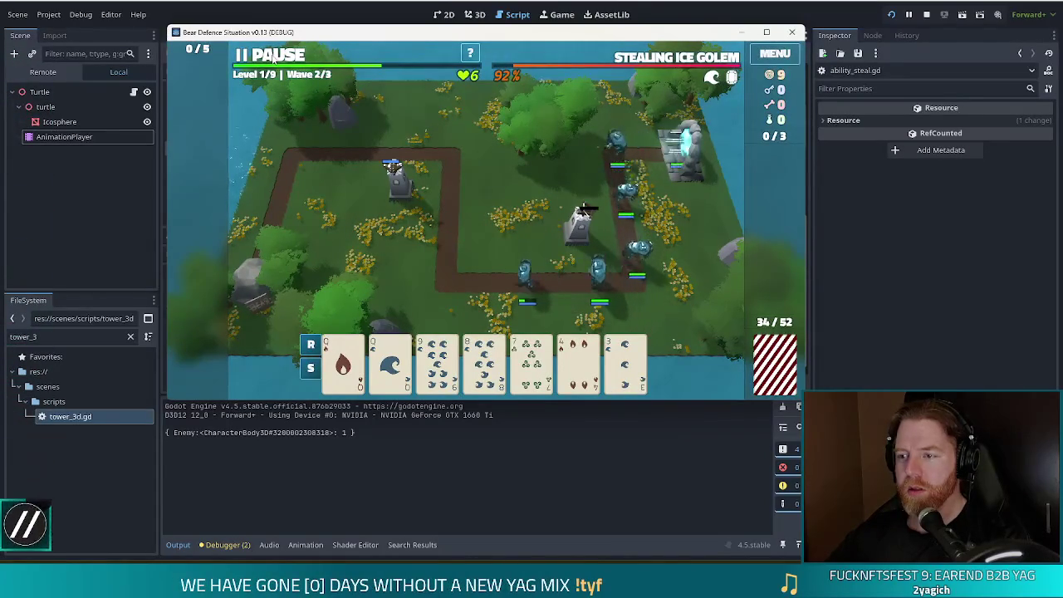
{"action": "left_click", "coordinate": [274, 55]}
{"action": "left_click", "coordinate": [274, 54]}
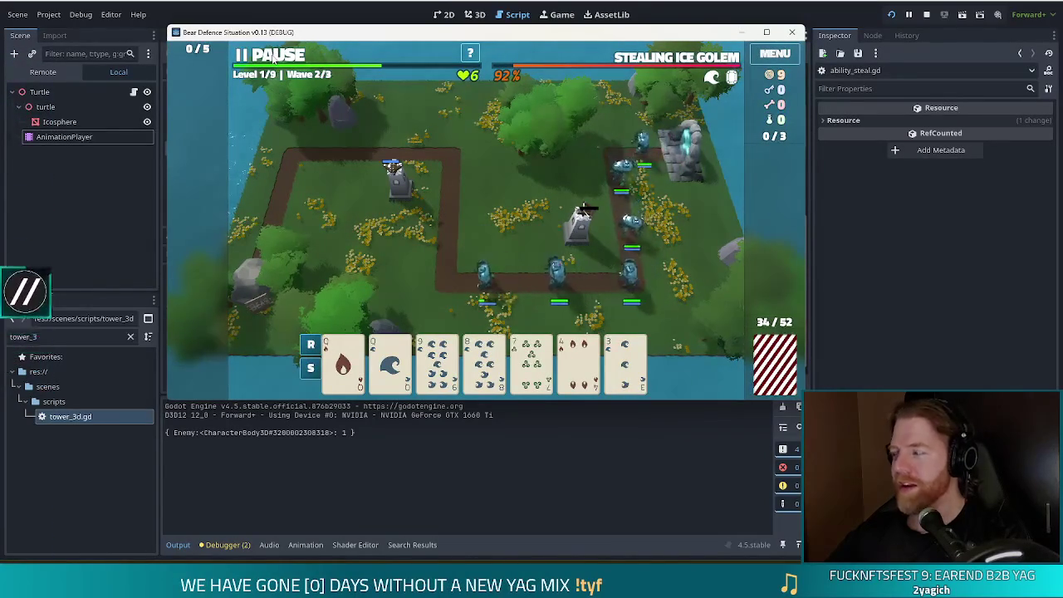
{"action": "left_click", "coordinate": [274, 55]}
{"action": "left_click", "coordinate": [274, 55]}
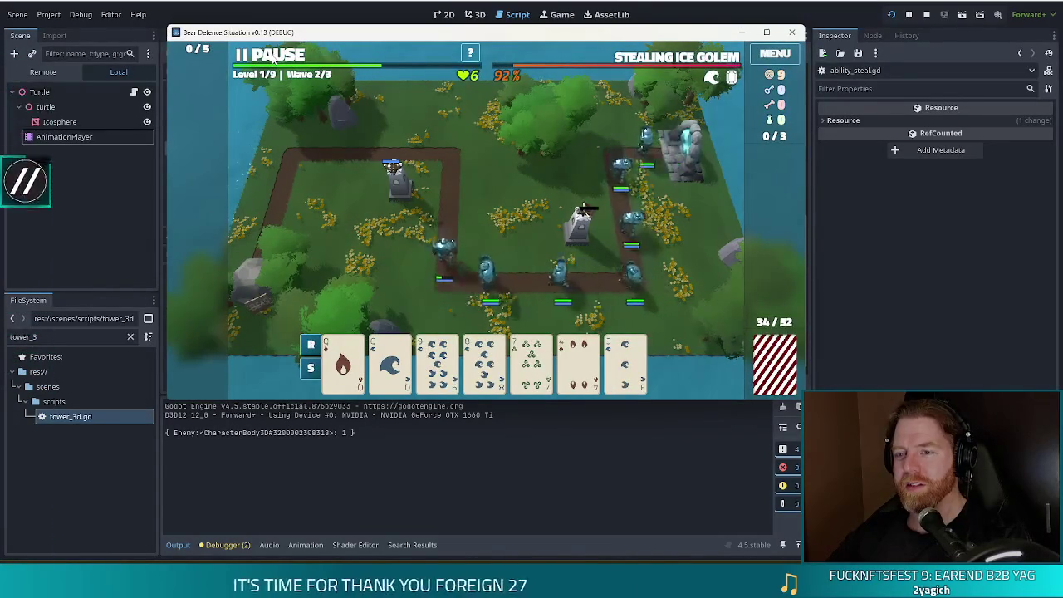
{"action": "left_click", "coordinate": [274, 54]}
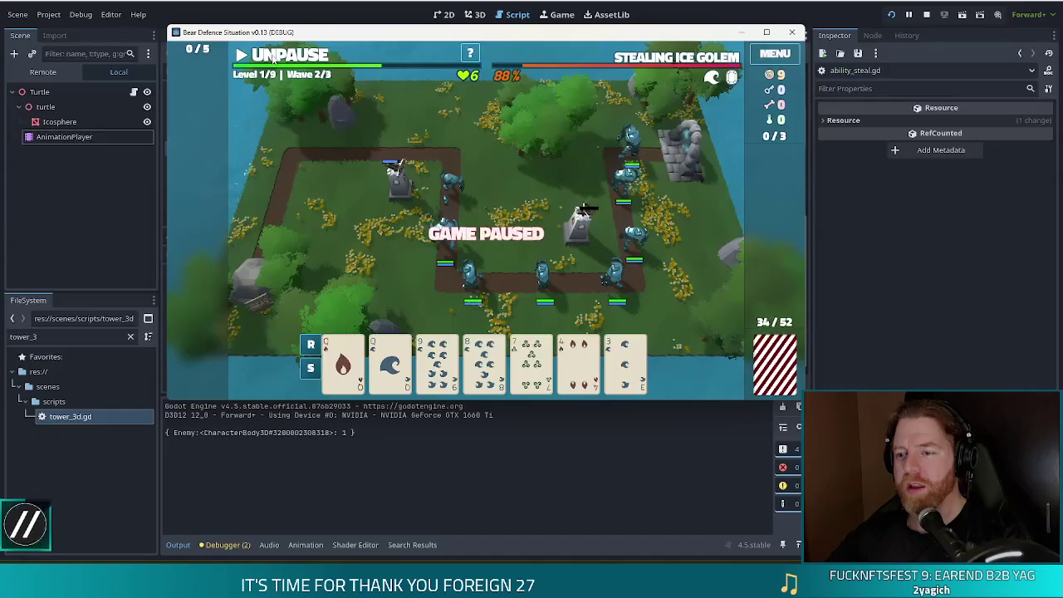
{"action": "left_click", "coordinate": [396, 197]}
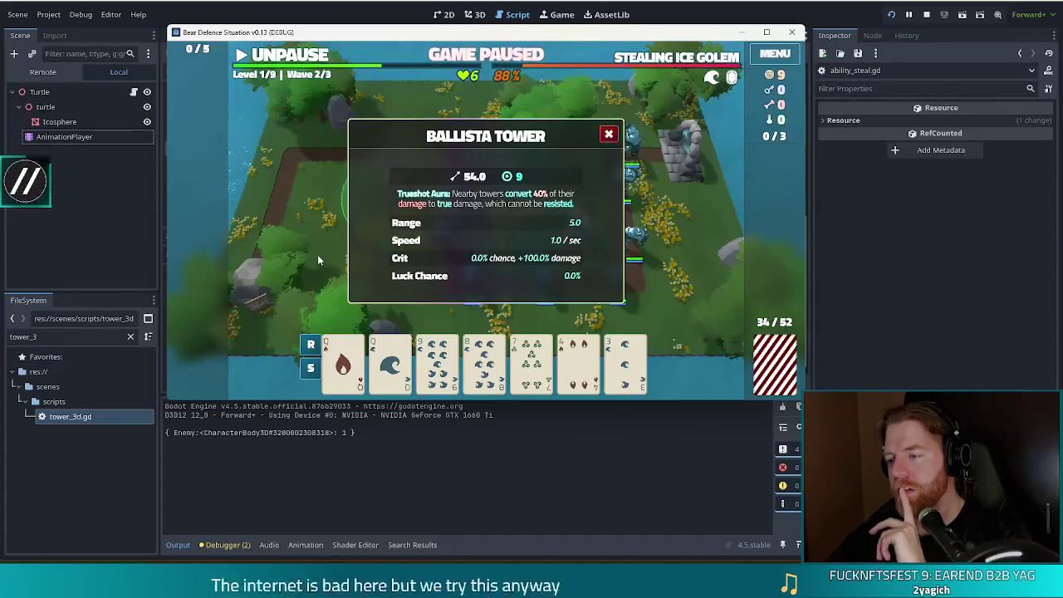
Return to ability_steal.gd and put the caret on the loot.get check in on_hit.
{"action": "key", "text": "alt+Tab"}
{"action": "left_click", "coordinate": [463, 226]}
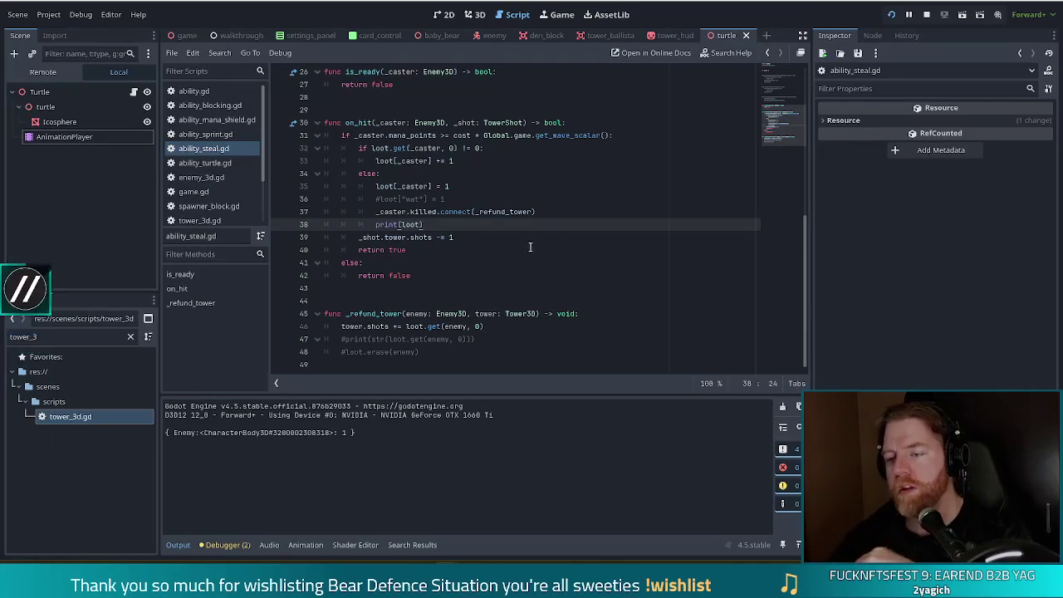
{"action": "left_click", "coordinate": [433, 330]}
{"action": "left_click", "coordinate": [406, 148]}
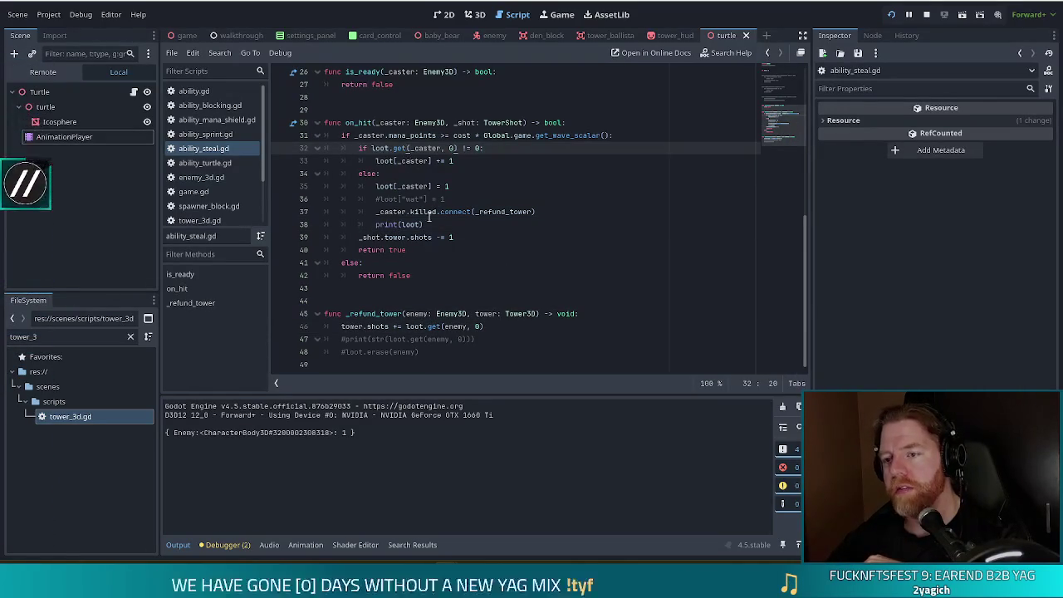
Add an 'if _caster.is_dead: return' guard at the top of on_hit and save.
{"action": "mouse_move", "coordinate": [428, 215]}
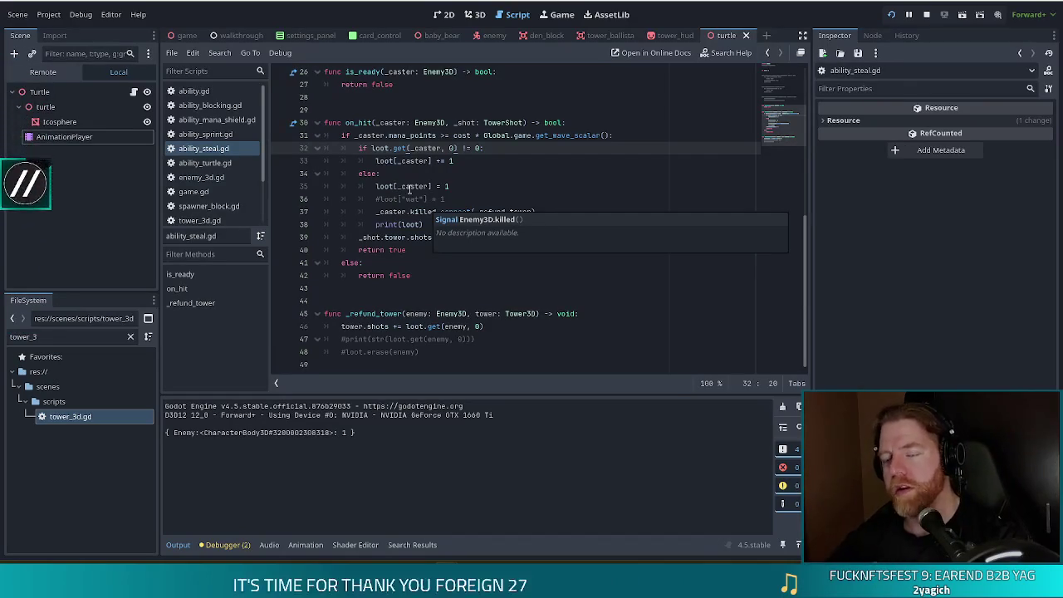
{"action": "left_click", "coordinate": [409, 148]}
{"action": "left_click", "coordinate": [580, 123]}
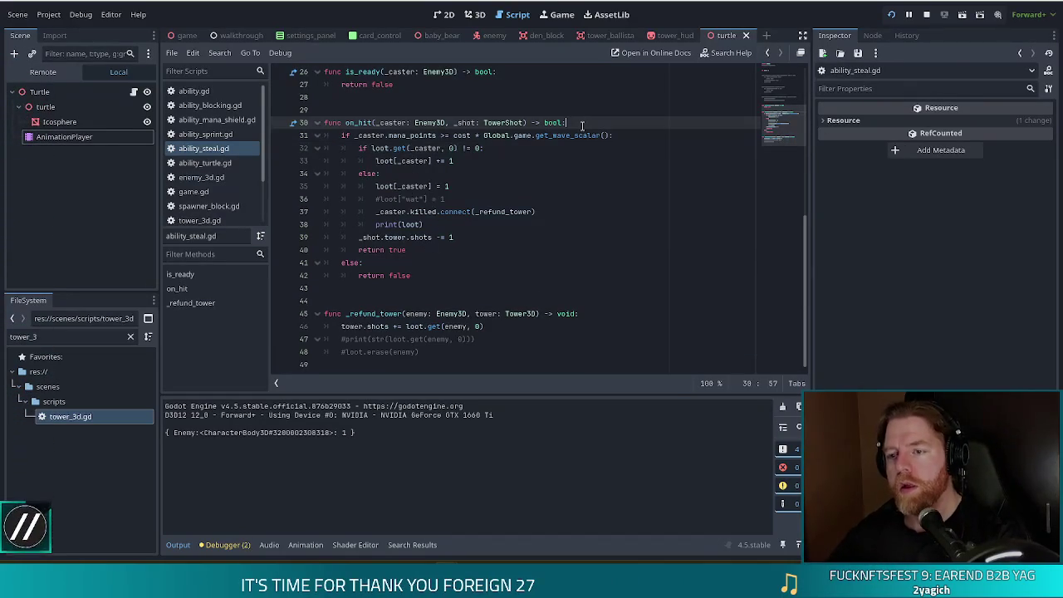
{"action": "key", "text": "Return"}
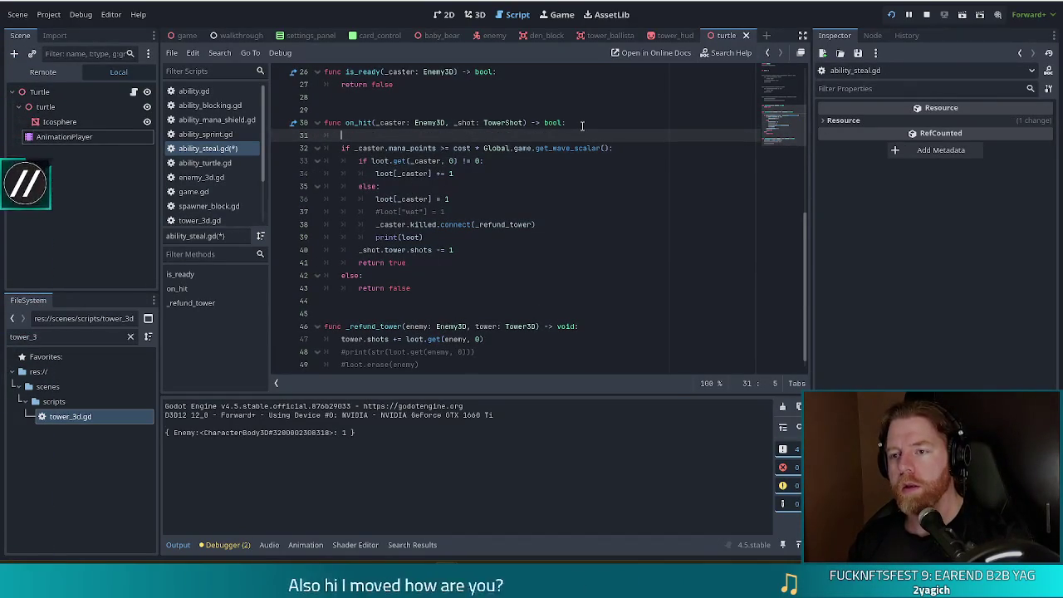
{"action": "type", "text": "if_caster"}
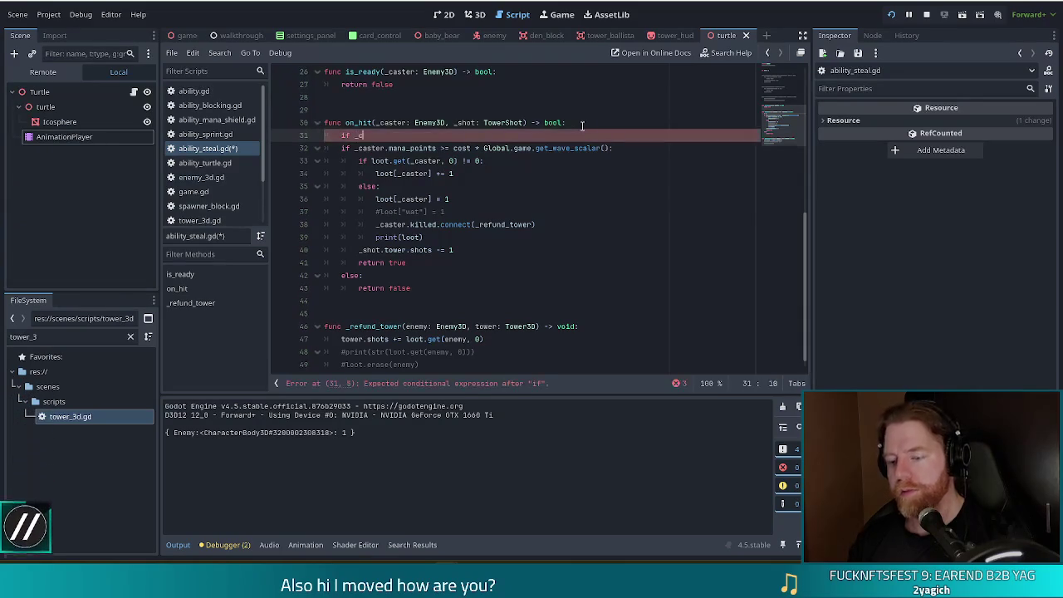
{"action": "type", "text": ".is"}
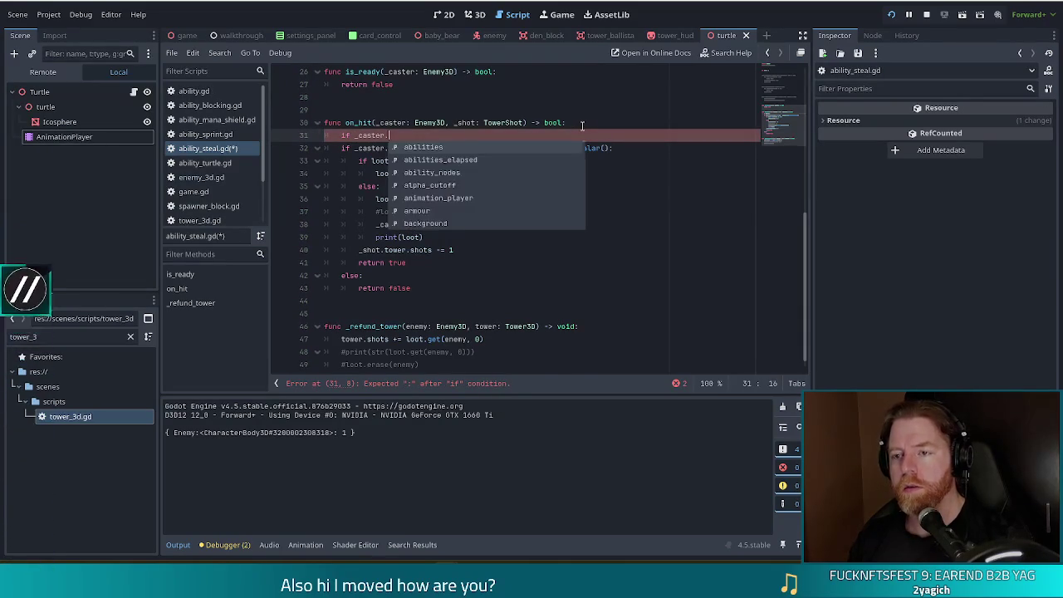
{"action": "key", "text": "Return"}
{"action": "type", "text": ":"}
{"action": "key", "text": "ctrl+BackSpace"}
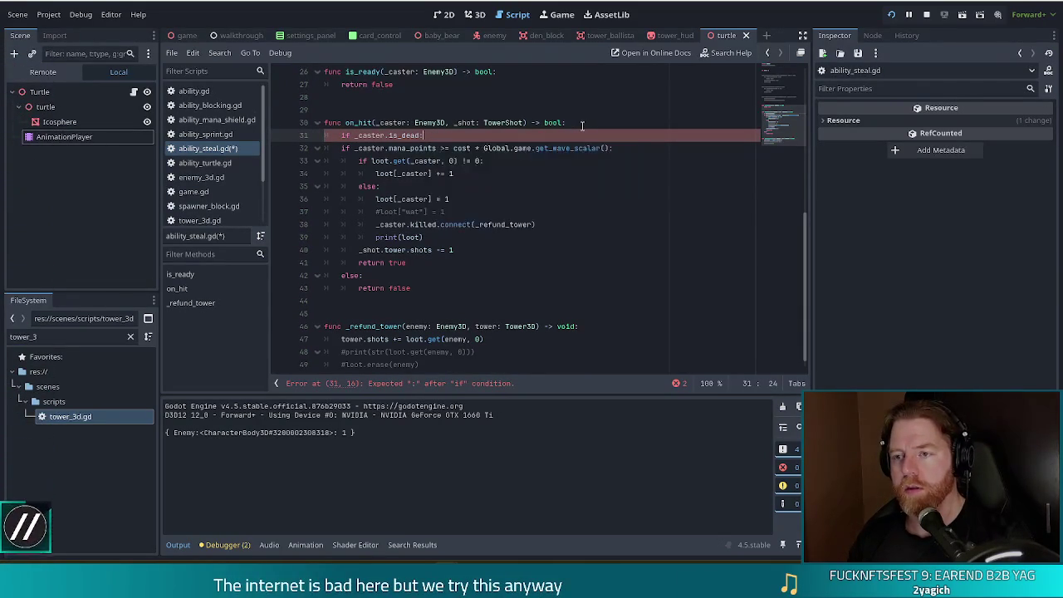
{"action": "key", "text": "Return"}
{"action": "key", "text": "BackSpace"}
{"action": "key", "text": "BackSpace"}
{"action": "key", "text": "BackSpace"}
{"action": "type", "text": "eturn"}
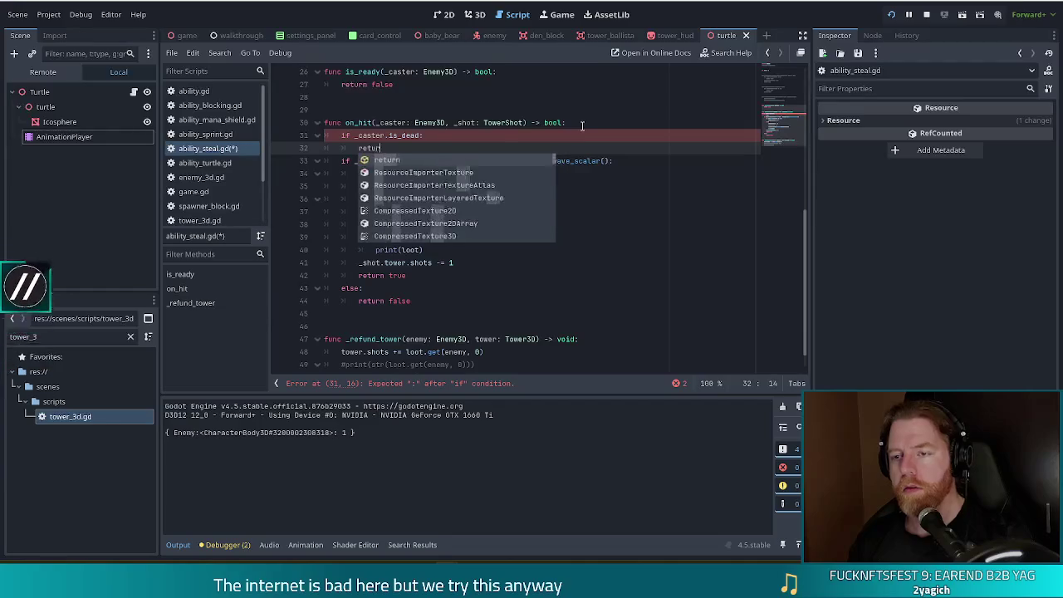
{"action": "key", "text": "ctrl+s"}
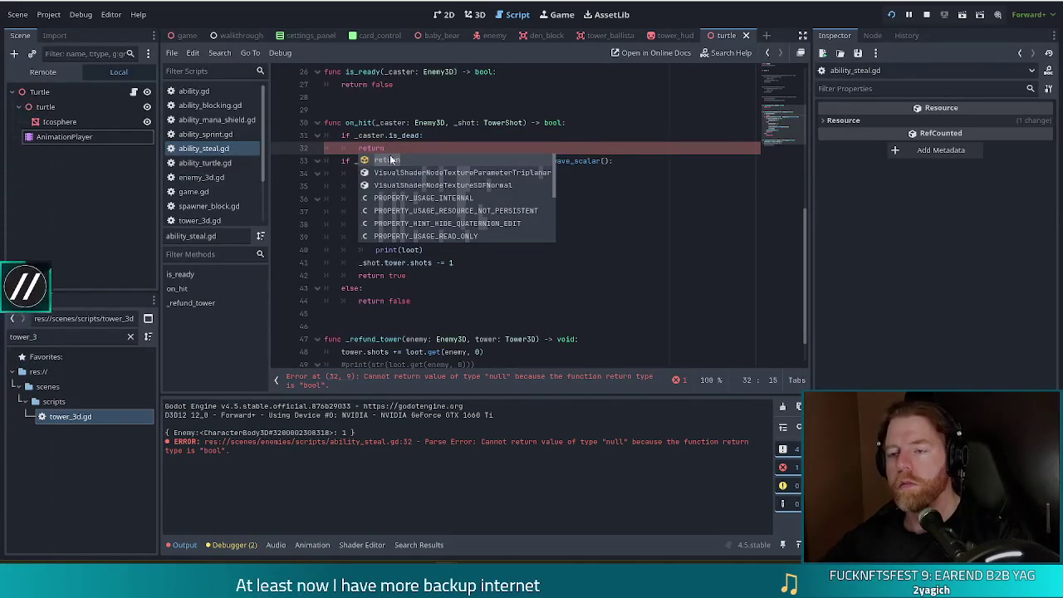
Make the dead-caster guard 'return false' and save the script again.
{"action": "left_click", "coordinate": [453, 138]}
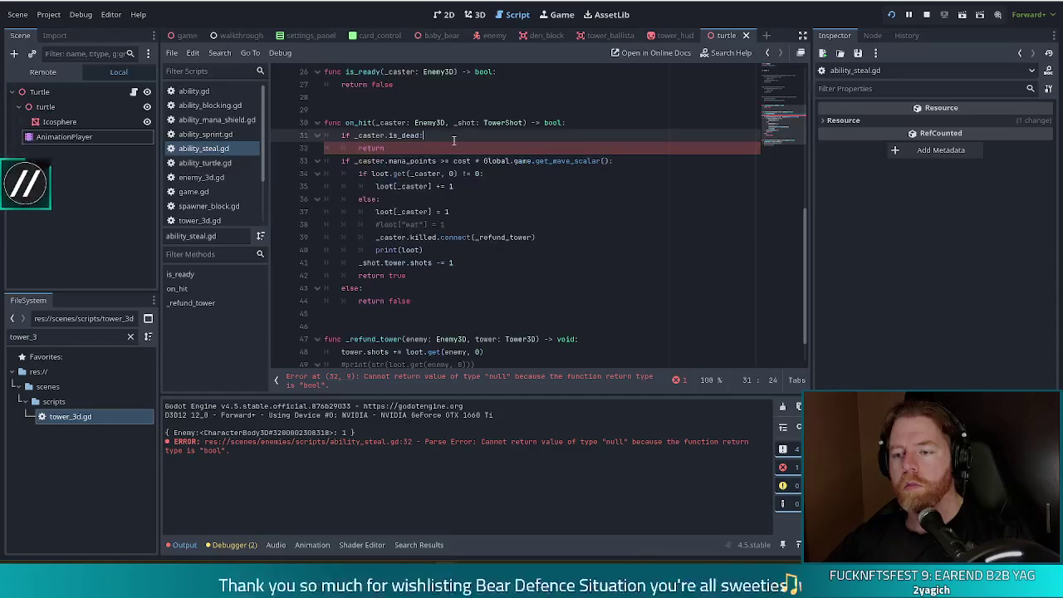
{"action": "left_click", "coordinate": [449, 149]}
{"action": "type", "text": "false"}
{"action": "key", "text": "ctrl+s"}
Review the loot lines and the commented loot.erase line, then restart the game.
{"action": "left_click_drag", "start_coordinate": [455, 186], "coordinate": [445, 160]}
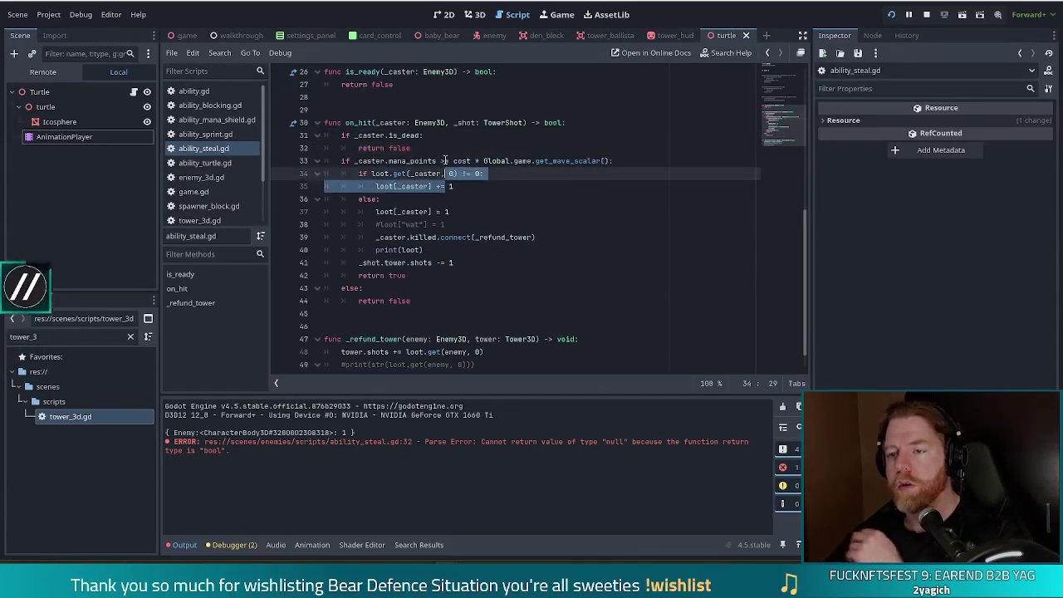
{"action": "key", "text": "Down"}
{"action": "key", "text": "Down"}
{"action": "key", "text": "Down"}
{"action": "scroll", "coordinate": [382, 274], "scroll_direction": "down", "scroll_amount": 1}
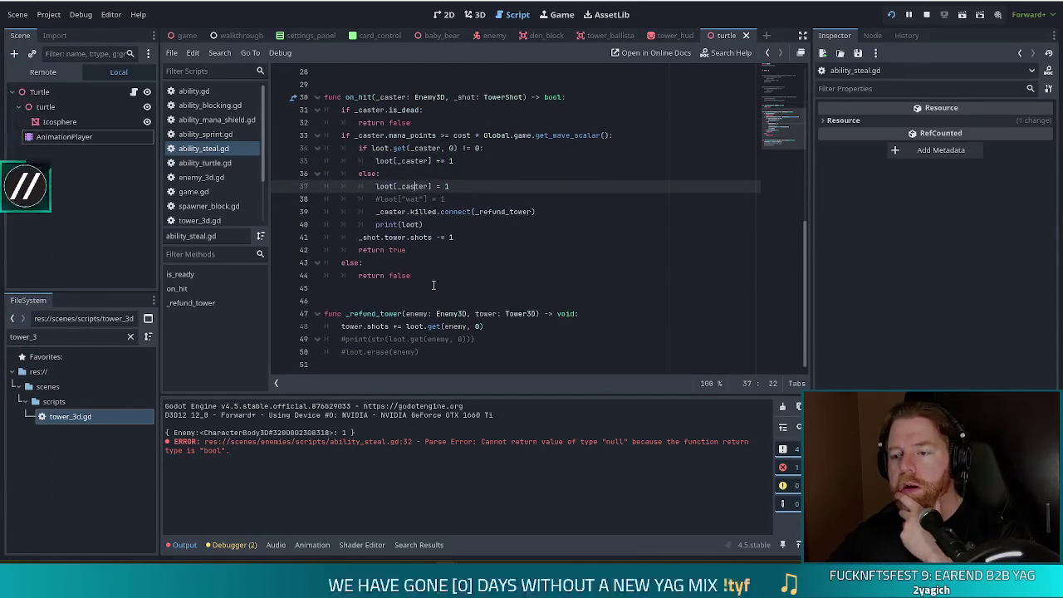
{"action": "left_click", "coordinate": [357, 351]}
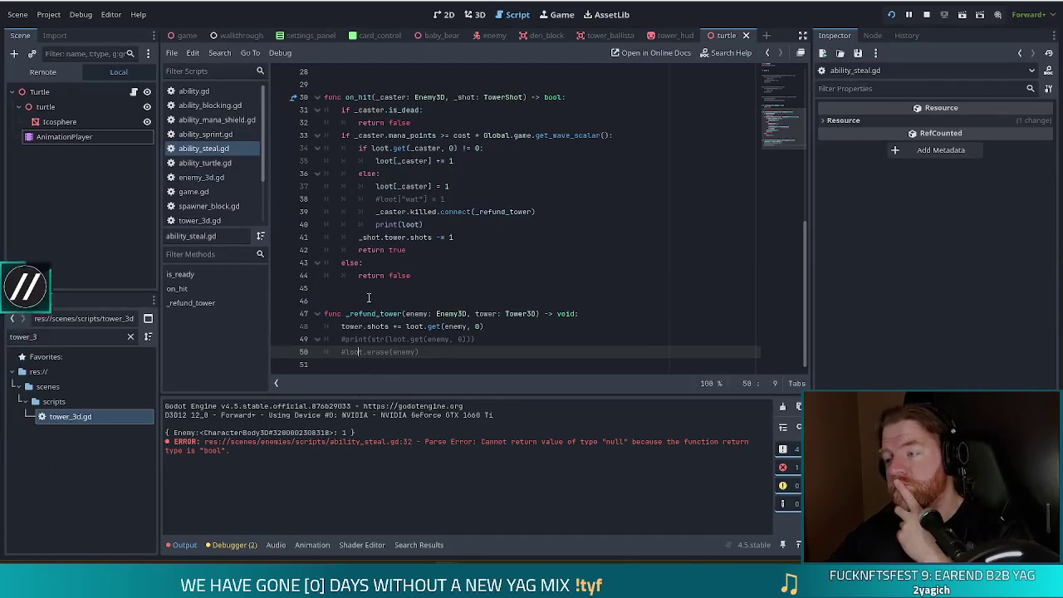
{"action": "left_click", "coordinate": [893, 15]}
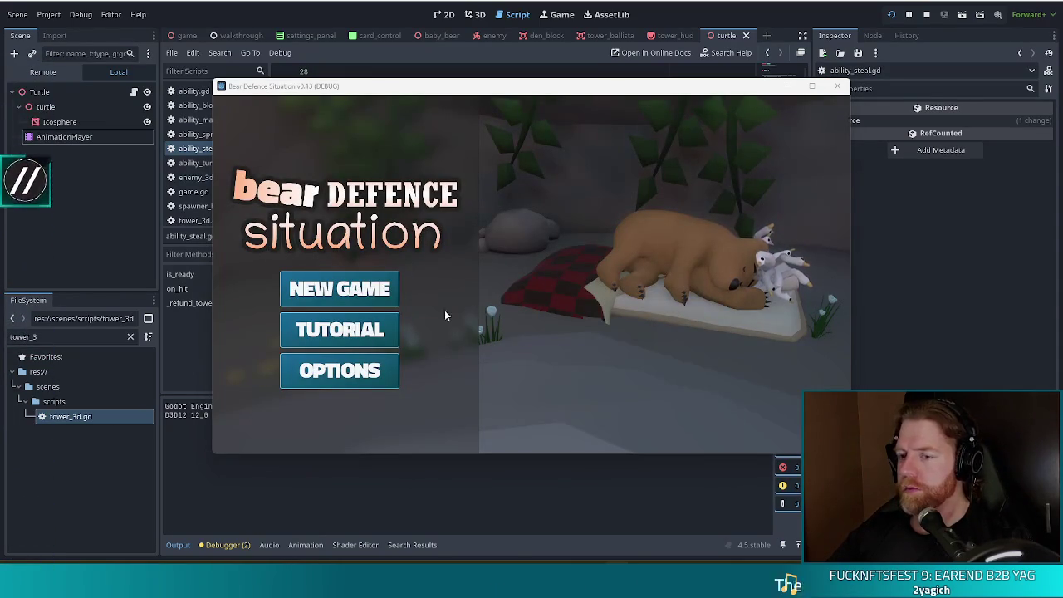
Start a new game, run the first wave of Level 1, and dismiss Wave Complete.
{"action": "left_click", "coordinate": [368, 295]}
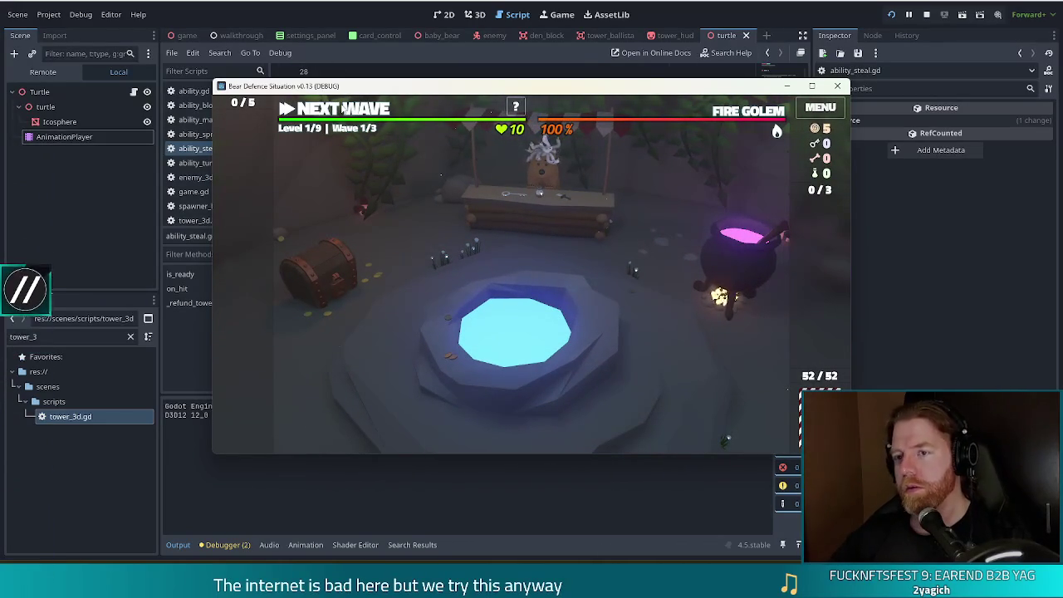
{"action": "left_click", "coordinate": [357, 109]}
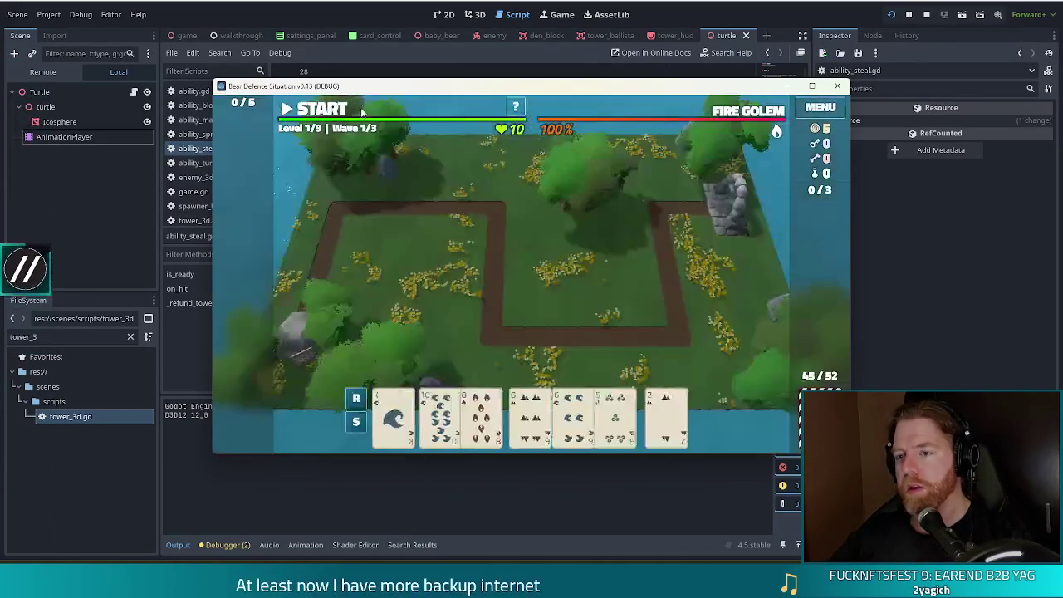
{"action": "left_click", "coordinate": [362, 110]}
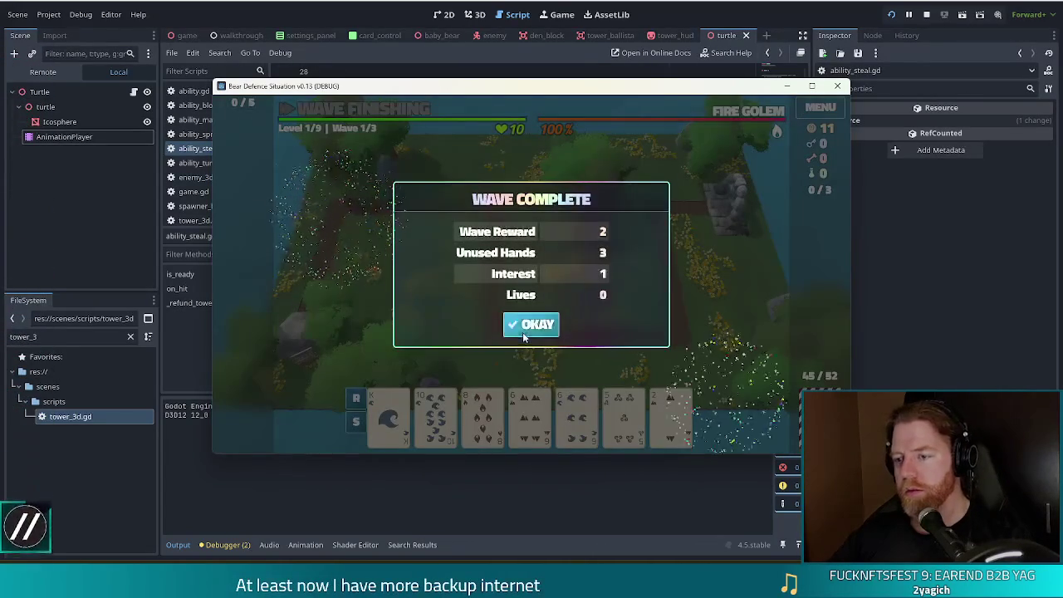
{"action": "left_click", "coordinate": [512, 319]}
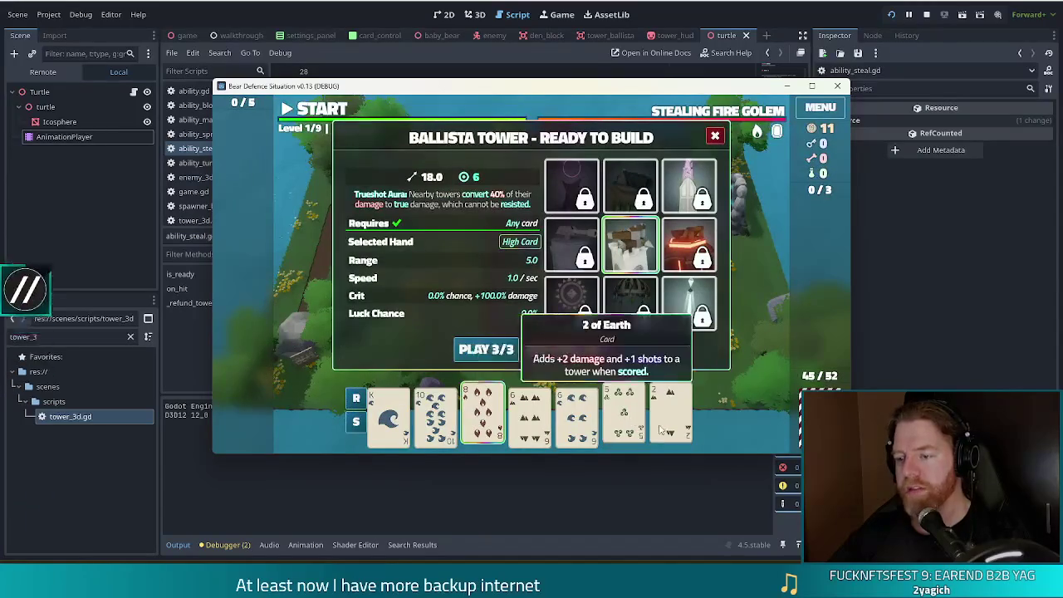
Discard for a Kings pair plus both 6s, and play the two pair as a Ballista beside the path.
{"action": "left_click", "coordinate": [574, 355]}
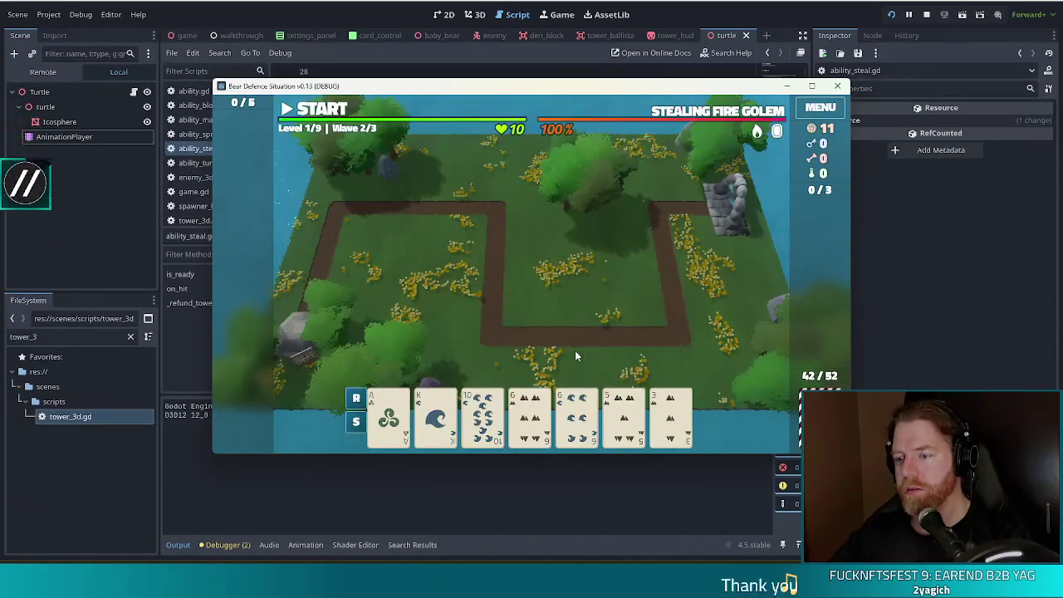
{"action": "left_click", "coordinate": [575, 350]}
{"action": "left_click", "coordinate": [596, 354]}
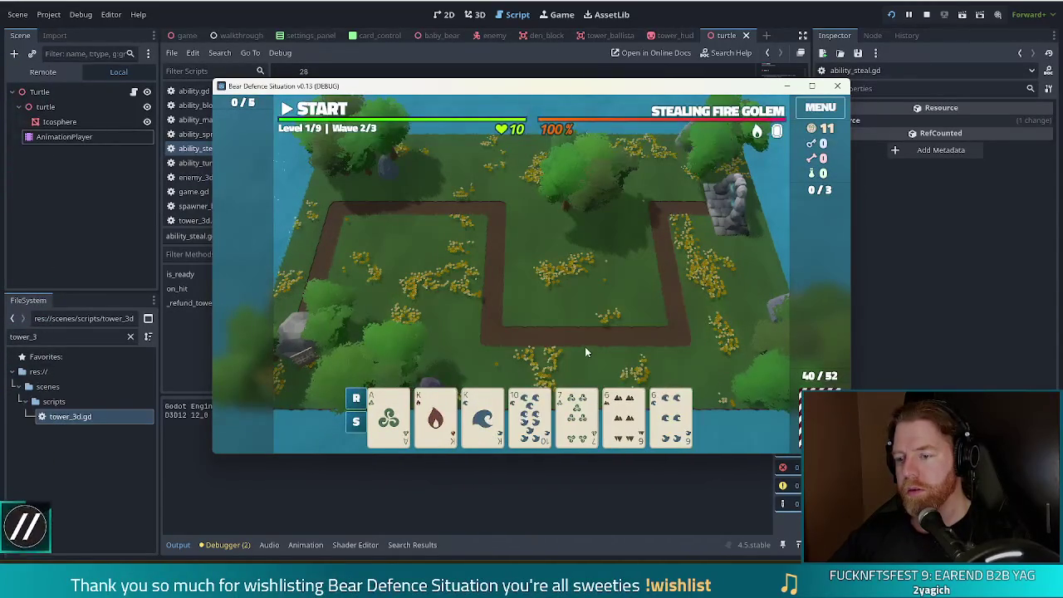
{"action": "left_click", "coordinate": [619, 419]}
{"action": "left_click", "coordinate": [669, 419]}
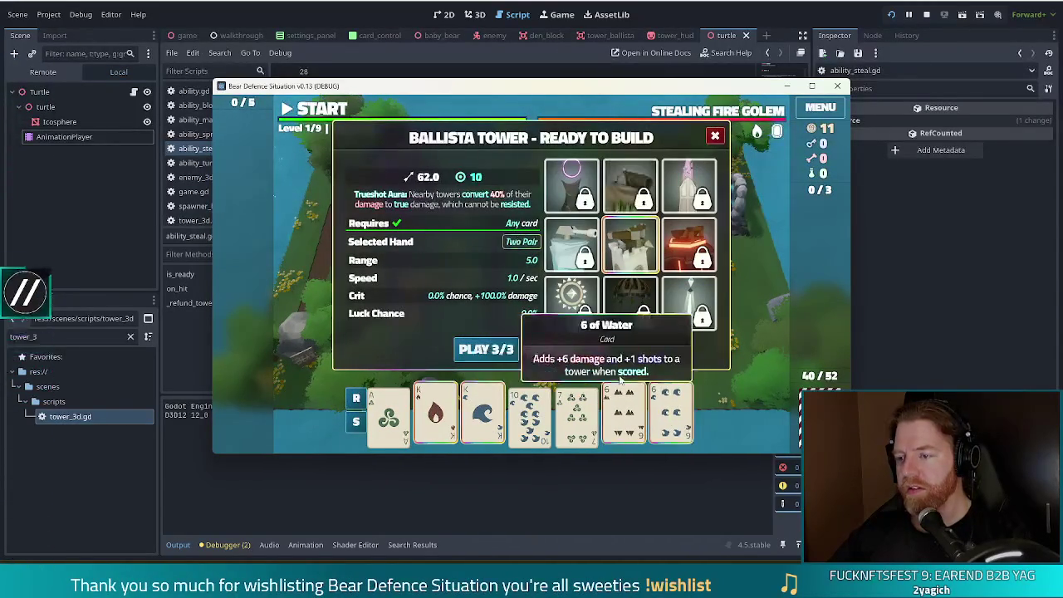
{"action": "left_click", "coordinate": [488, 350]}
{"action": "left_click", "coordinate": [619, 292]}
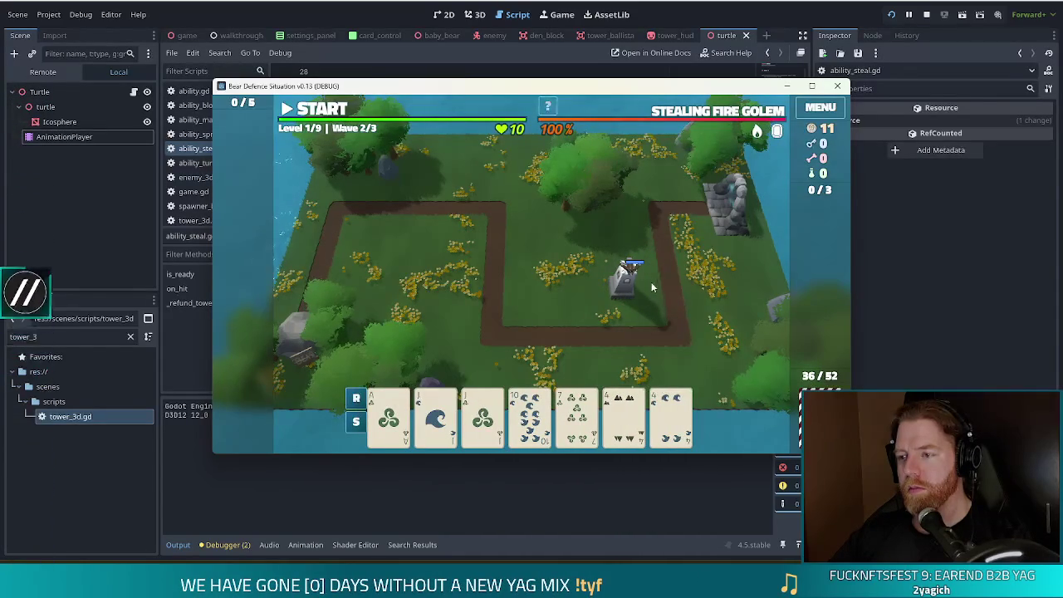
Start wave 2, pause it, and check the existing Ballista's stats twice.
{"action": "left_click", "coordinate": [322, 110]}
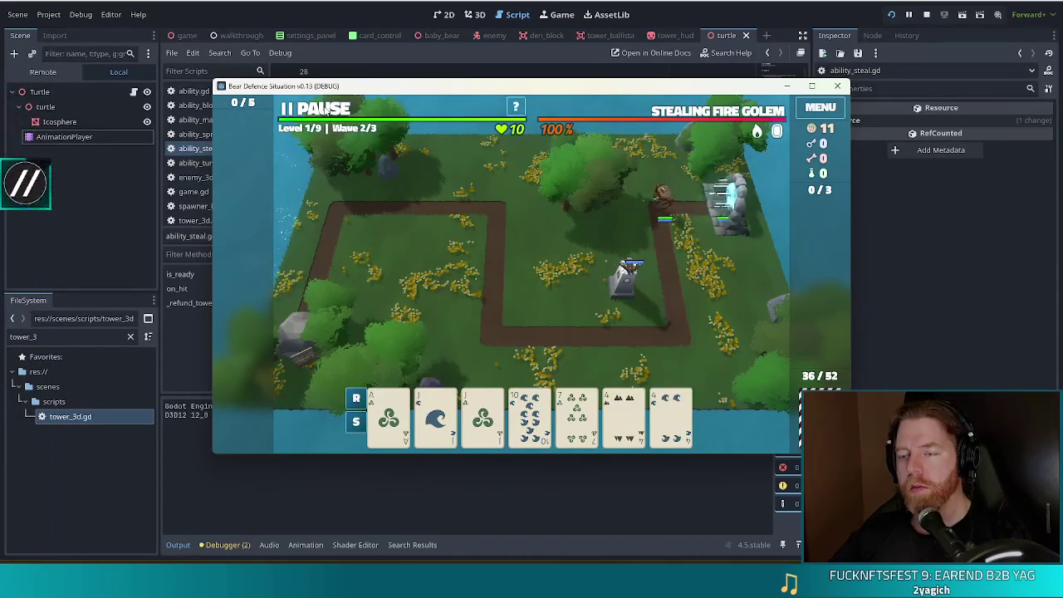
{"action": "key", "text": "space"}
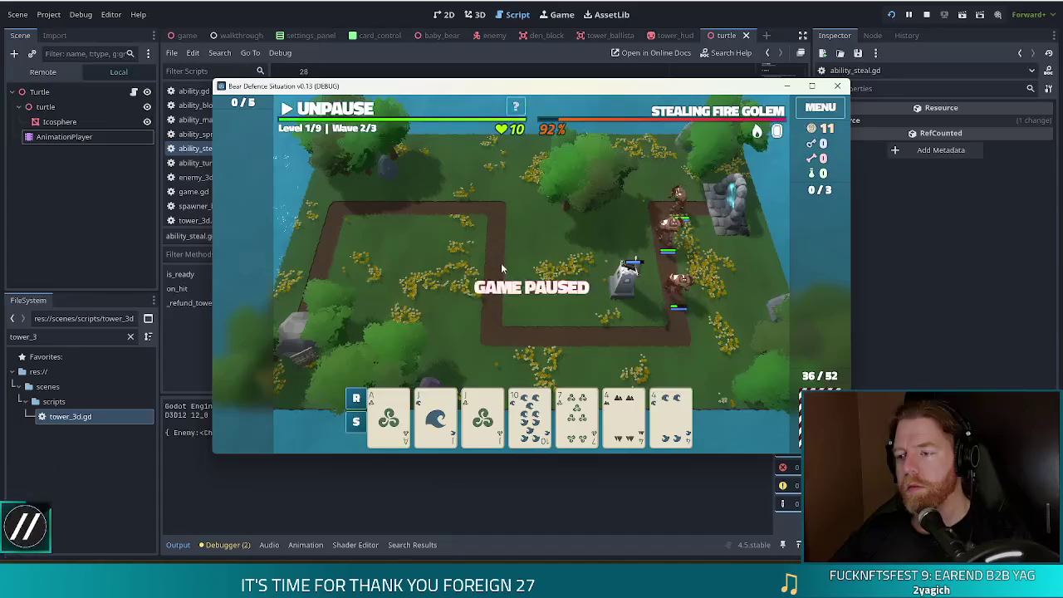
{"action": "left_click", "coordinate": [628, 293]}
{"action": "left_click", "coordinate": [651, 189]}
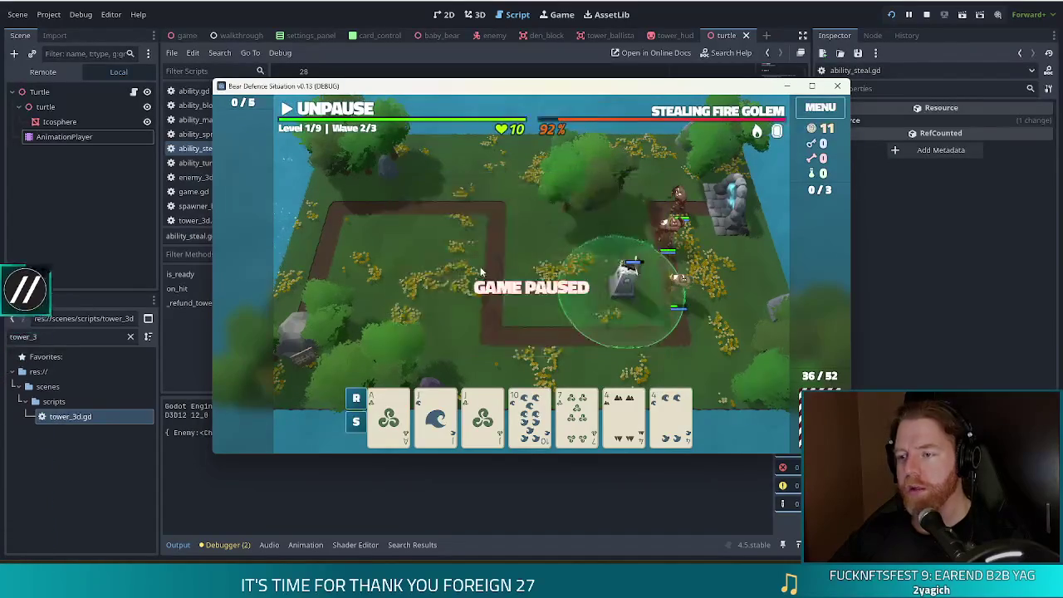
{"action": "left_click", "coordinate": [340, 114]}
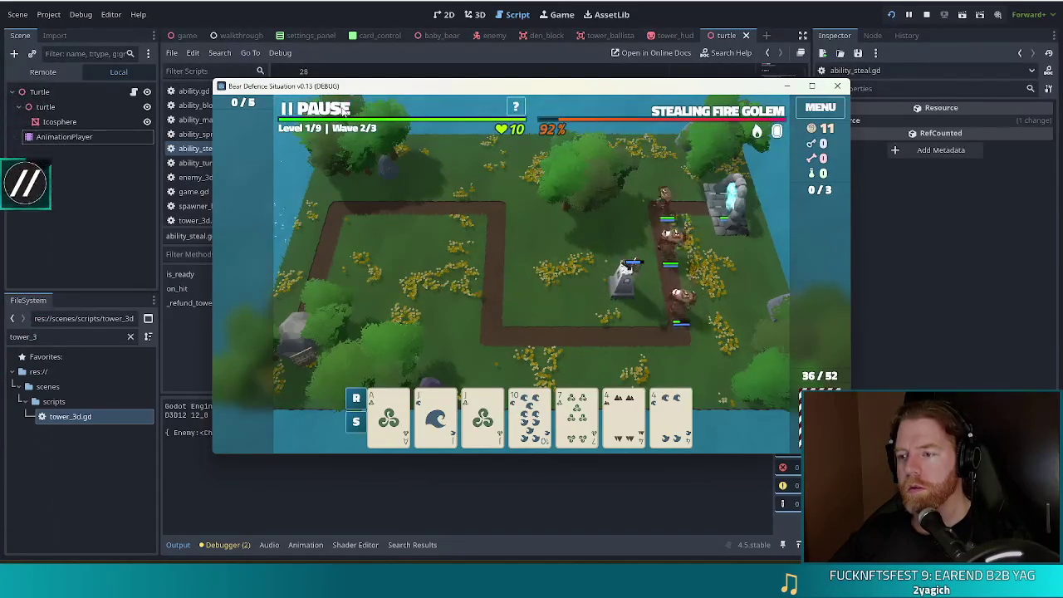
{"action": "left_click", "coordinate": [347, 120]}
{"action": "left_click", "coordinate": [627, 290]}
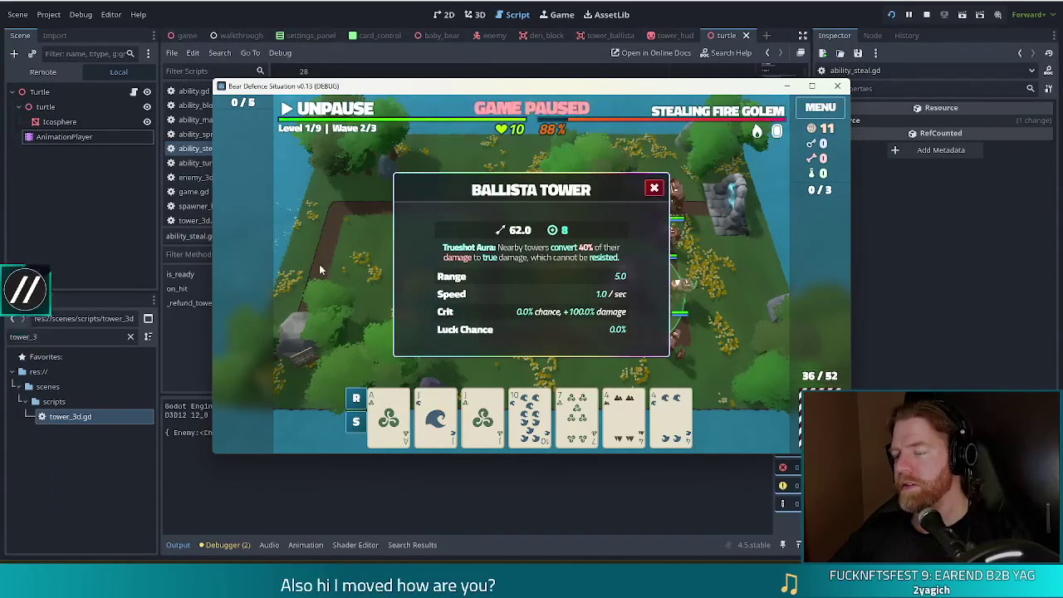
{"action": "left_click", "coordinate": [653, 189]}
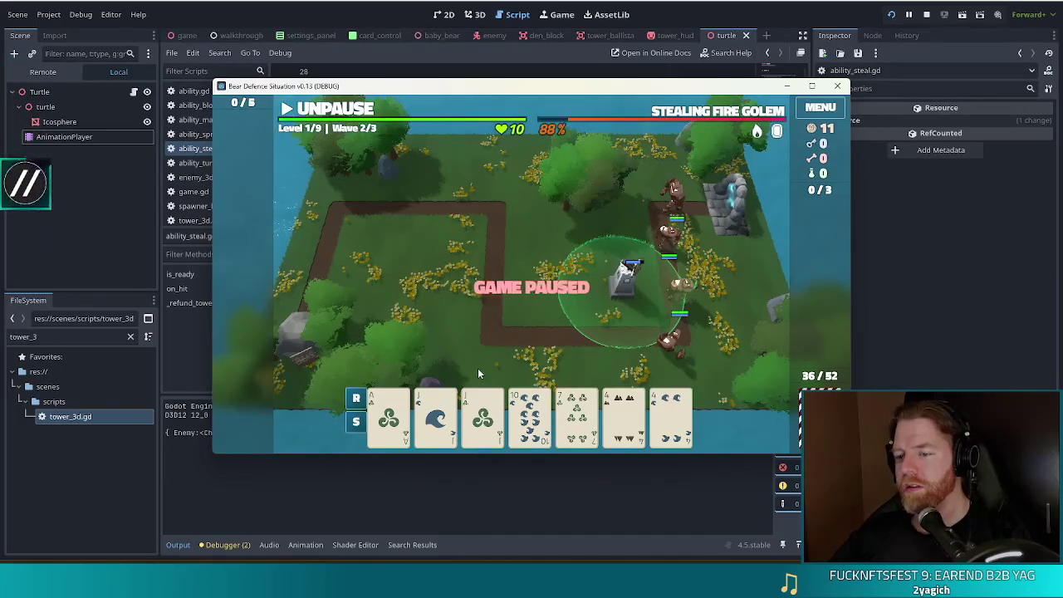
Play two more card hands to place a second and third Ballista on the map.
{"action": "left_click", "coordinate": [454, 425]}
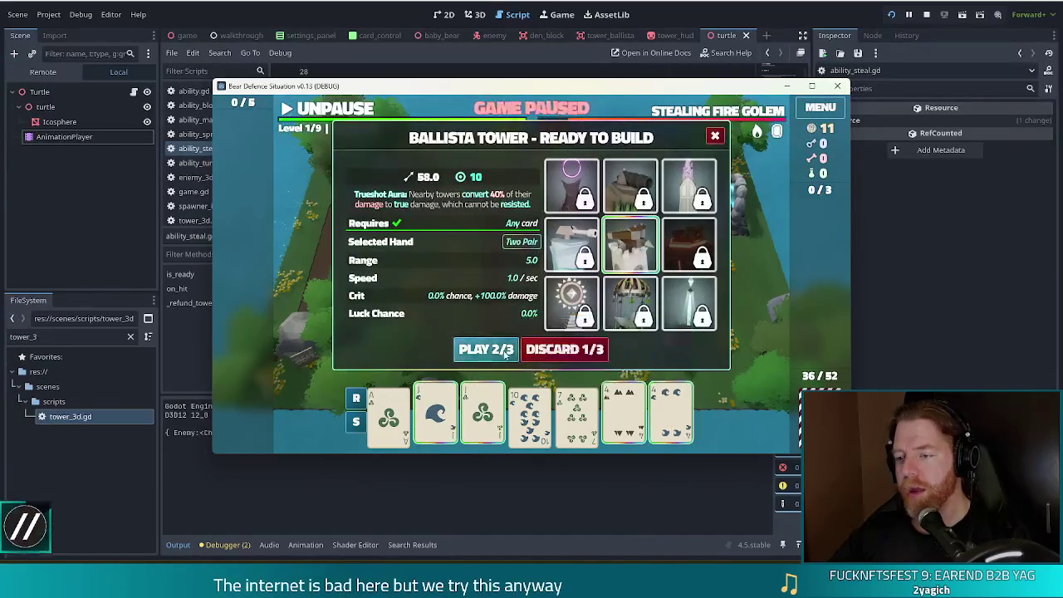
{"action": "left_click", "coordinate": [486, 348]}
{"action": "left_click", "coordinate": [533, 319]}
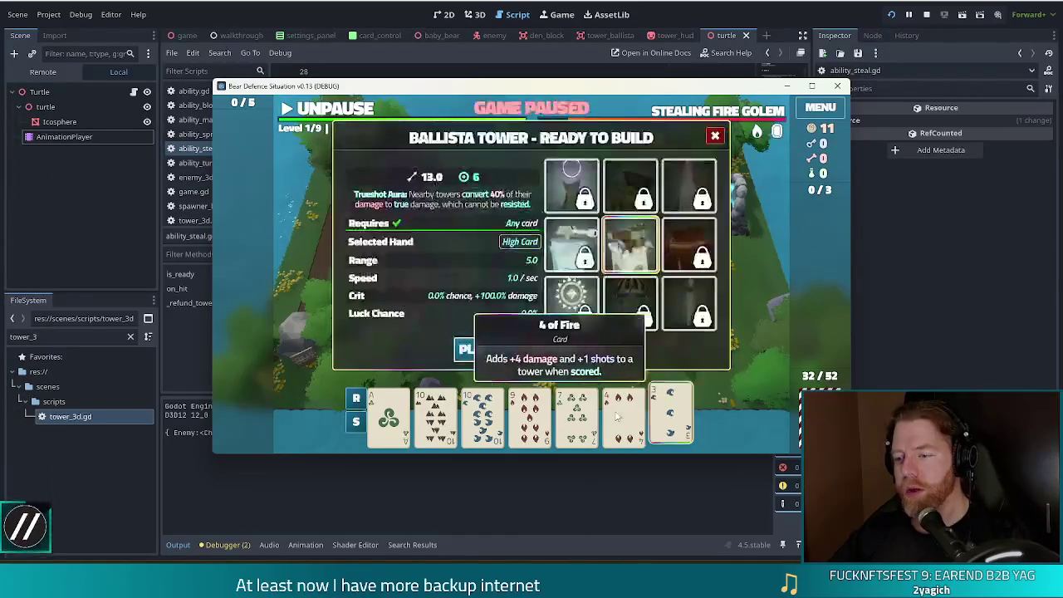
{"action": "left_click", "coordinate": [576, 415]}
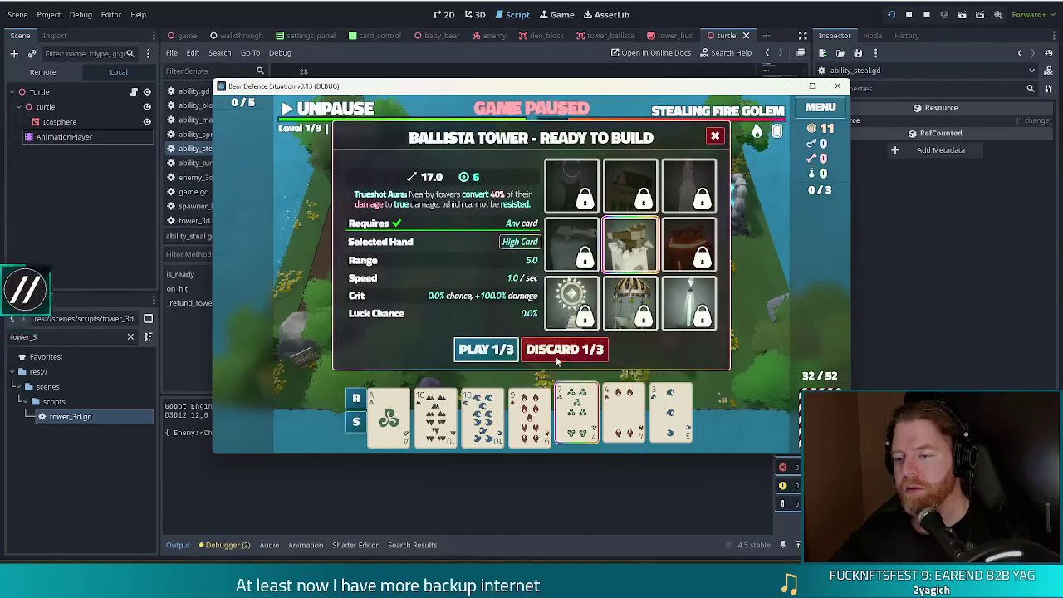
{"action": "left_click", "coordinate": [555, 355]}
{"action": "left_click", "coordinate": [447, 423]}
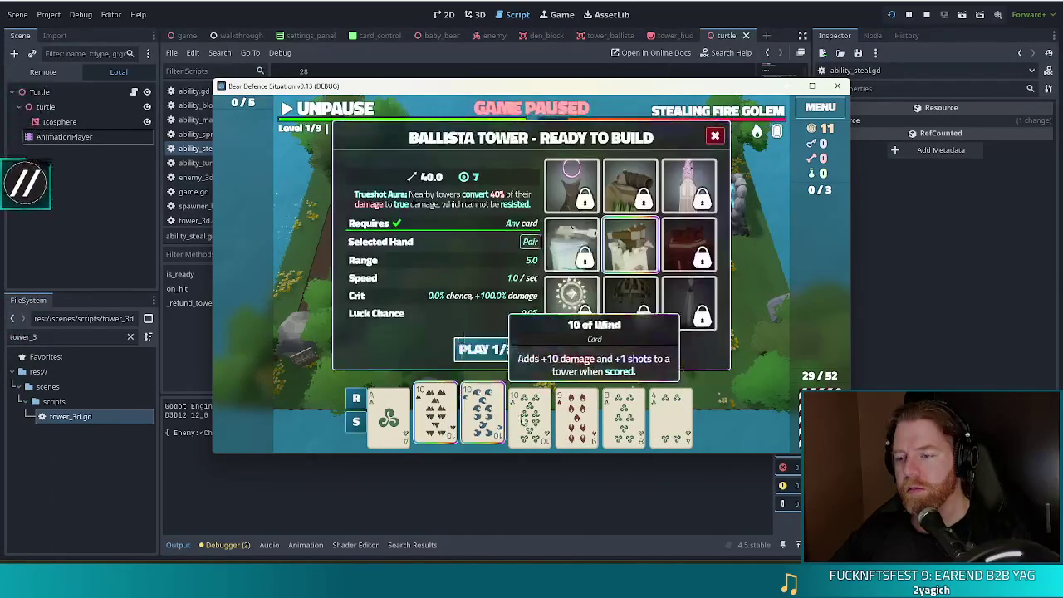
{"action": "left_click", "coordinate": [487, 349]}
{"action": "left_click", "coordinate": [455, 249]}
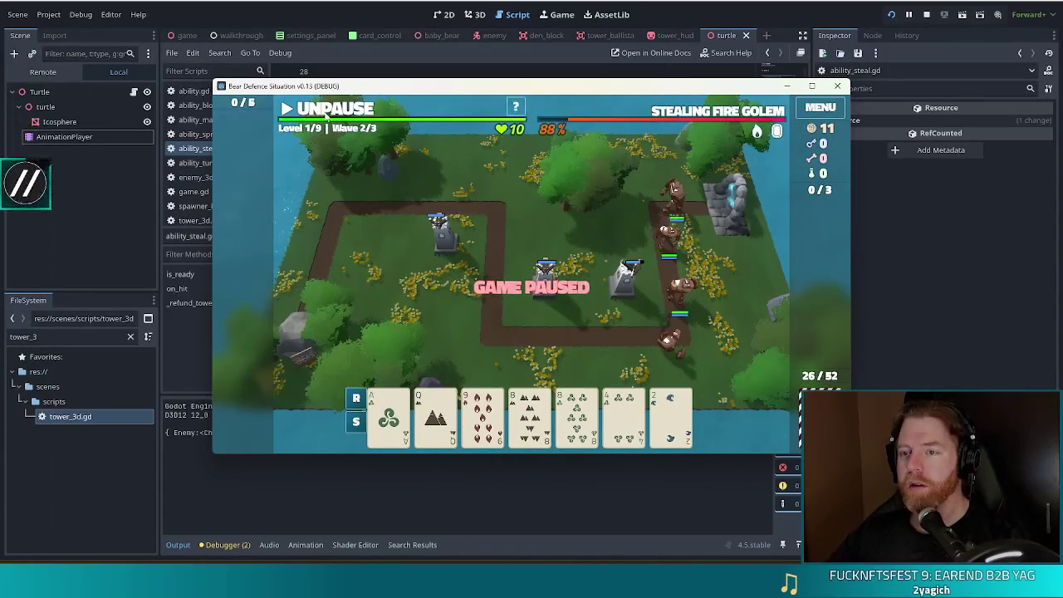
Resume the wave, briefly pause to inspect a Ballista, then let wave 2 finish.
{"action": "key", "text": "space"}
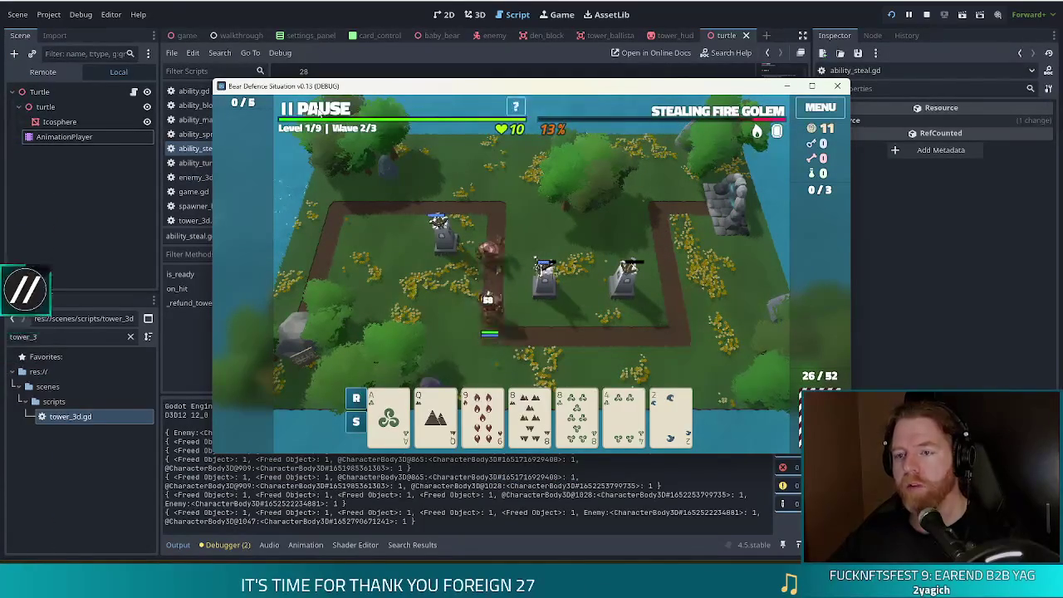
{"action": "left_click", "coordinate": [319, 110]}
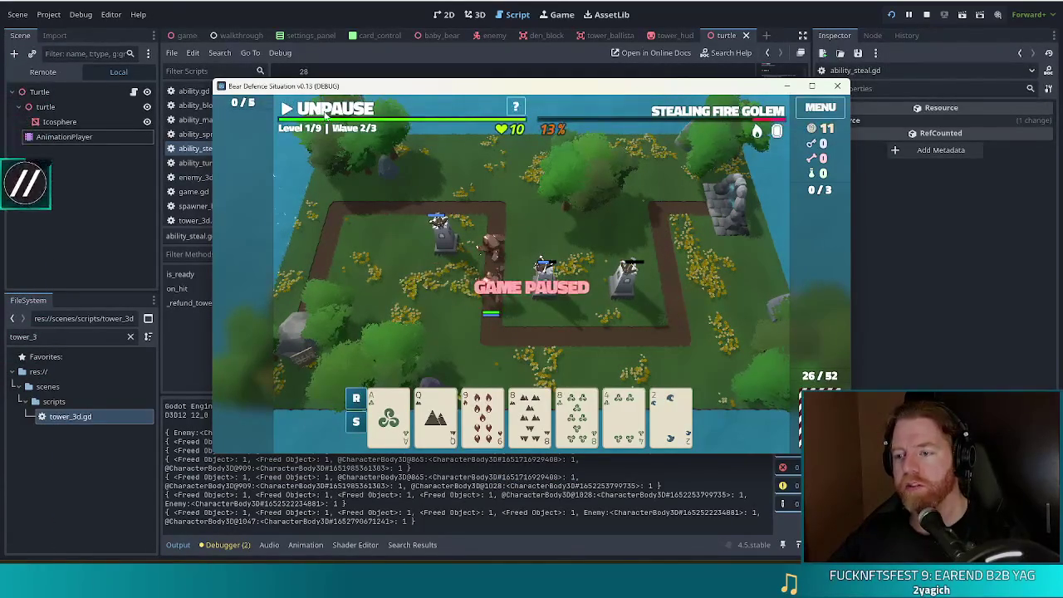
{"action": "left_click", "coordinate": [540, 286]}
{"action": "left_click", "coordinate": [649, 194]}
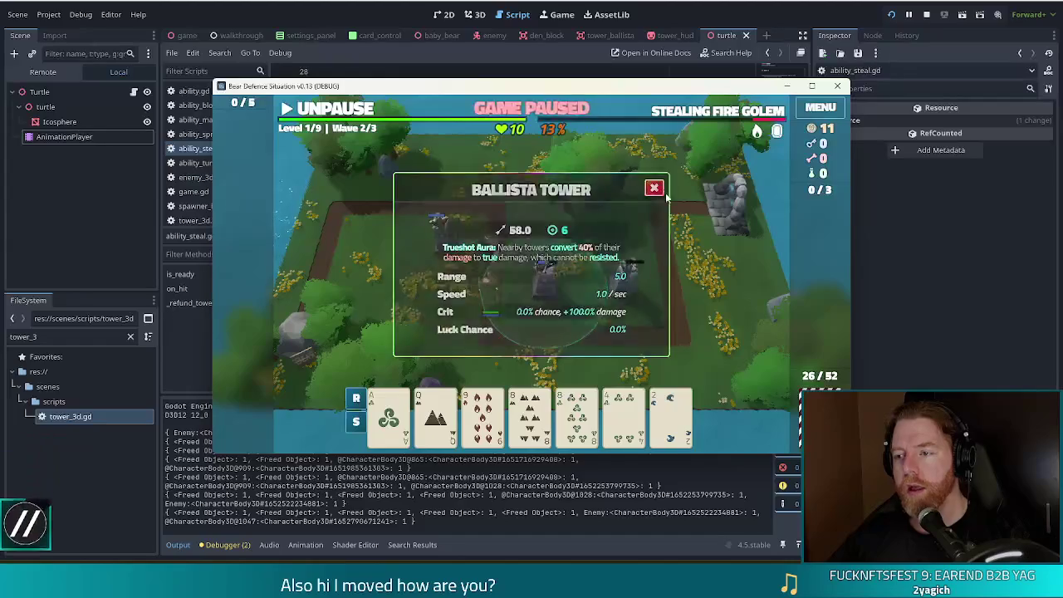
{"action": "left_click", "coordinate": [332, 114]}
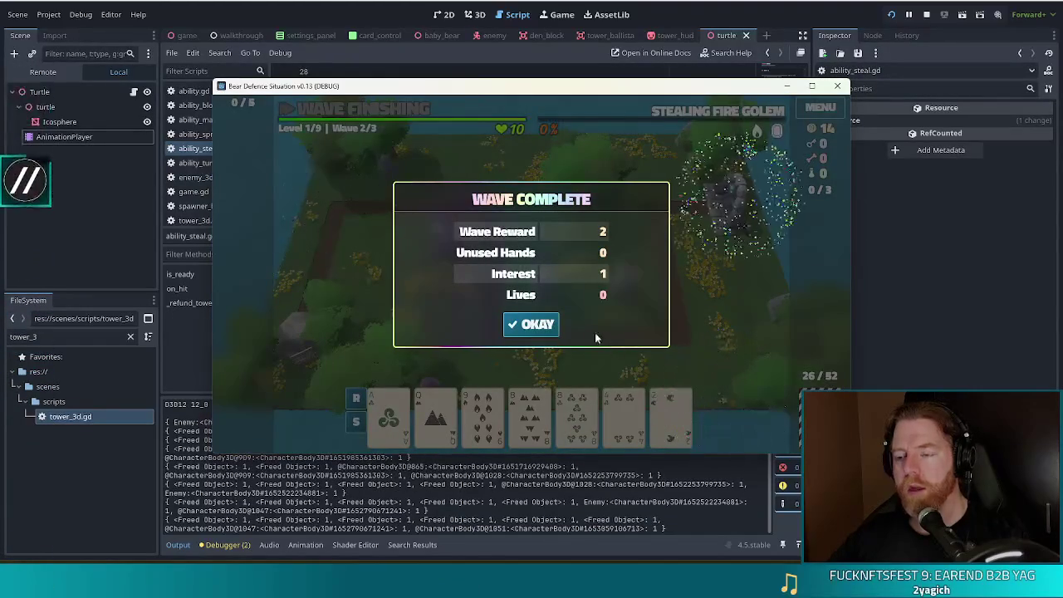
Dismiss the Wave Complete summary and check the top-left Ballista, now back at 10 shots.
{"action": "left_click", "coordinate": [529, 326]}
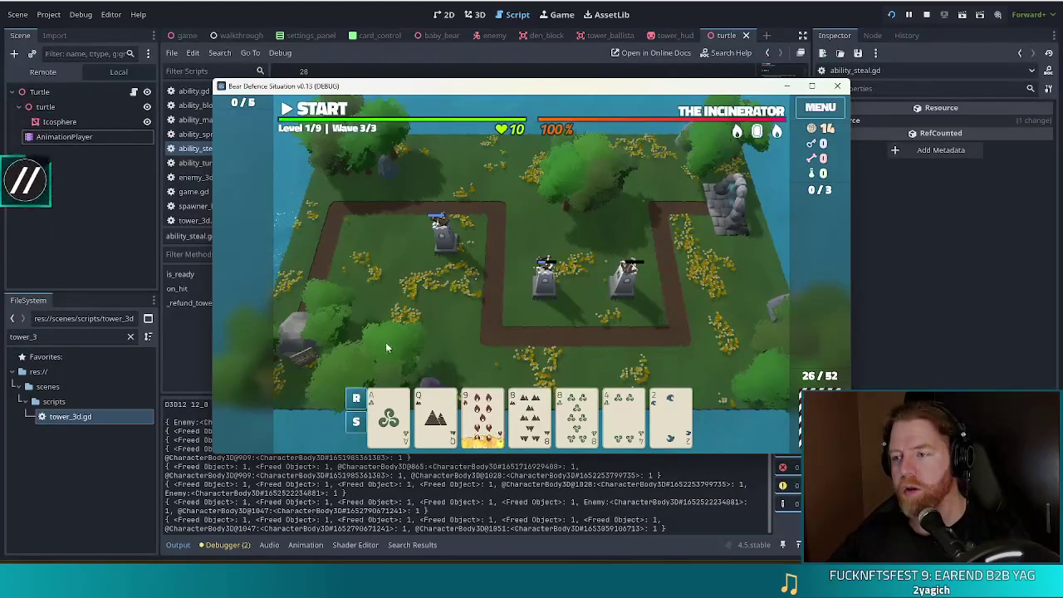
{"action": "left_click", "coordinate": [439, 245]}
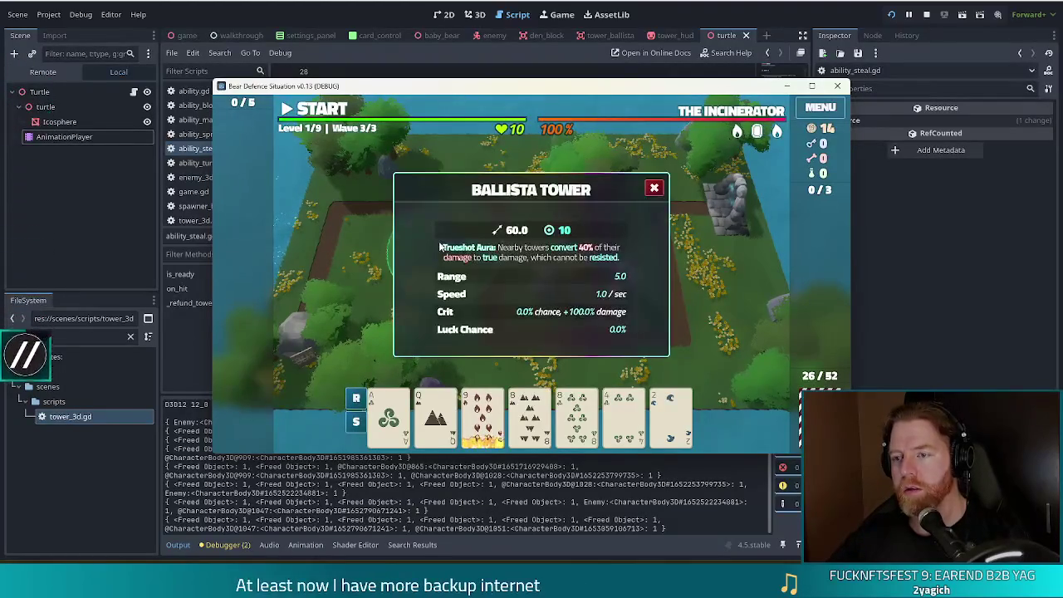
{"action": "left_click", "coordinate": [655, 189]}
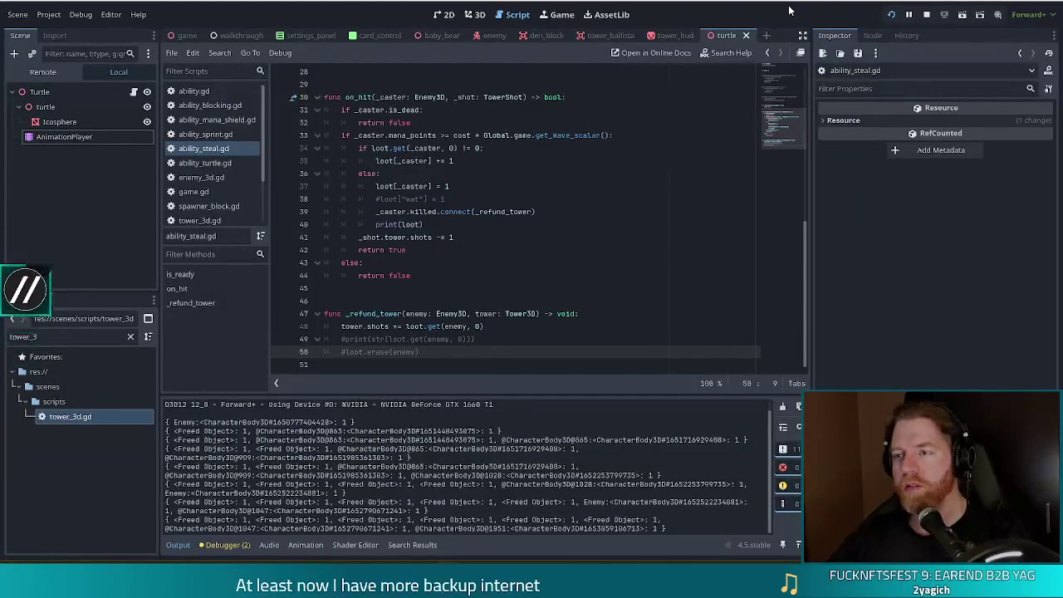
Stop the game, uncomment loot.erase(enemy) on line 50, review the is_dead check, and rerun with F5.
{"action": "left_click", "coordinate": [927, 14]}
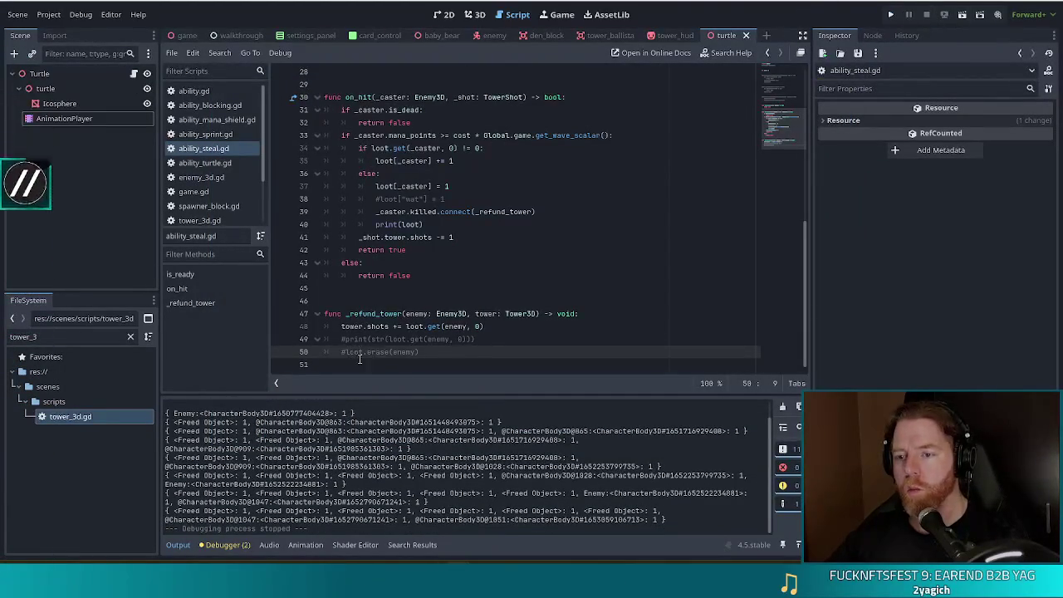
{"action": "left_click", "coordinate": [362, 352]}
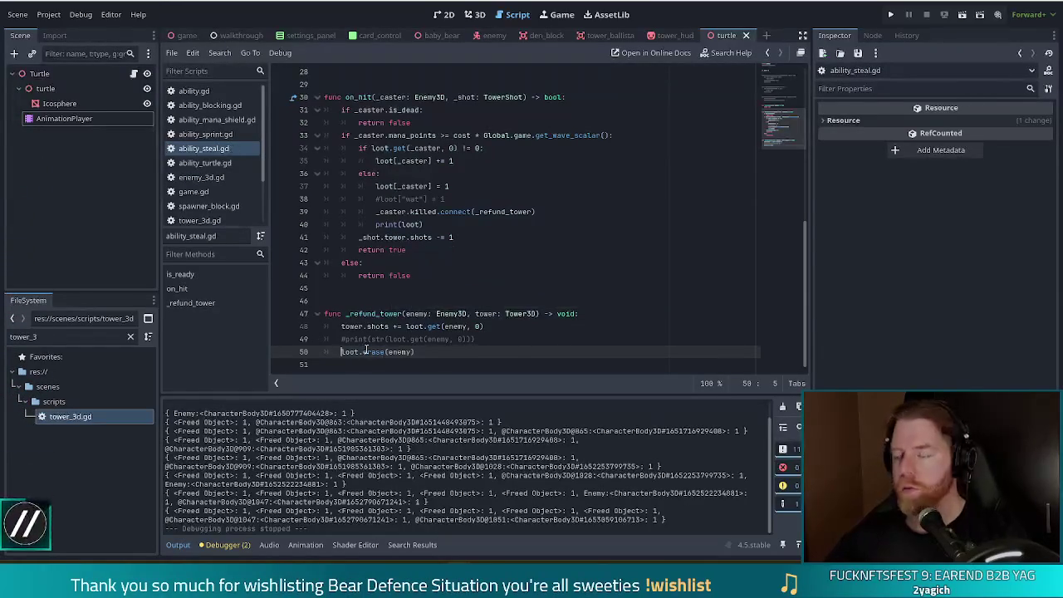
{"action": "left_click_drag", "start_coordinate": [381, 110], "coordinate": [432, 135]}
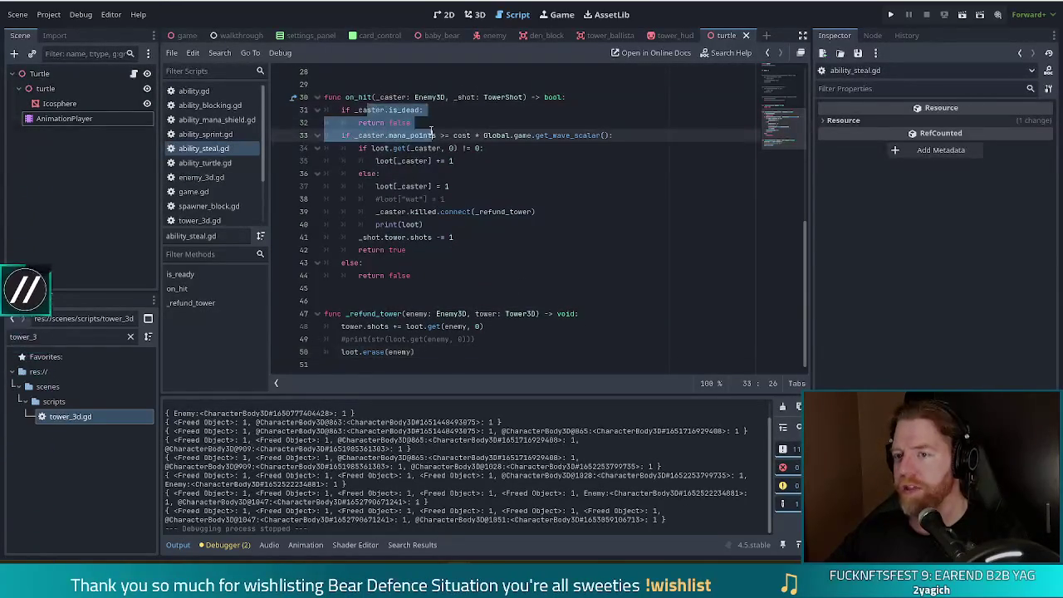
{"action": "left_click", "coordinate": [413, 122]}
{"action": "key", "text": "F5"}
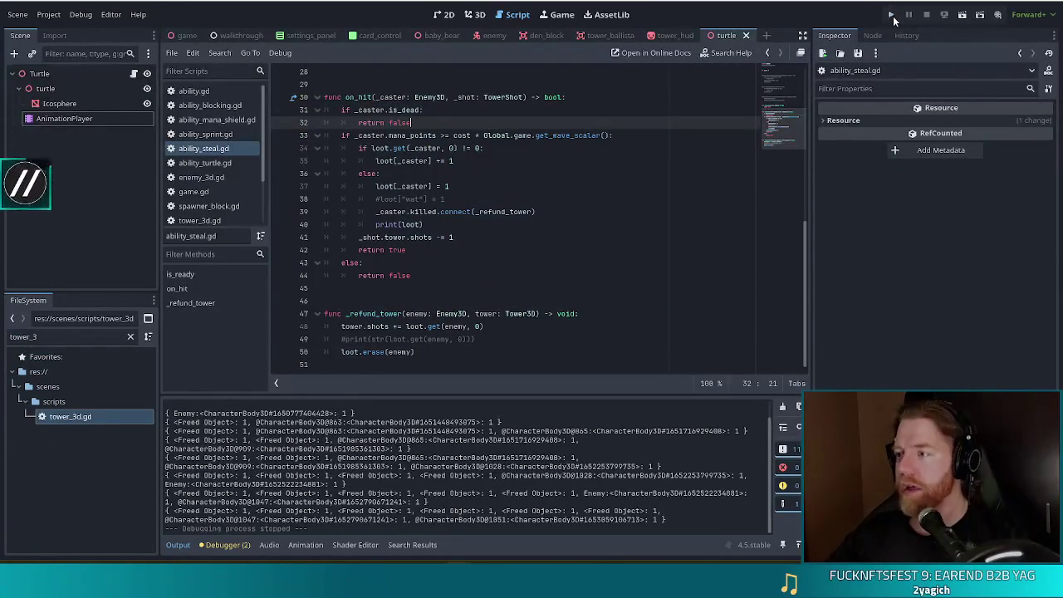
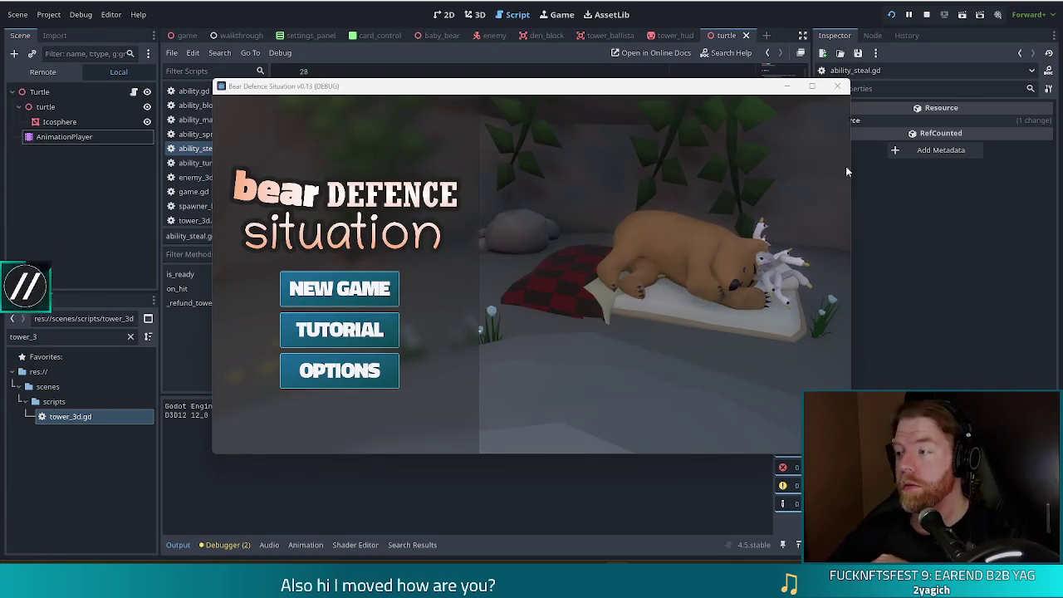
Close the debug game, rerun the project, start a new game, and pick a tower card.
{"action": "left_click", "coordinate": [837, 87]}
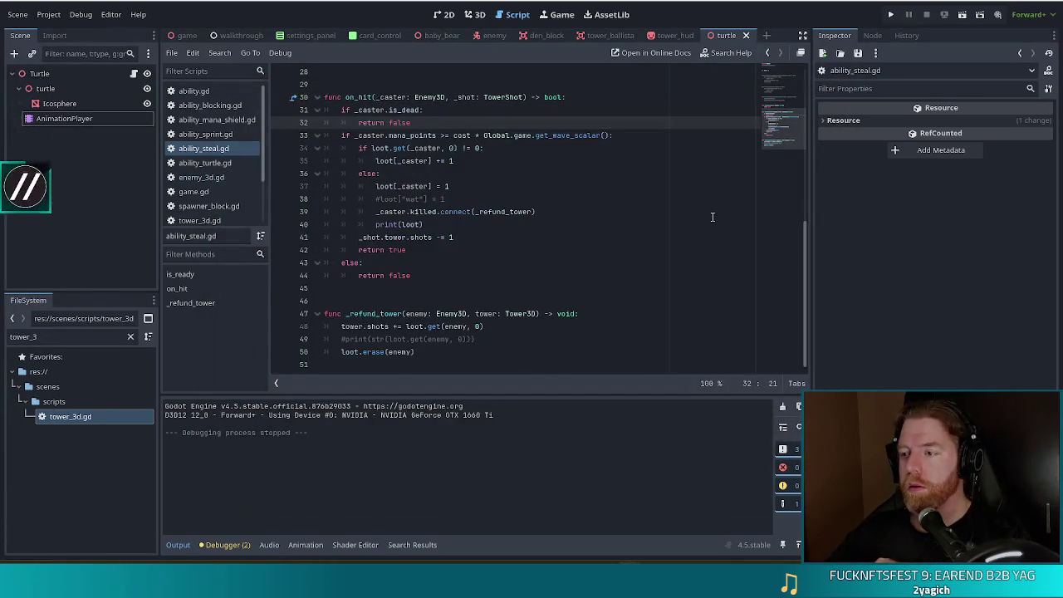
{"action": "left_click", "coordinate": [891, 15]}
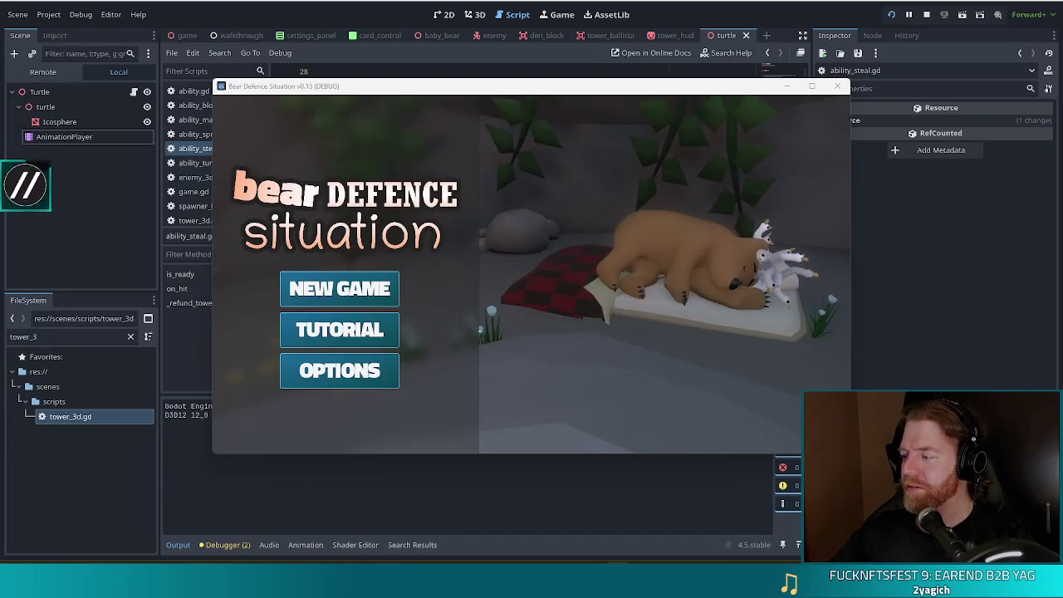
{"action": "left_click", "coordinate": [339, 289]}
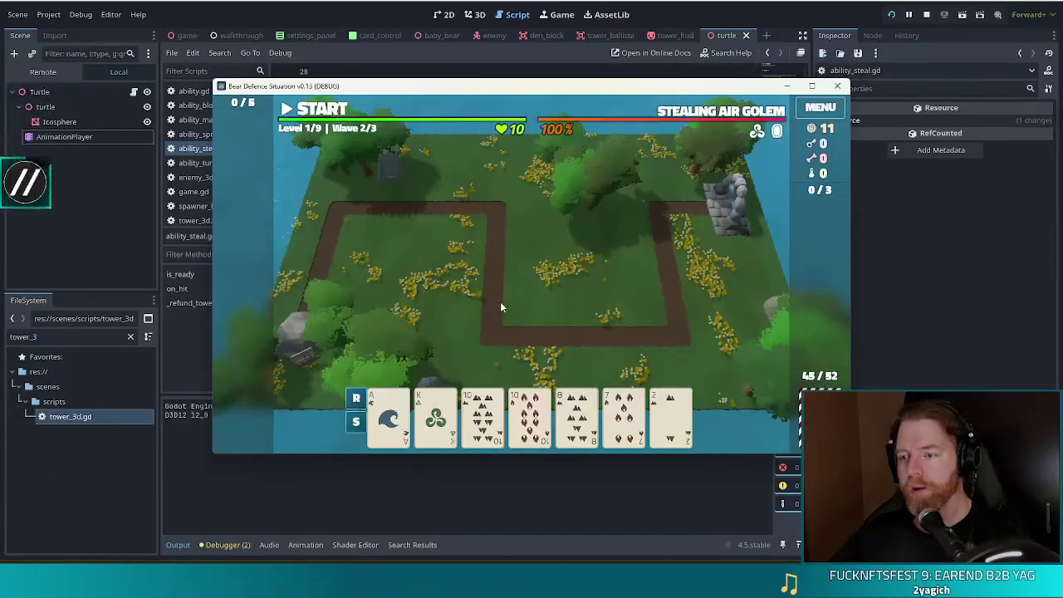
{"action": "left_click", "coordinate": [577, 415]}
Play a card hand and place the first Ballista tower on the map.
{"action": "left_click", "coordinate": [531, 349]}
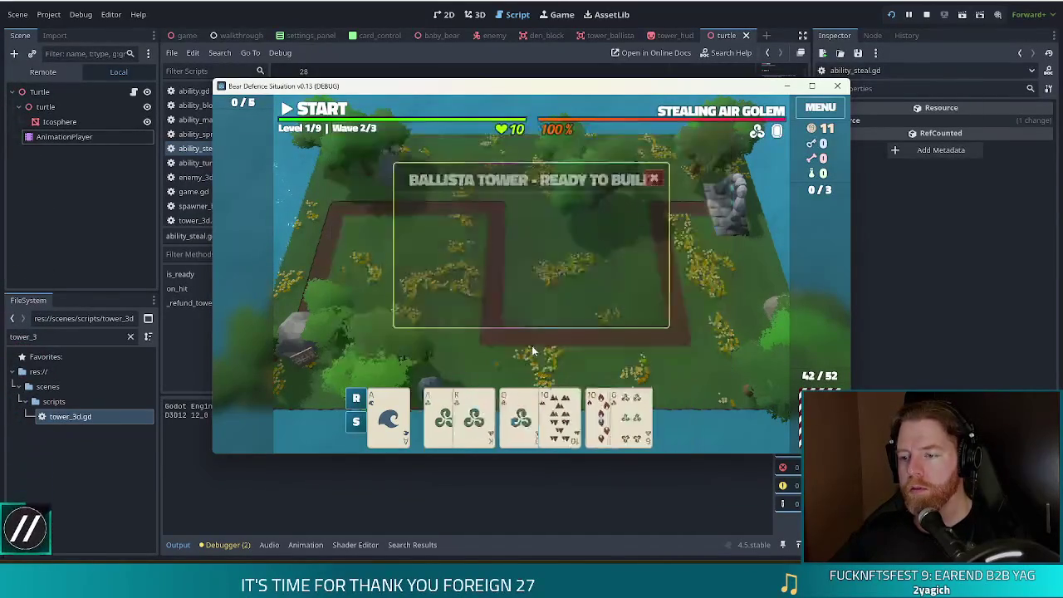
{"action": "left_click", "coordinate": [603, 413]}
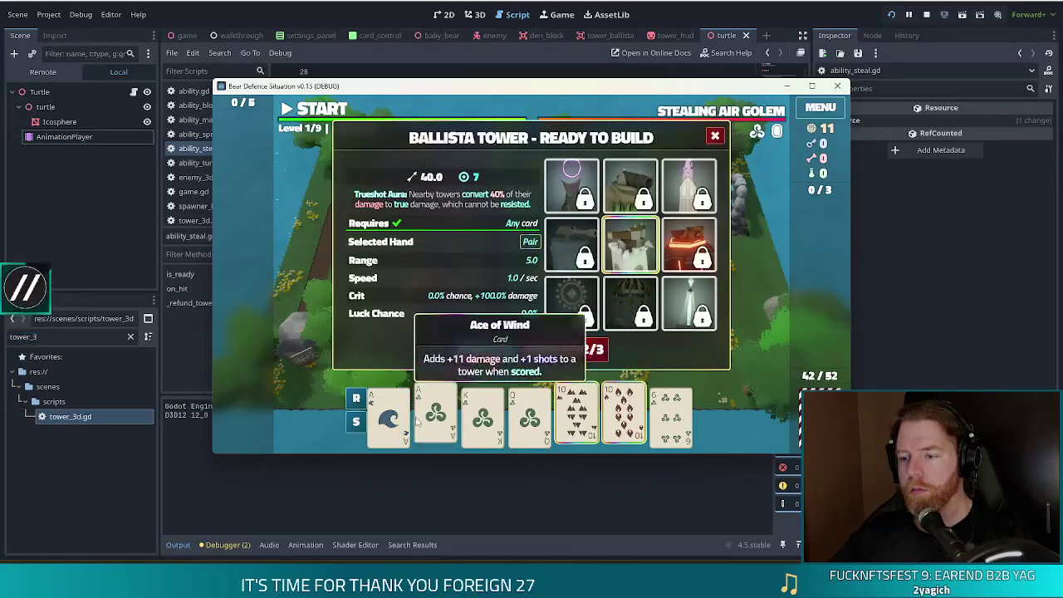
{"action": "left_click", "coordinate": [487, 351]}
{"action": "left_click", "coordinate": [616, 289]}
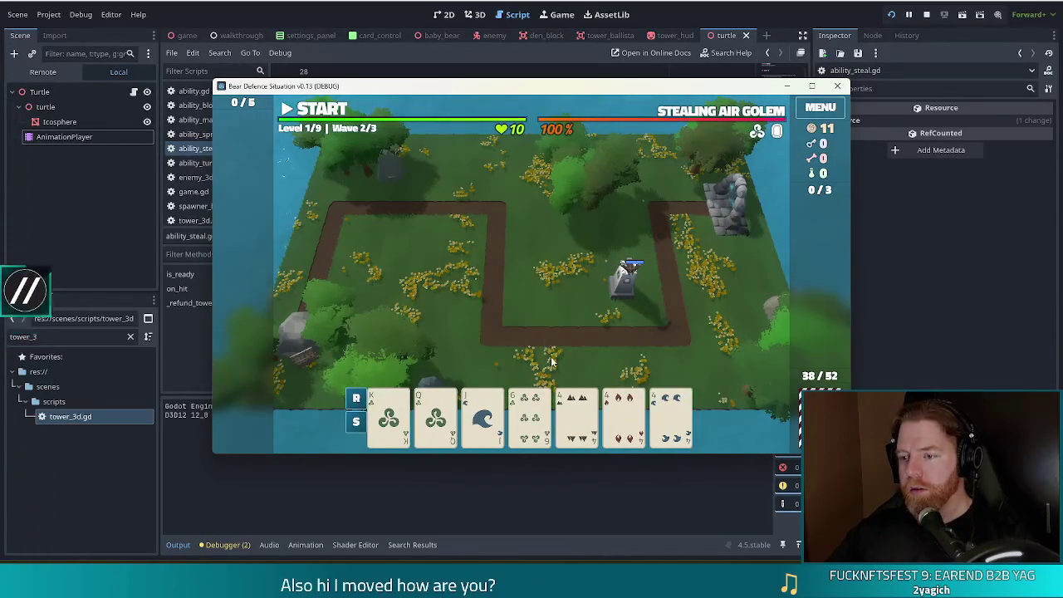
Discard the 6 of Wind, play a fours-and-Kings Full House, and place the second Ballista tower.
{"action": "left_click", "coordinate": [577, 415]}
{"action": "left_click", "coordinate": [635, 419]}
{"action": "left_click", "coordinate": [671, 419]}
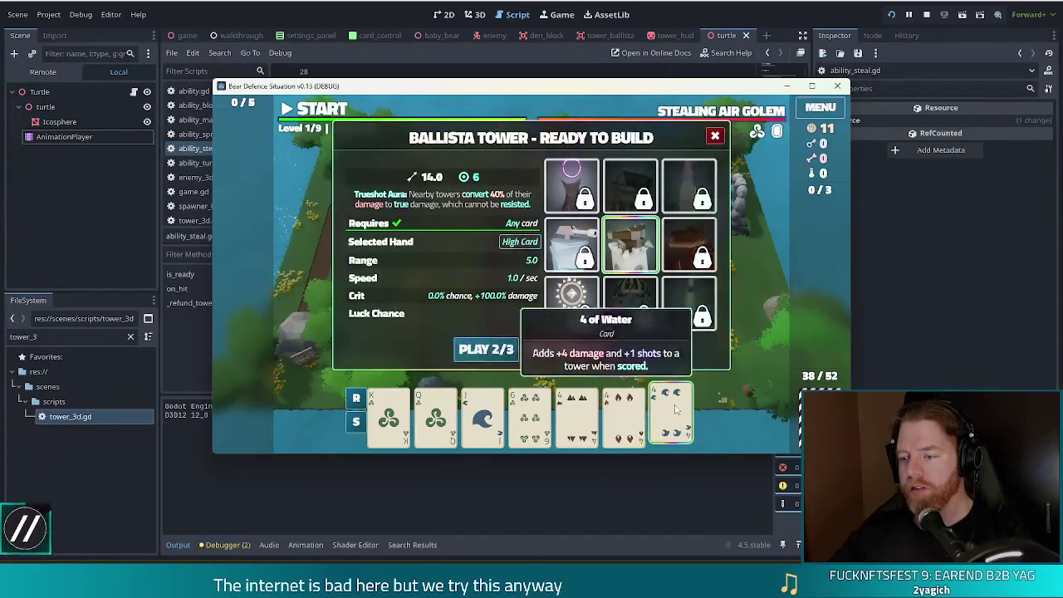
{"action": "left_click", "coordinate": [528, 415]}
{"action": "left_click", "coordinate": [573, 346]}
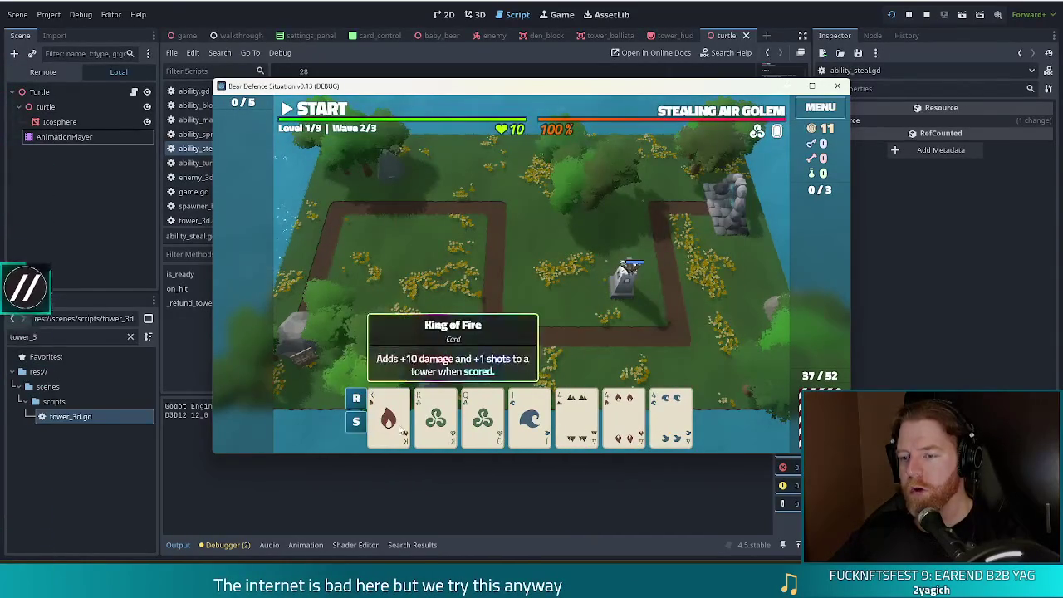
{"action": "left_click", "coordinate": [388, 415]}
{"action": "left_click", "coordinate": [435, 415]}
{"action": "left_click", "coordinate": [577, 415]}
{"action": "left_click", "coordinate": [624, 415]}
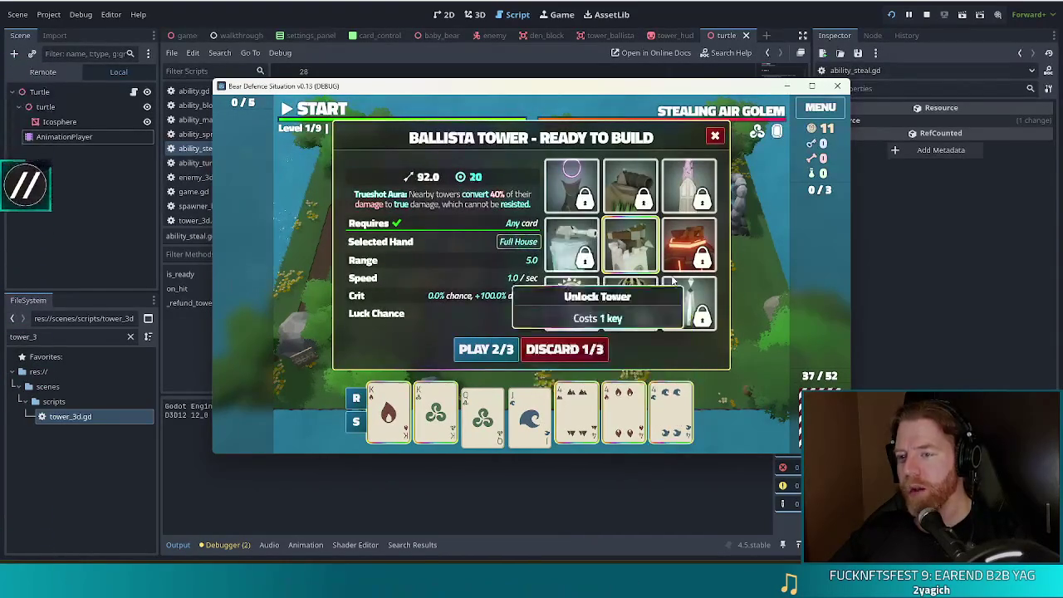
{"action": "left_click", "coordinate": [488, 349]}
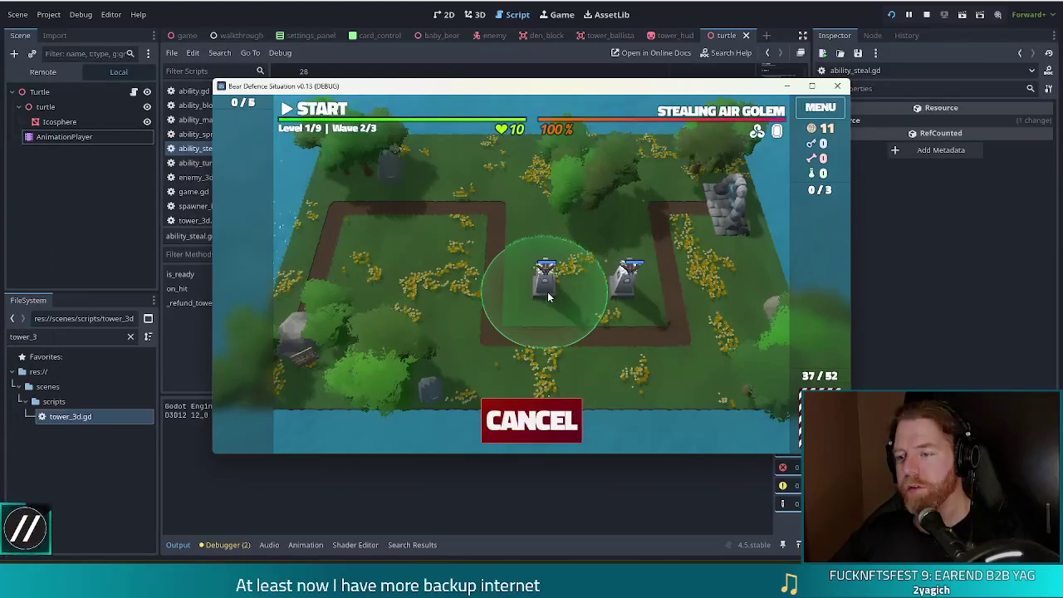
{"action": "left_click", "coordinate": [450, 244]}
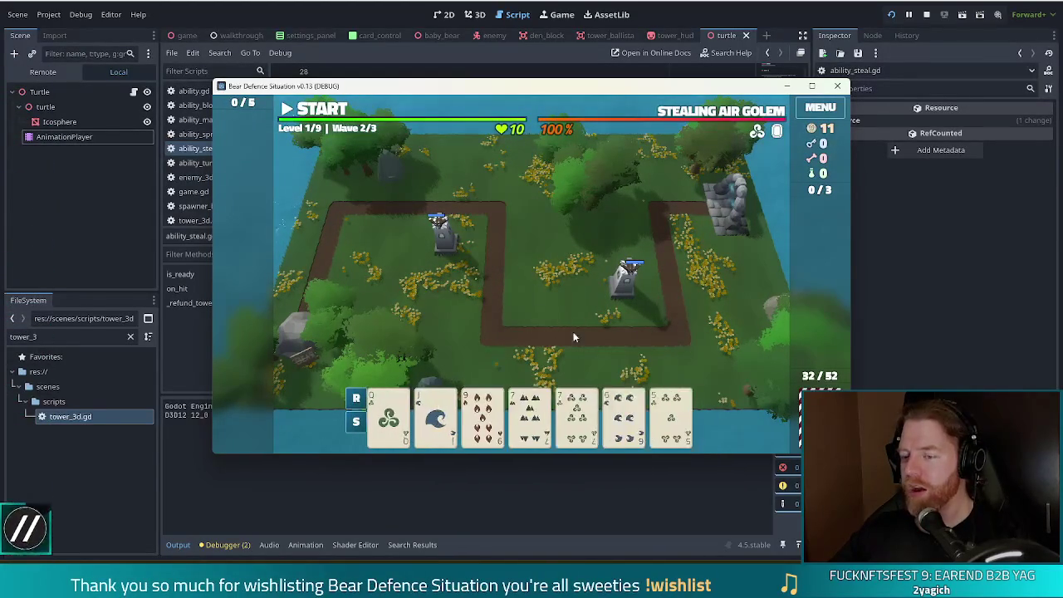
Build the third Ballista tower from a pair of sevens, start the wave, then stop the game.
{"action": "left_click", "coordinate": [483, 415]}
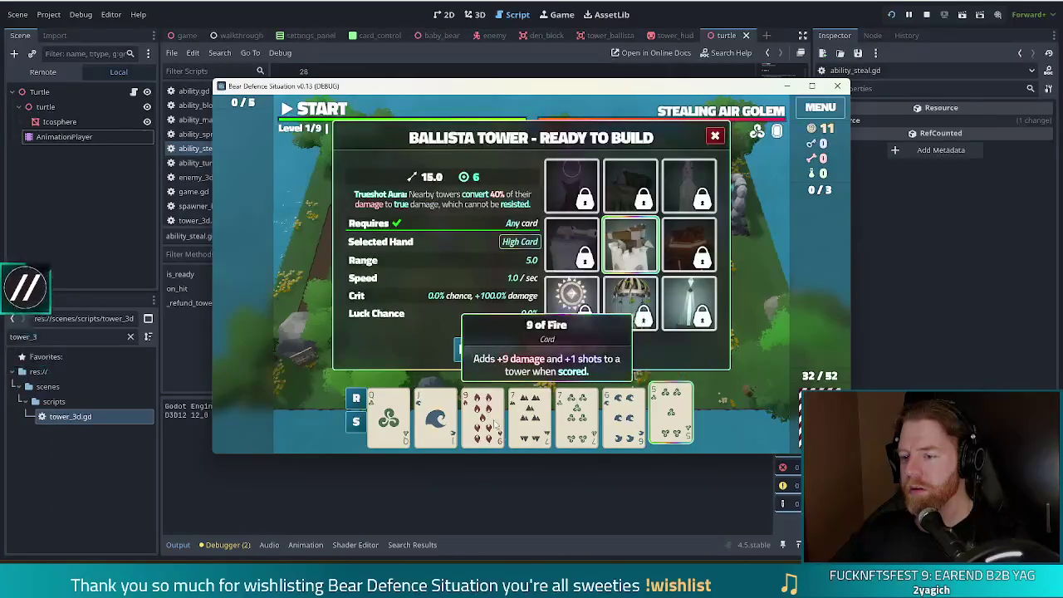
{"action": "left_click", "coordinate": [554, 342]}
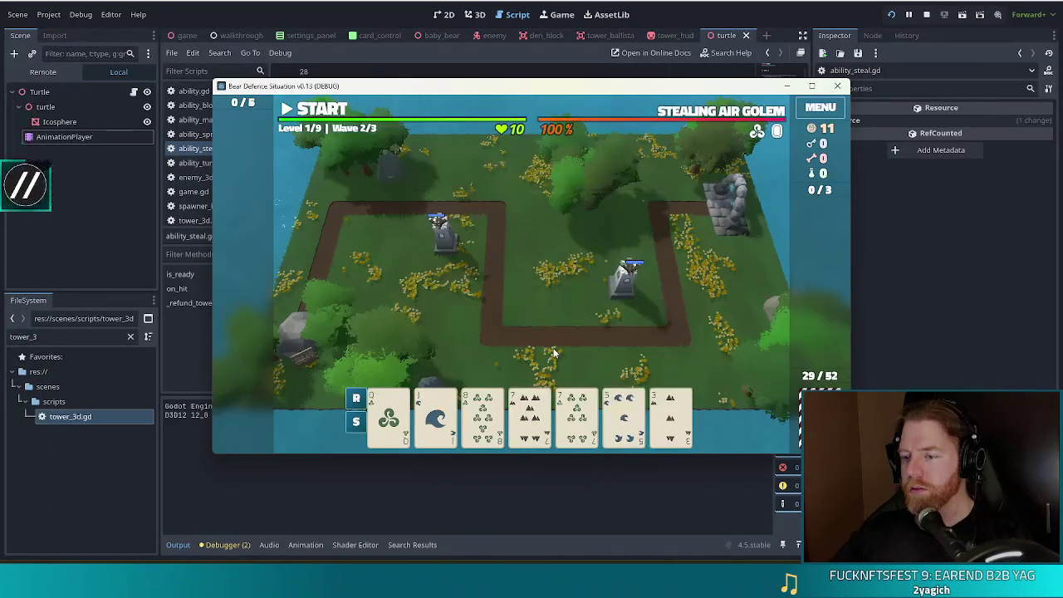
{"action": "left_click", "coordinate": [482, 415]}
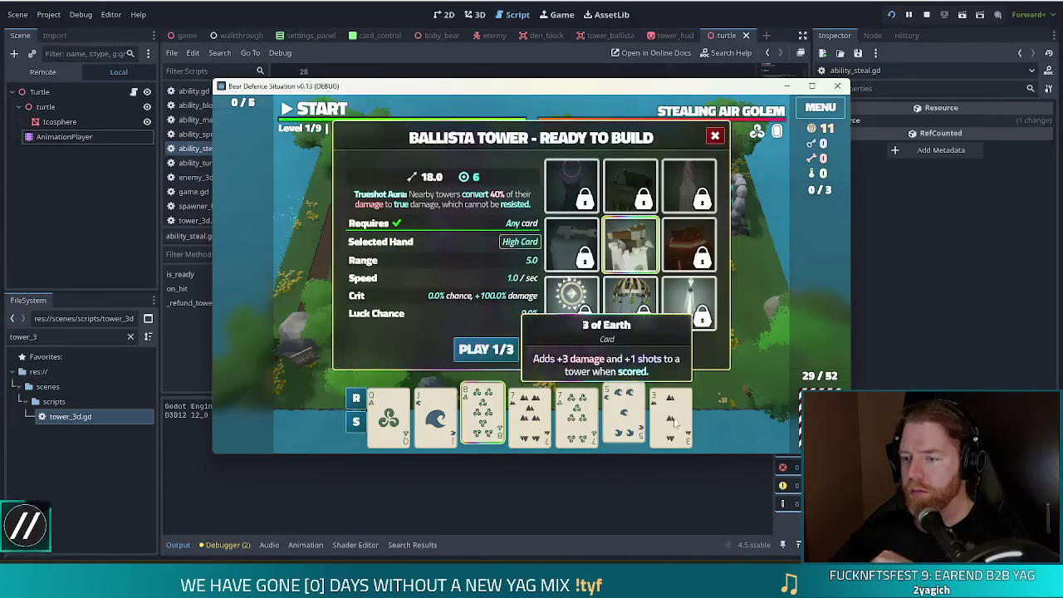
{"action": "left_click", "coordinate": [482, 415]}
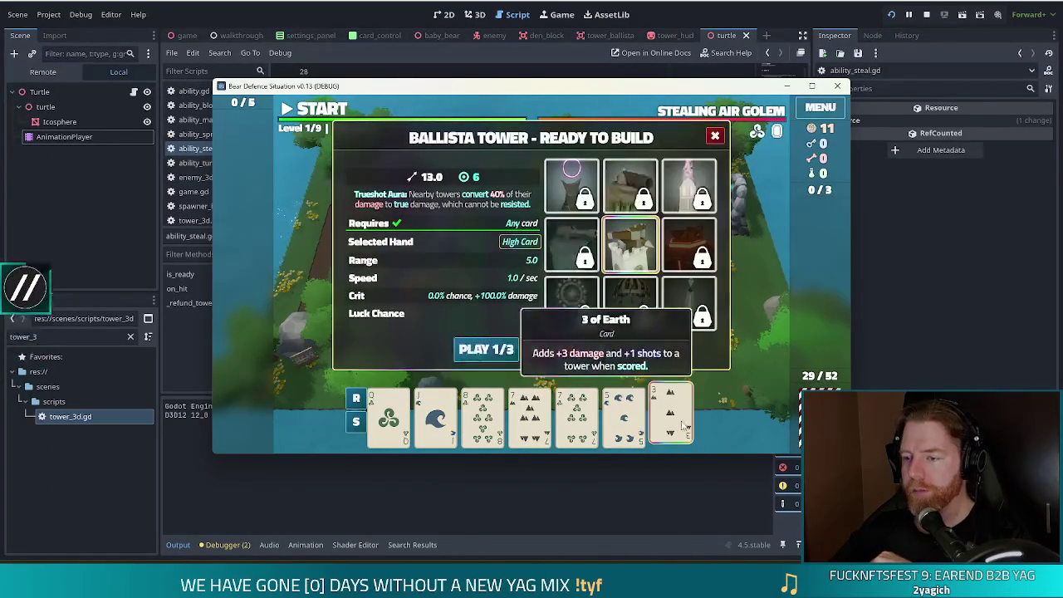
{"action": "left_click", "coordinate": [529, 415]}
{"action": "left_click", "coordinate": [576, 415]}
{"action": "left_click", "coordinate": [486, 349]}
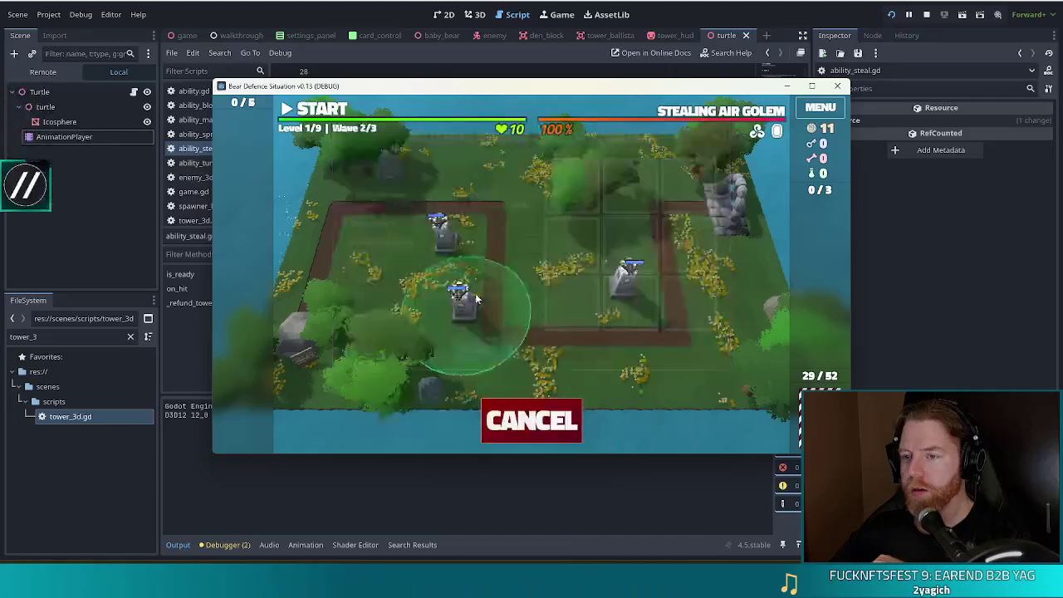
{"action": "left_click", "coordinate": [545, 274]}
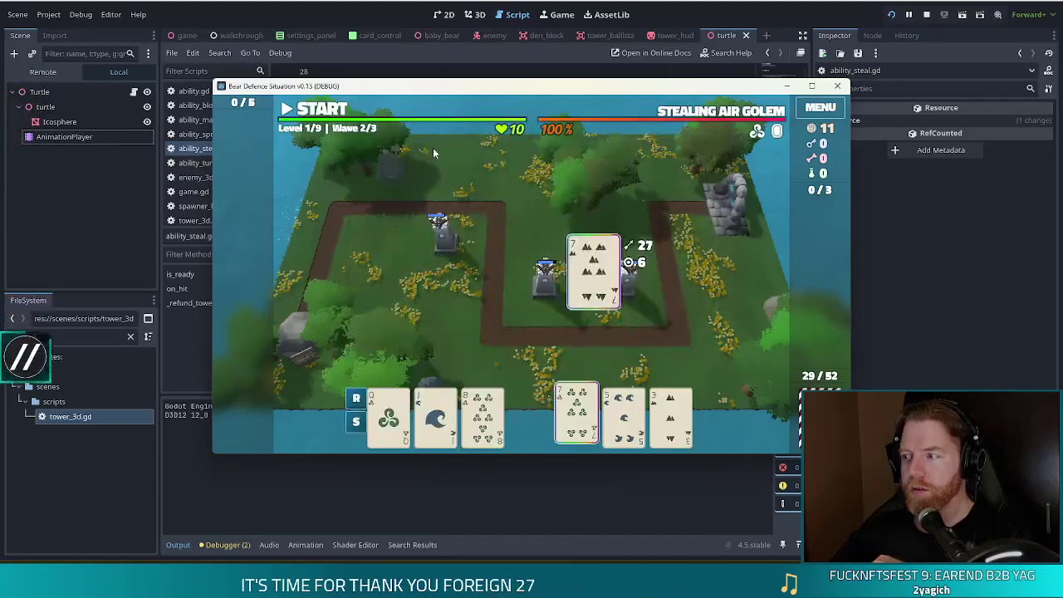
{"action": "left_click", "coordinate": [320, 109]}
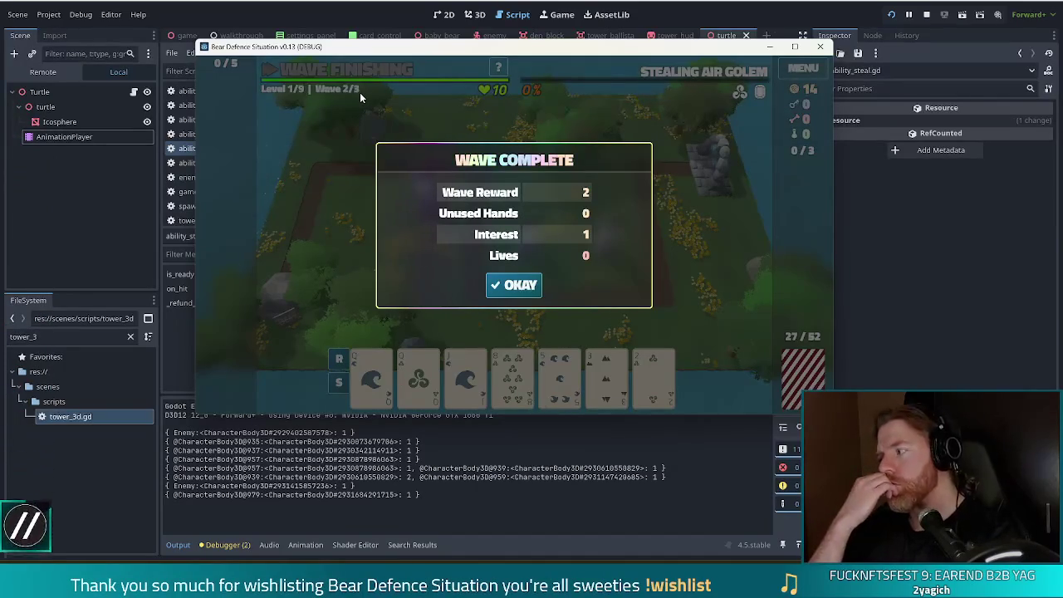
{"action": "key", "text": "F8"}
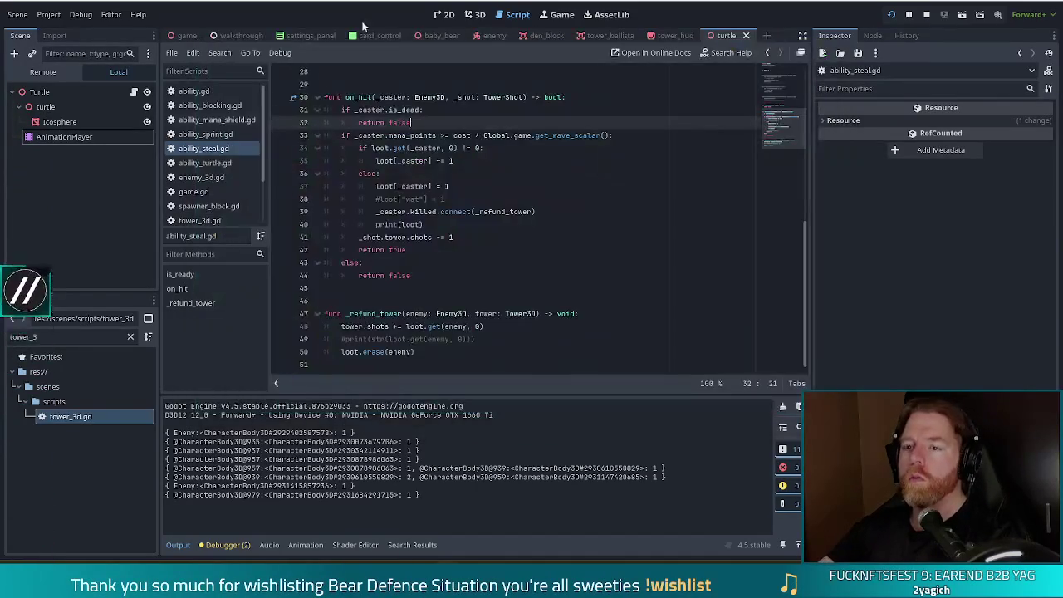
{"action": "left_click", "coordinate": [418, 325]}
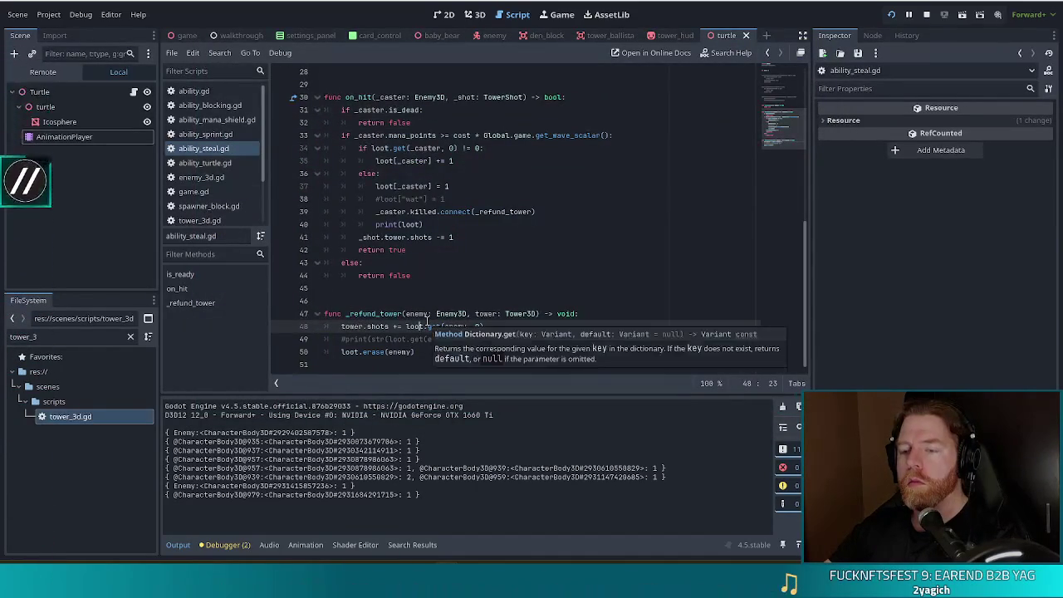
{"action": "left_click", "coordinate": [487, 339]}
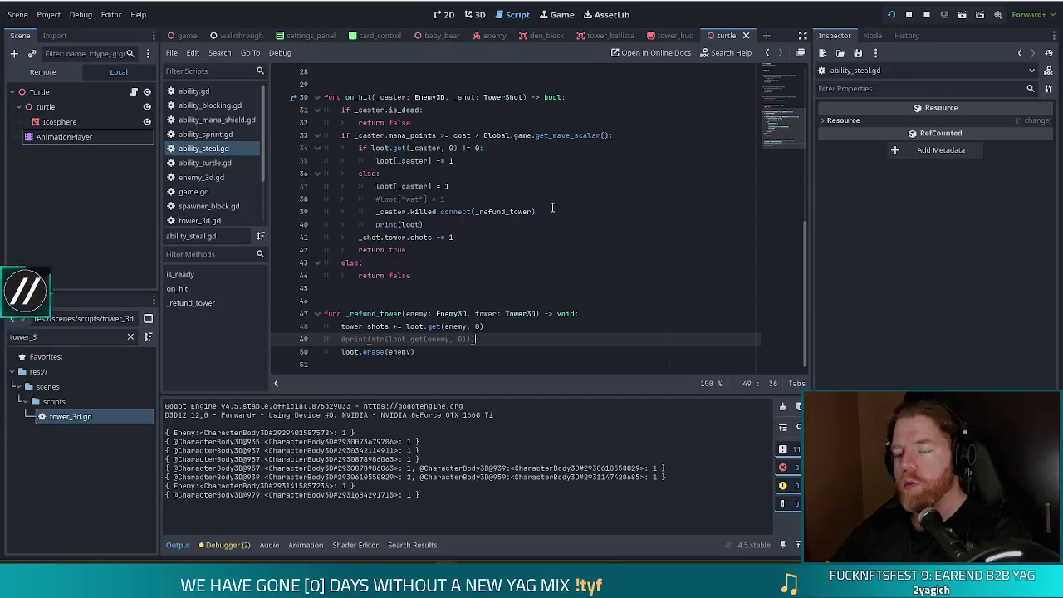
{"action": "left_click_drag", "start_coordinate": [498, 227], "coordinate": [581, 211]}
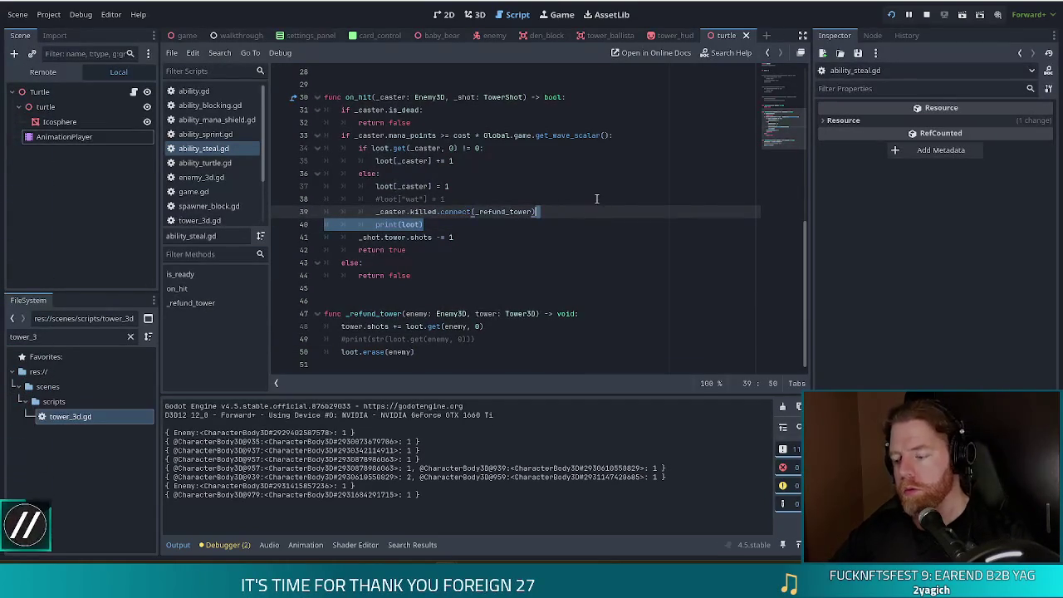
{"action": "key", "text": "BackSpace"}
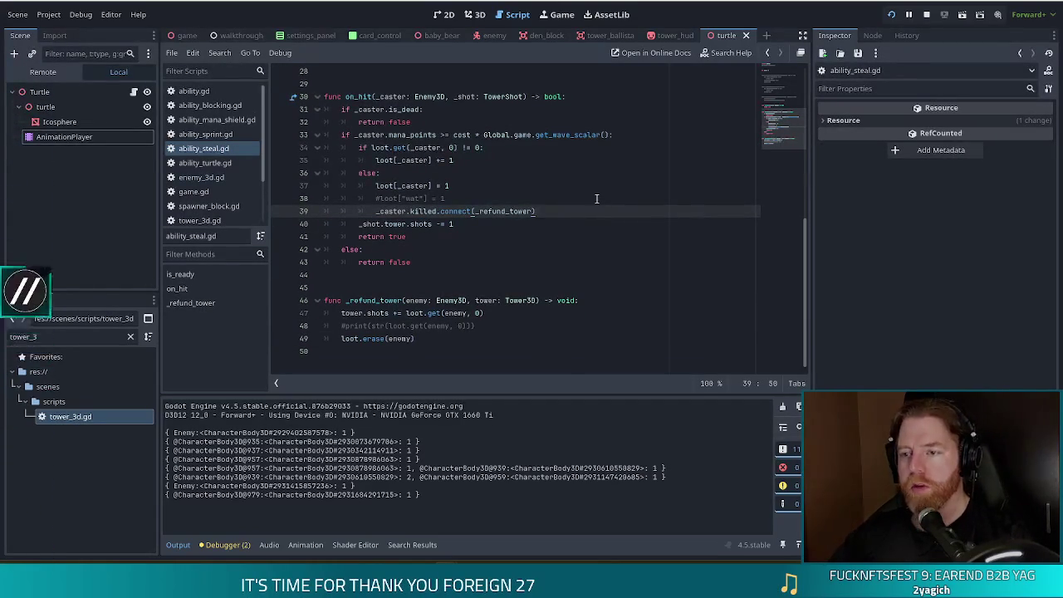
{"action": "key", "text": "ctrl+z"}
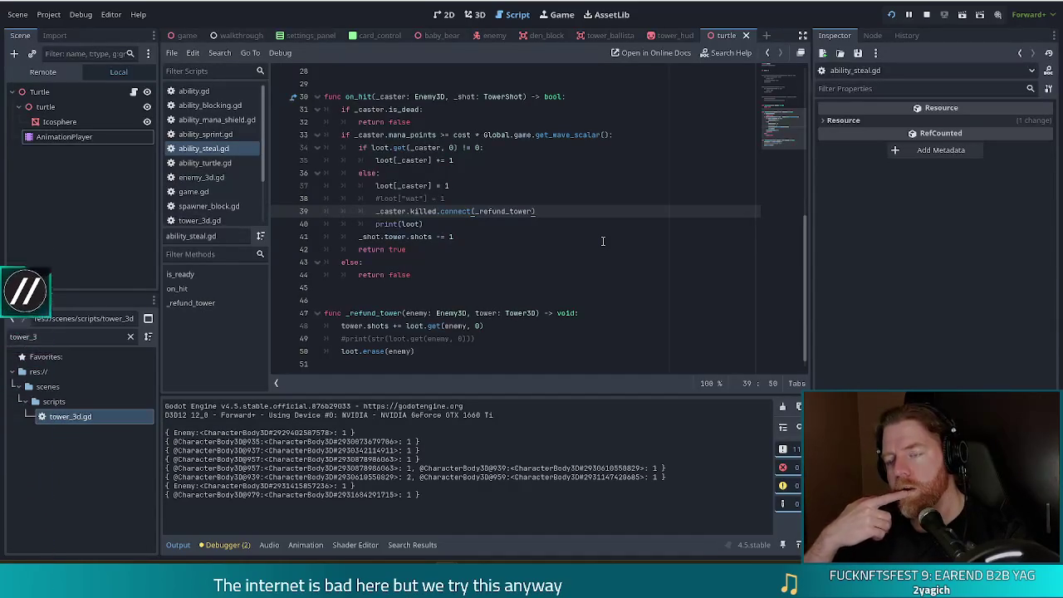
Add a line connecting breached to _refund_tower.bind(null) in on_hit.
{"action": "key", "text": "Return"}
{"action": "type", "text": "_caste"}
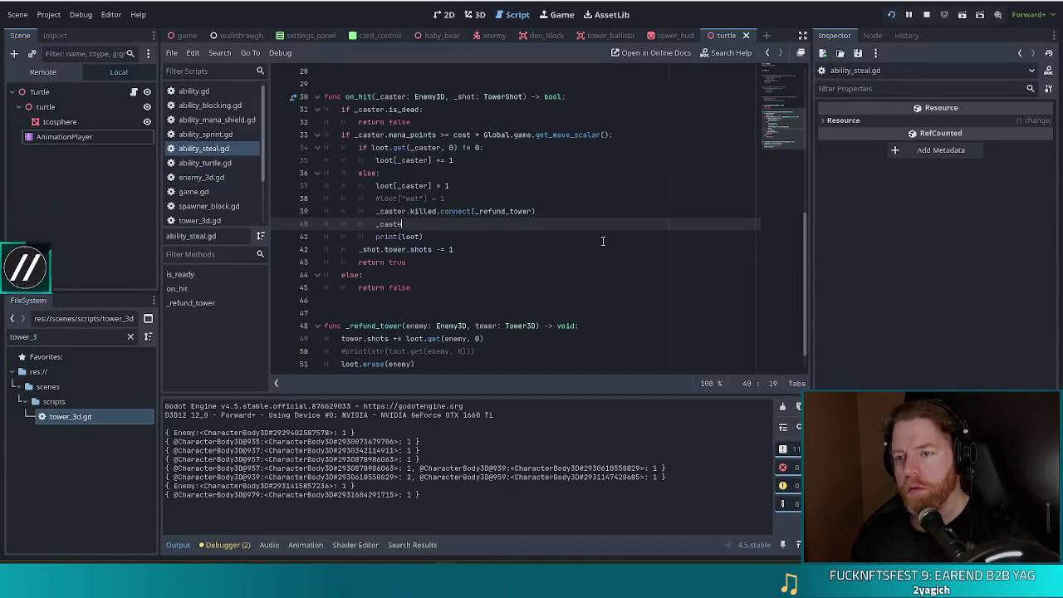
{"action": "type", "text": "r.brea"}
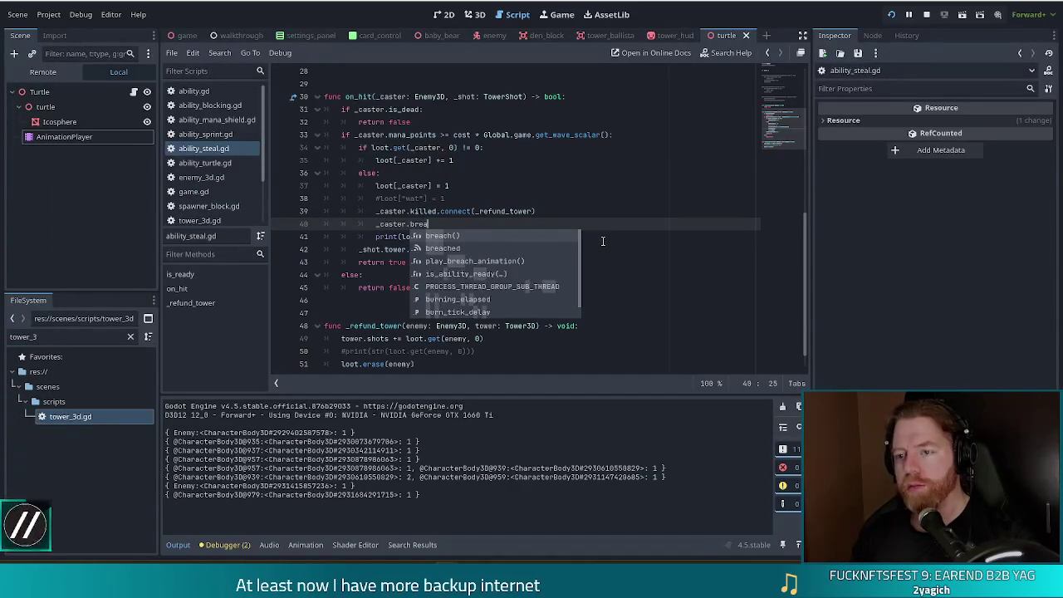
{"action": "key", "text": "Down"}
{"action": "key", "text": "Return"}
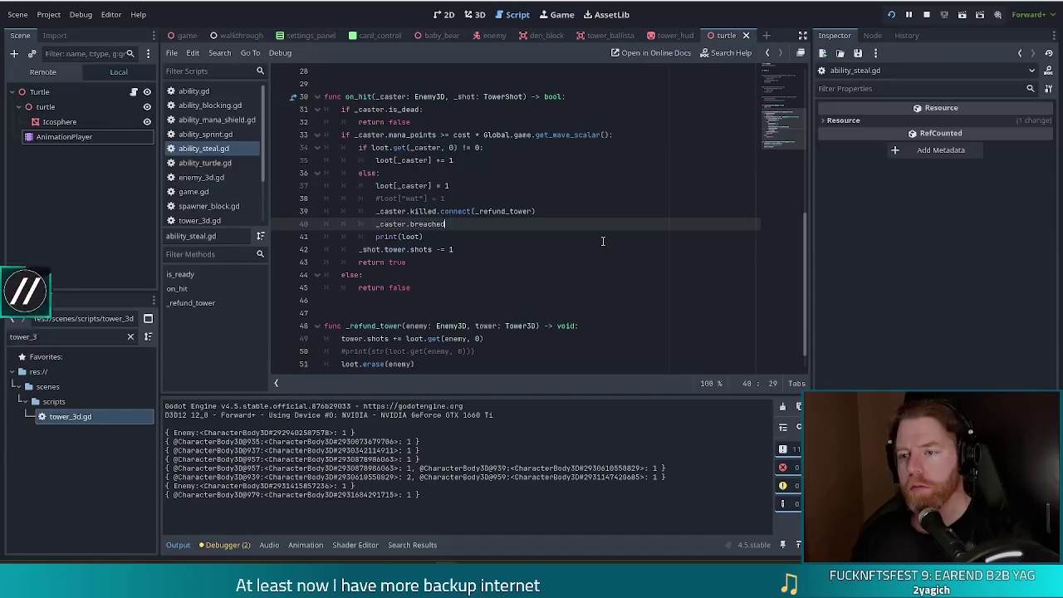
{"action": "type", "text": ".conn"}
{"action": "key", "text": "Return"}
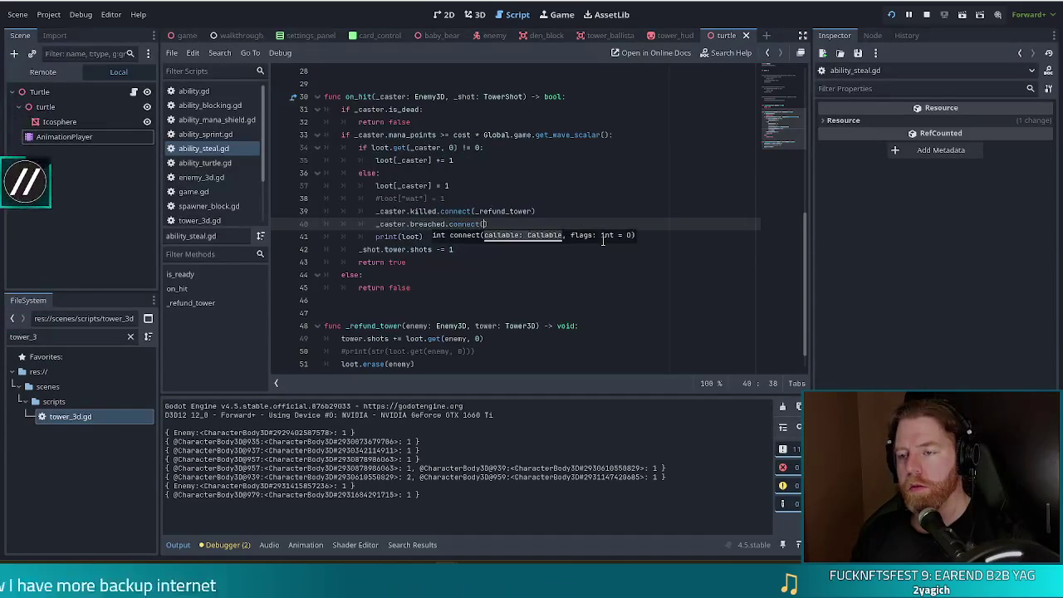
{"action": "type", "text": "_r"}
{"action": "key", "text": "Return"}
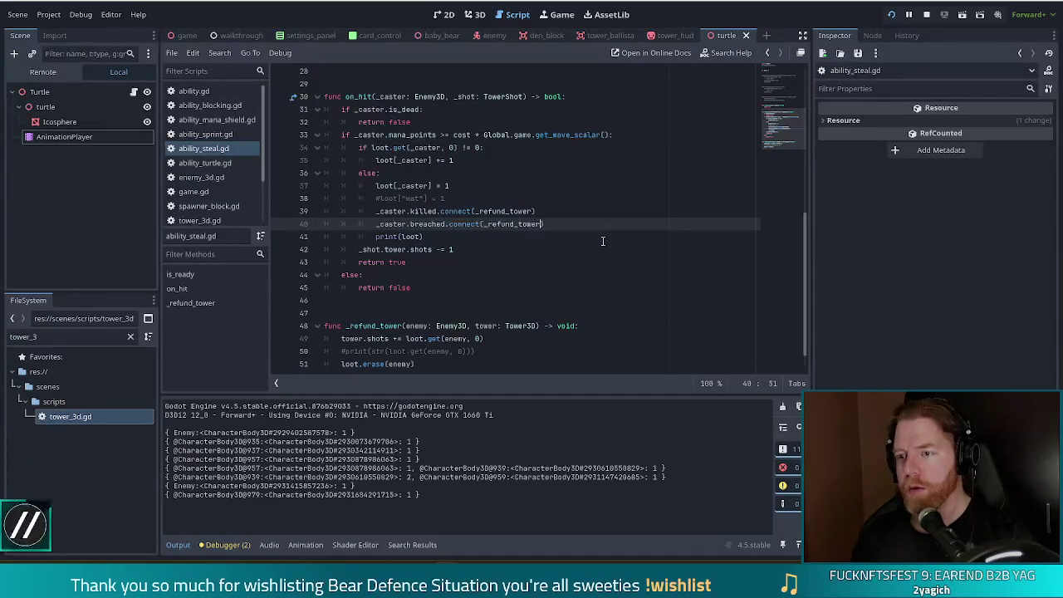
{"action": "type", "text": ".bind"}
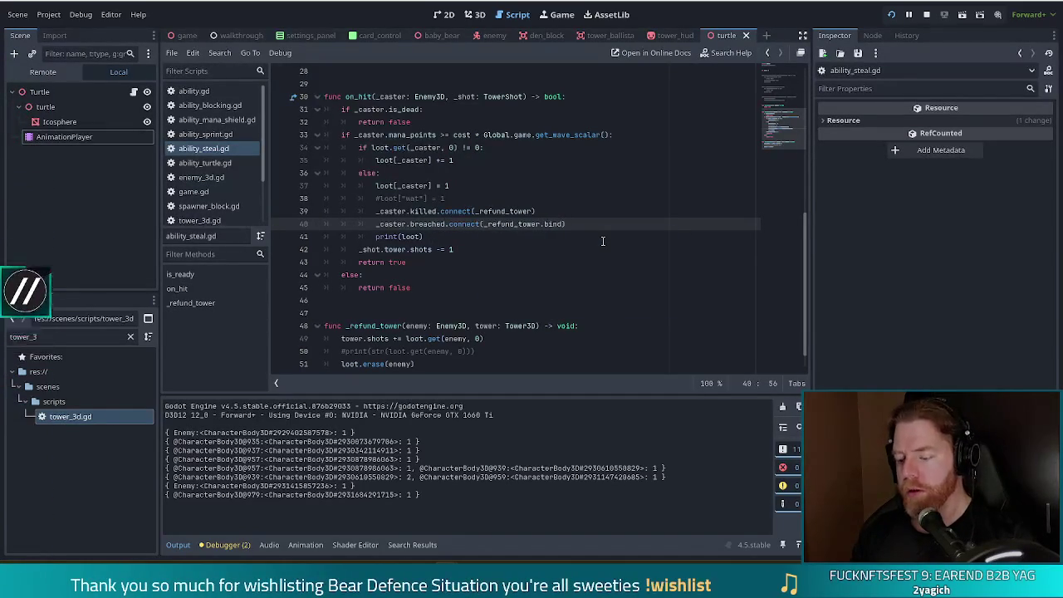
{"action": "type", "text": "(null"}
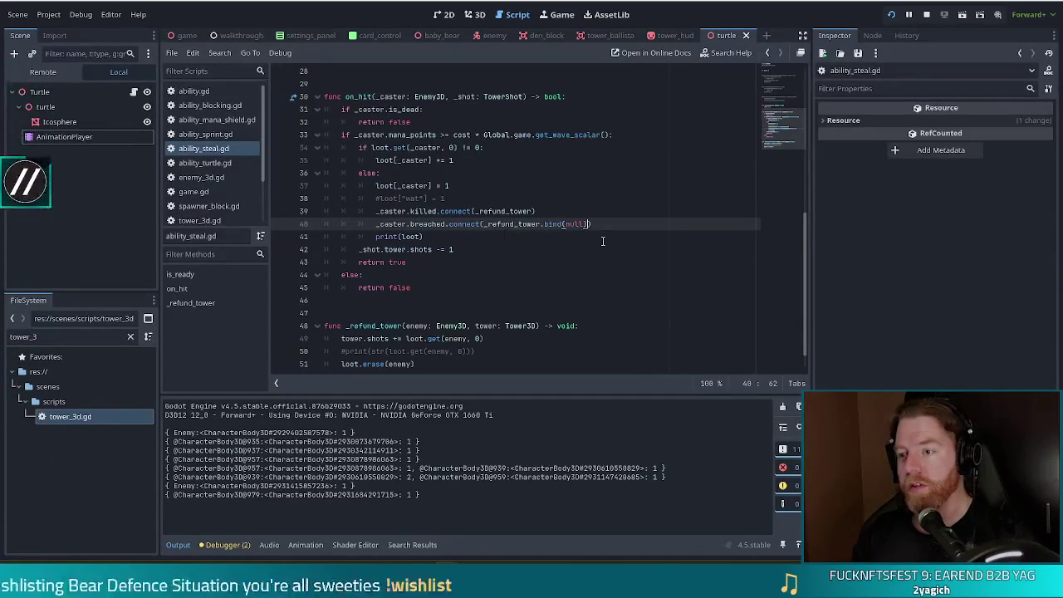
{"action": "type", "text": ")"}
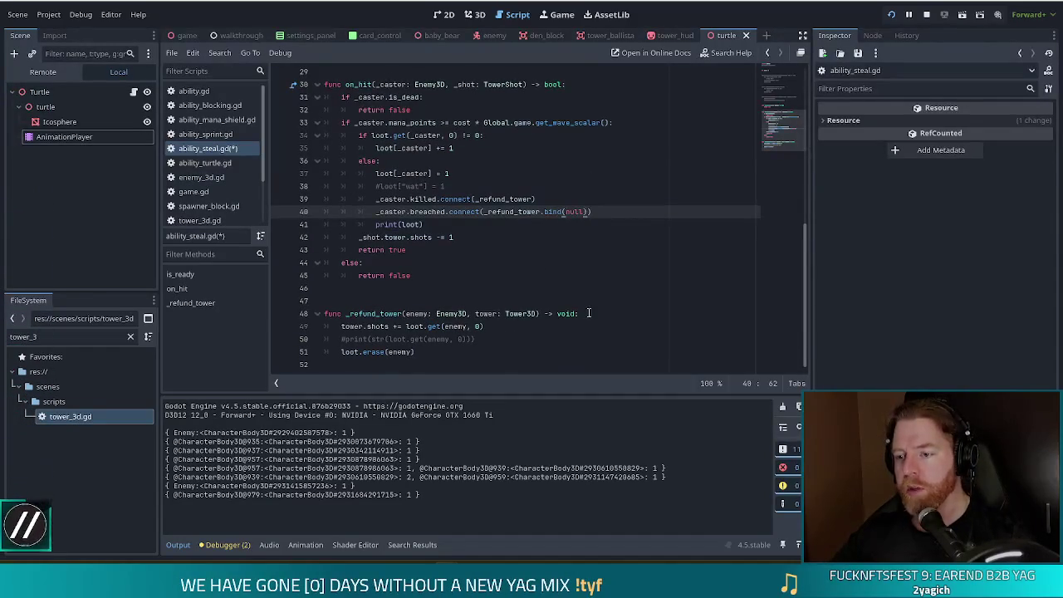
Wrap the shots refund in _refund_tower under an 'if tower != null:' check.
{"action": "left_click", "coordinate": [588, 313]}
{"action": "key", "text": "Return"}
{"action": "type", "text": "if"}
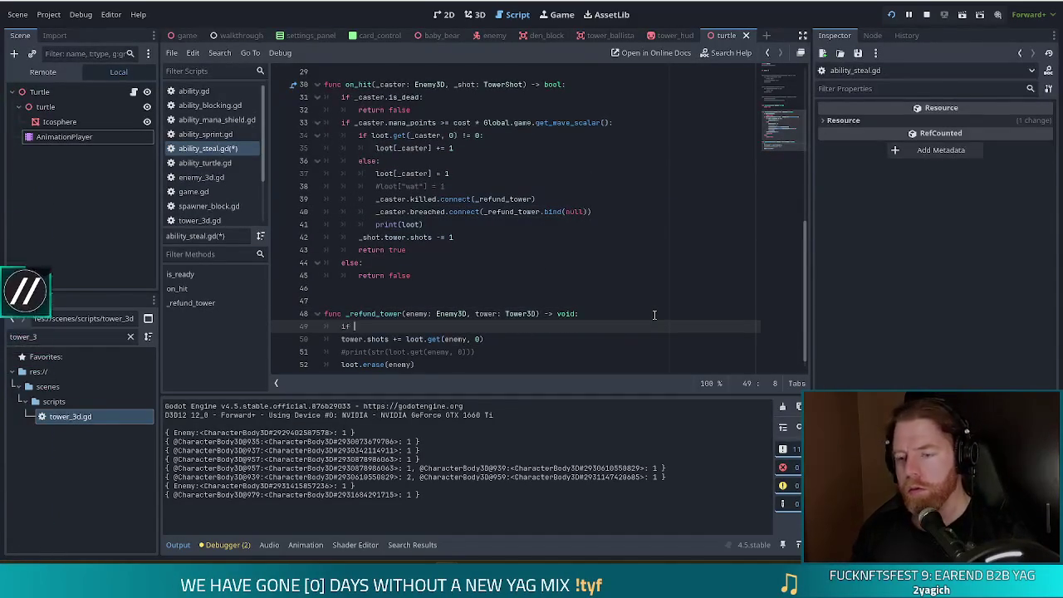
{"action": "type", "text": "tower != null:"}
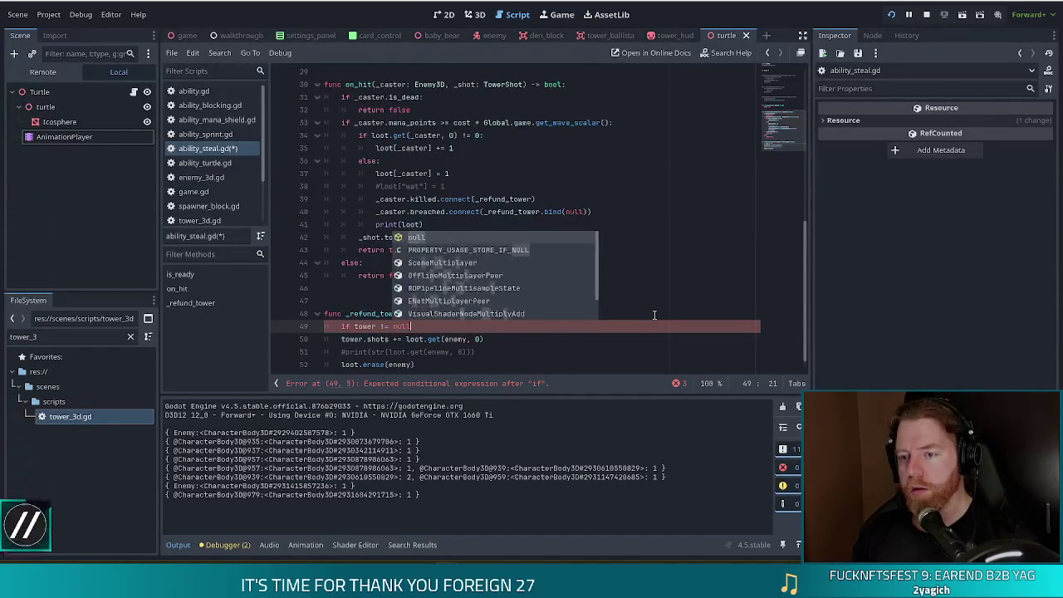
{"action": "key", "text": "Down"}
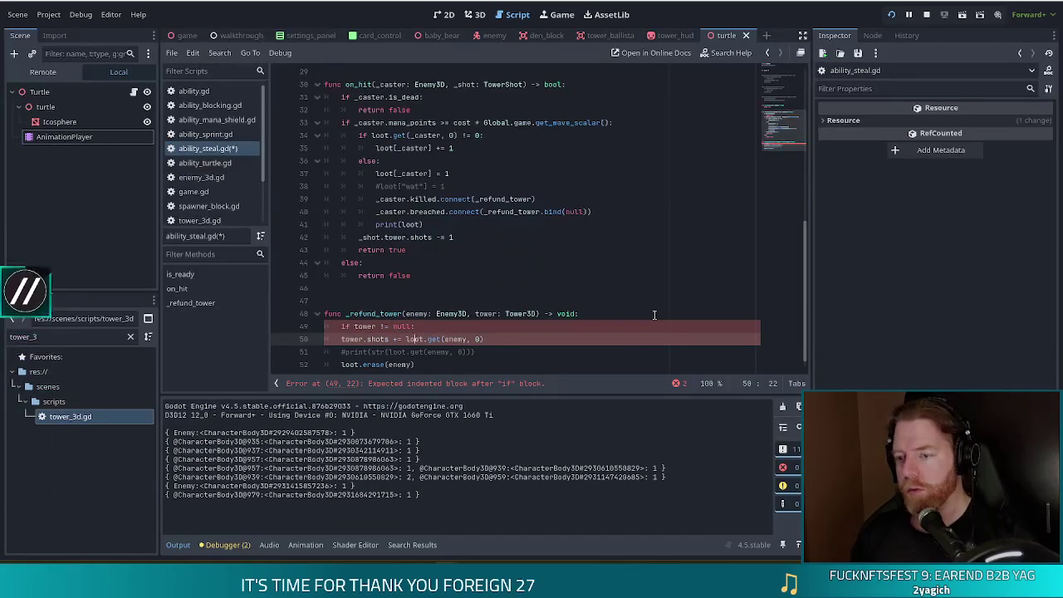
{"action": "key", "text": "Home"}
{"action": "key", "text": "Tab"}
{"action": "left_click", "coordinate": [469, 314]}
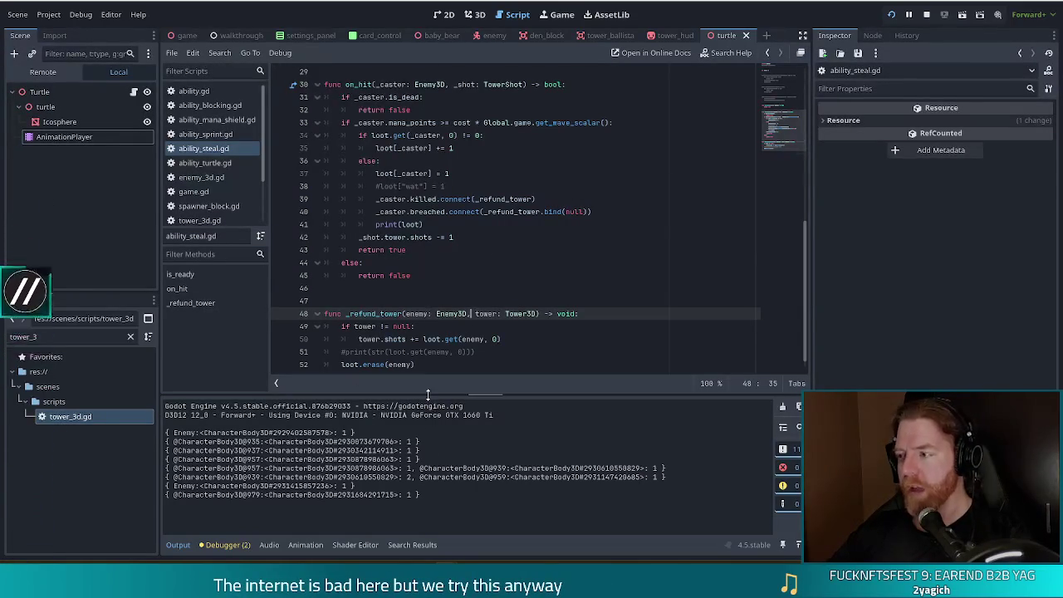
Cut the print(loot) line from on_hit and remove a misplaced paste.
{"action": "left_click_drag", "start_coordinate": [611, 225], "coordinate": [622, 213]}
{"action": "key", "text": "ctrl+c"}
{"action": "key", "text": "BackSpace"}
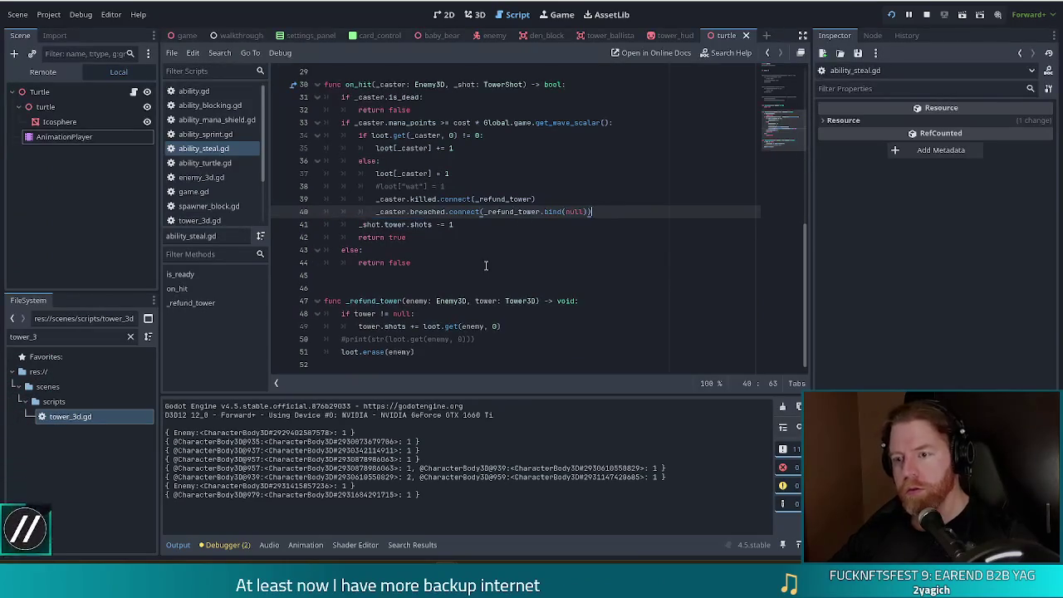
{"action": "left_click", "coordinate": [433, 351]}
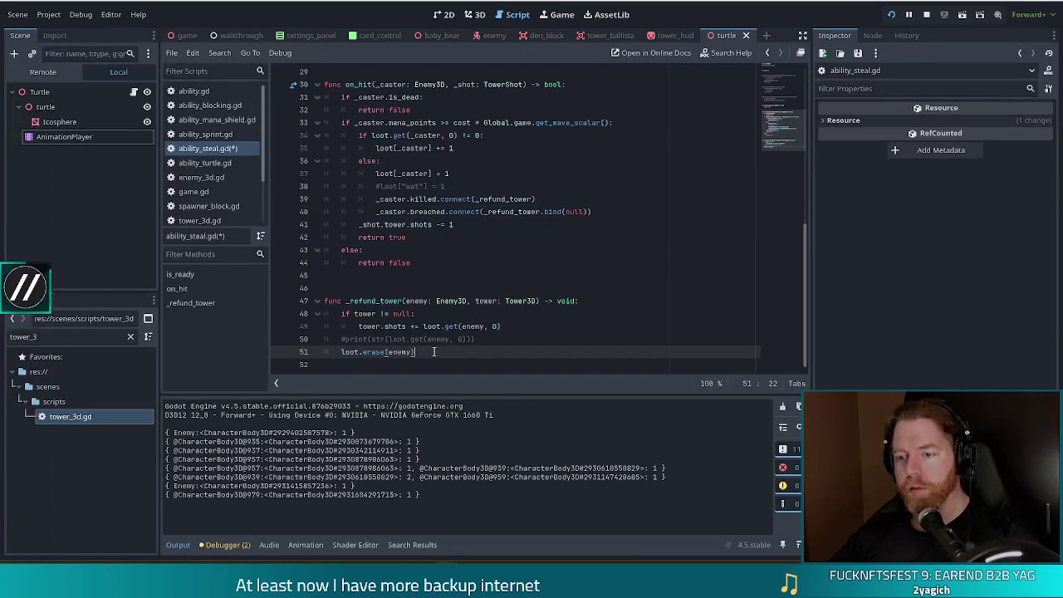
{"action": "key", "text": "Return"}
{"action": "key", "text": "ctrl+v"}
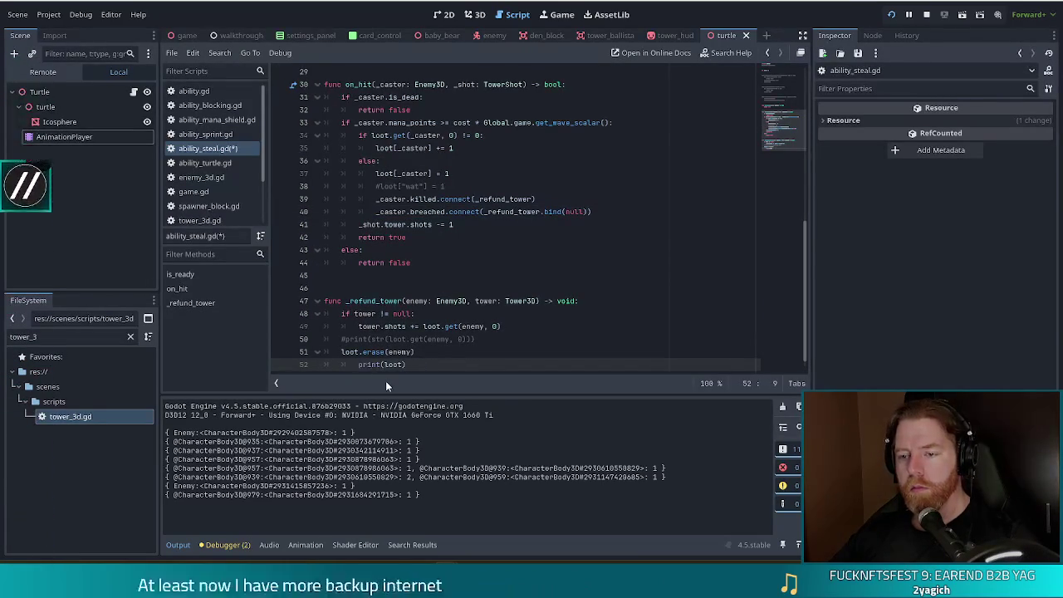
{"action": "key", "text": "BackSpace"}
{"action": "key", "text": "BackSpace"}
{"action": "key", "text": "shift+End"}
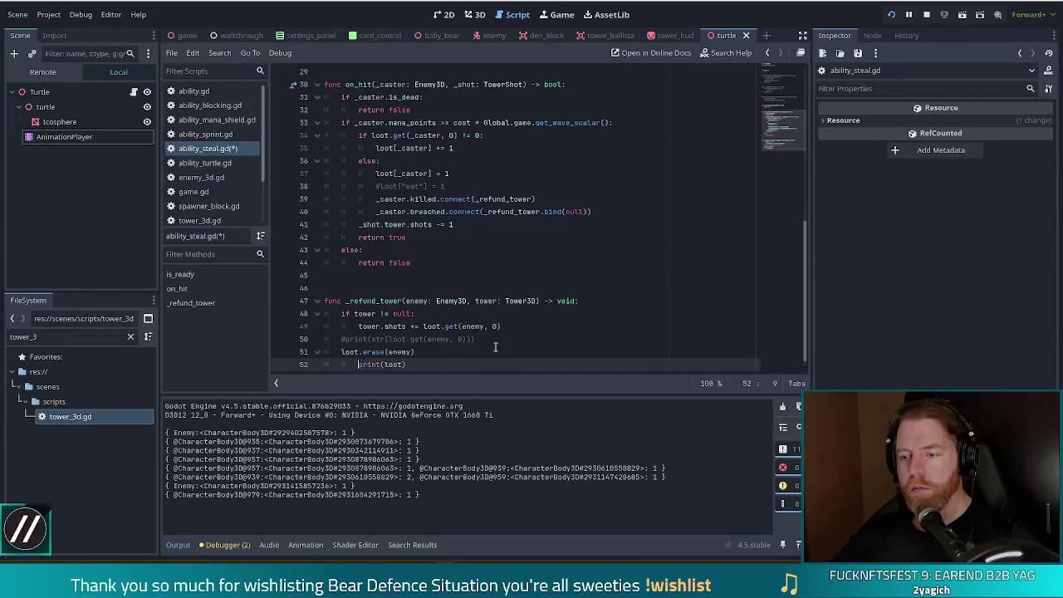
{"action": "key", "text": "BackSpace"}
Paste print(loot) below the commented print, save ability_steal.gd, and restart the game.
{"action": "left_click", "coordinate": [493, 337]}
{"action": "key", "text": "Return"}
{"action": "key", "text": "ctrl+v"}
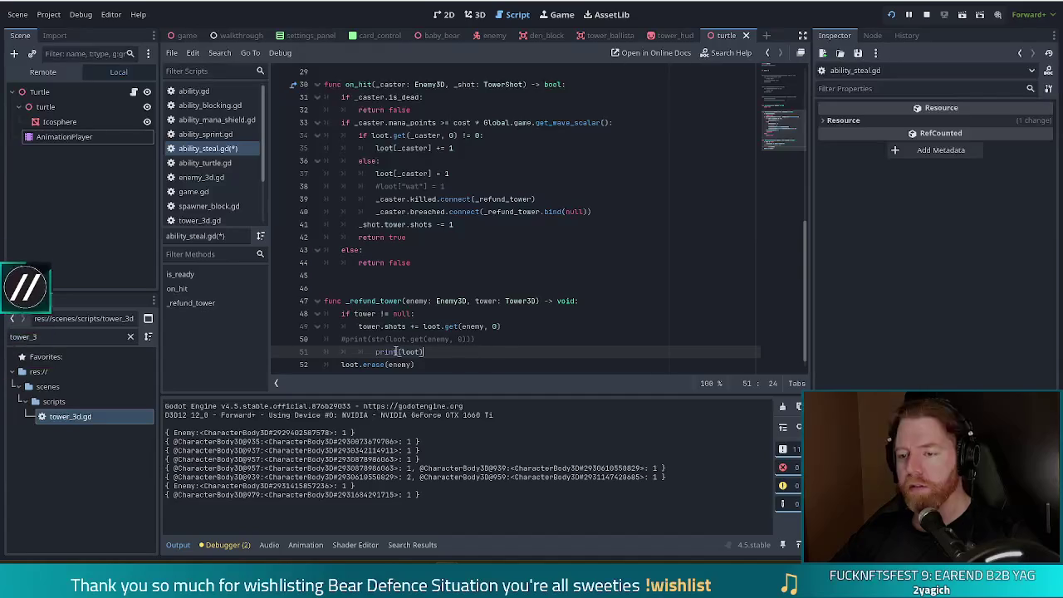
{"action": "key", "text": "ctrl+s"}
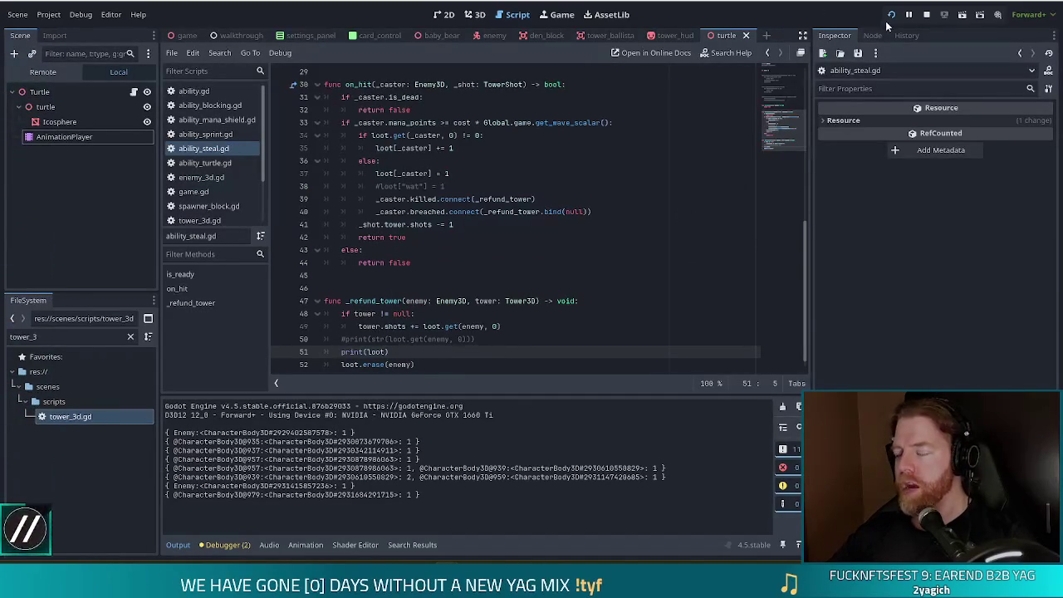
{"action": "left_click", "coordinate": [925, 17]}
{"action": "left_click", "coordinate": [890, 15]}
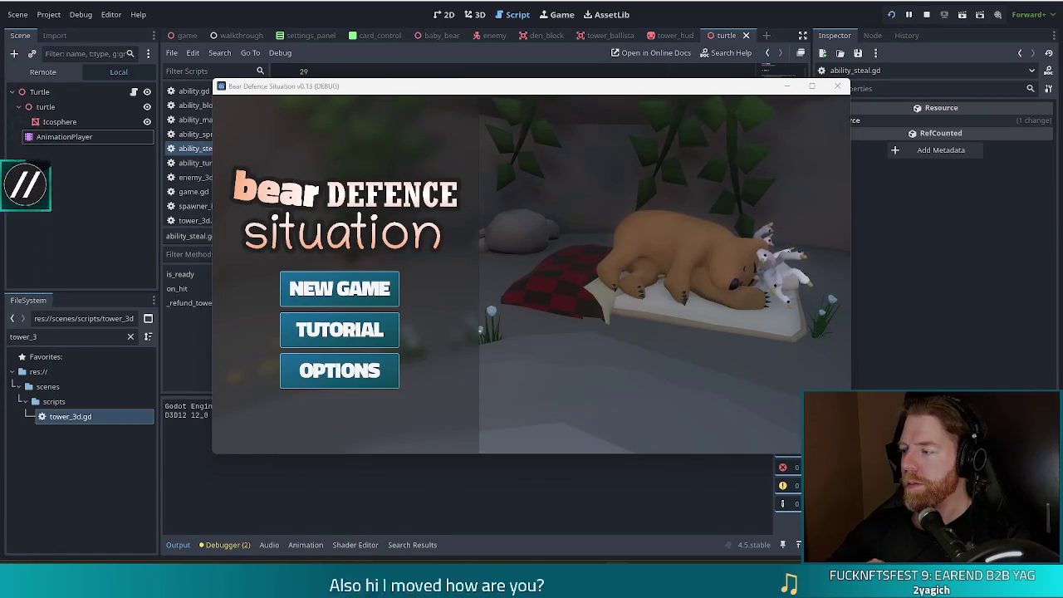
Start a new game and run the se_fire console command to make a fire golem.
{"action": "left_click", "coordinate": [383, 288]}
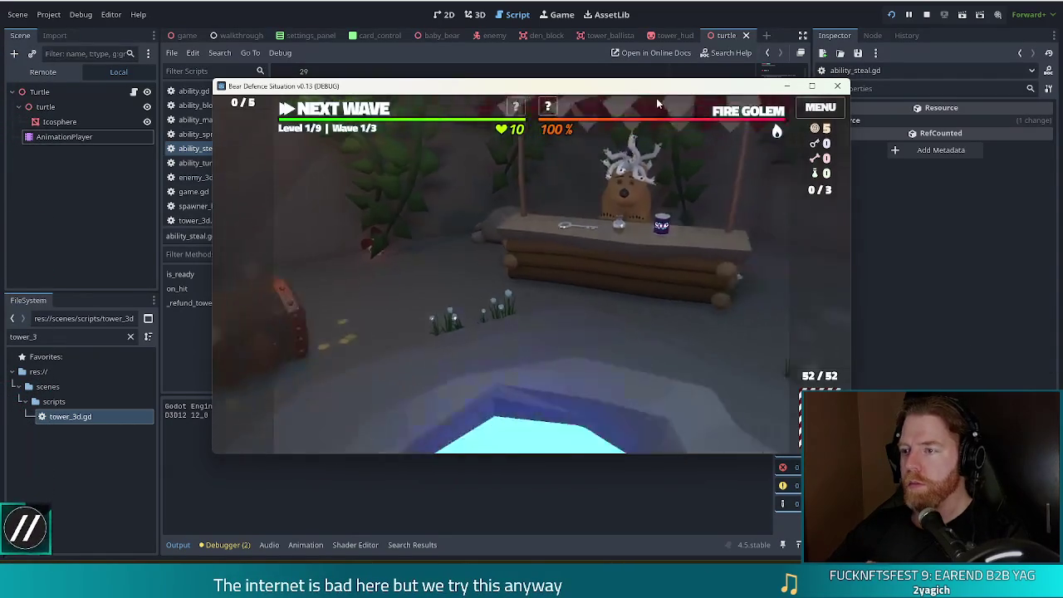
{"action": "key", "text": "grave"}
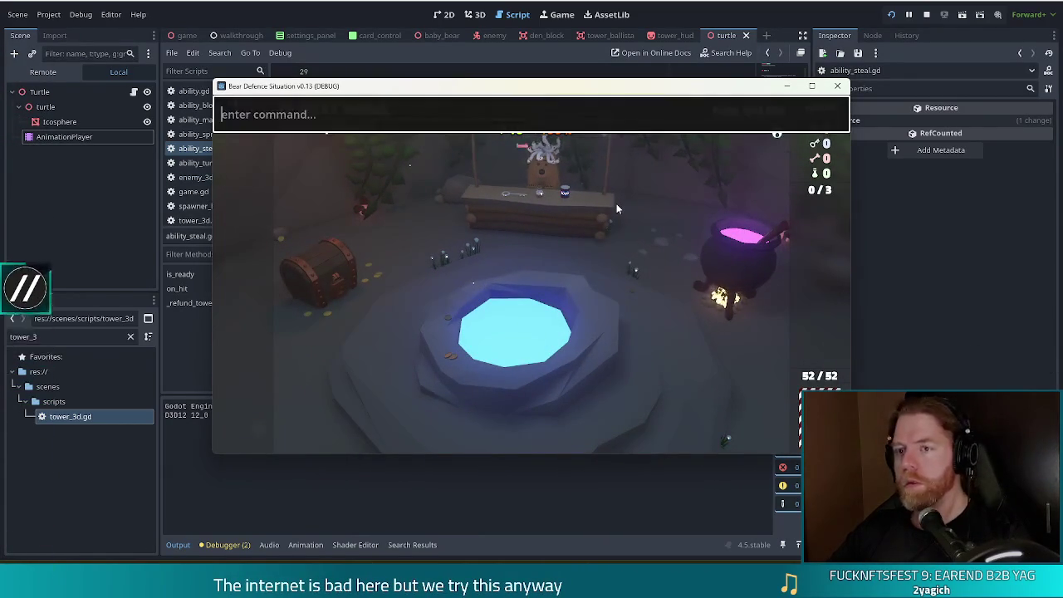
{"action": "key", "text": "grave"}
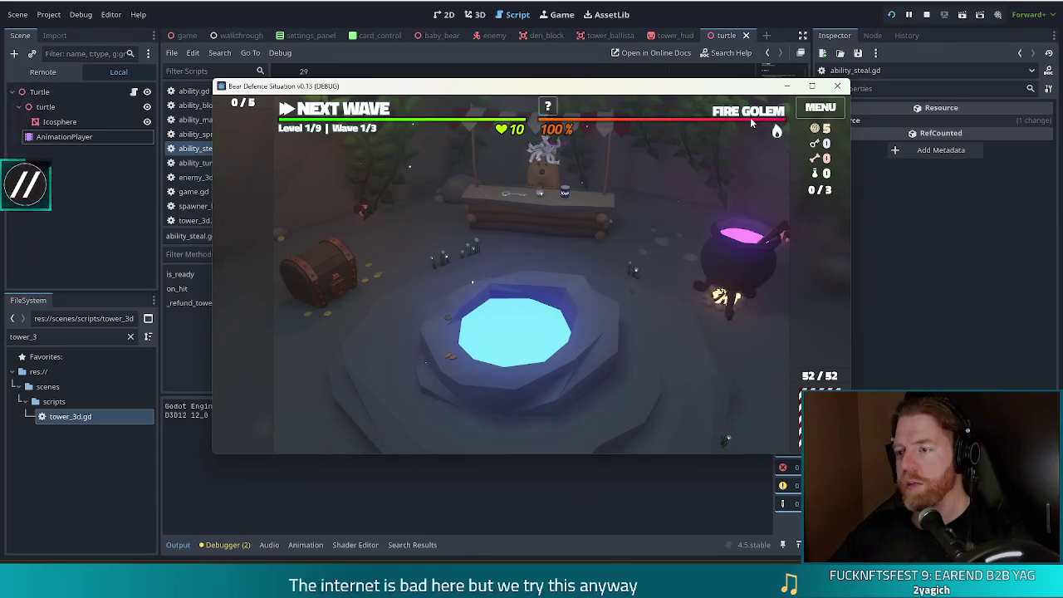
{"action": "left_click", "coordinate": [306, 116]}
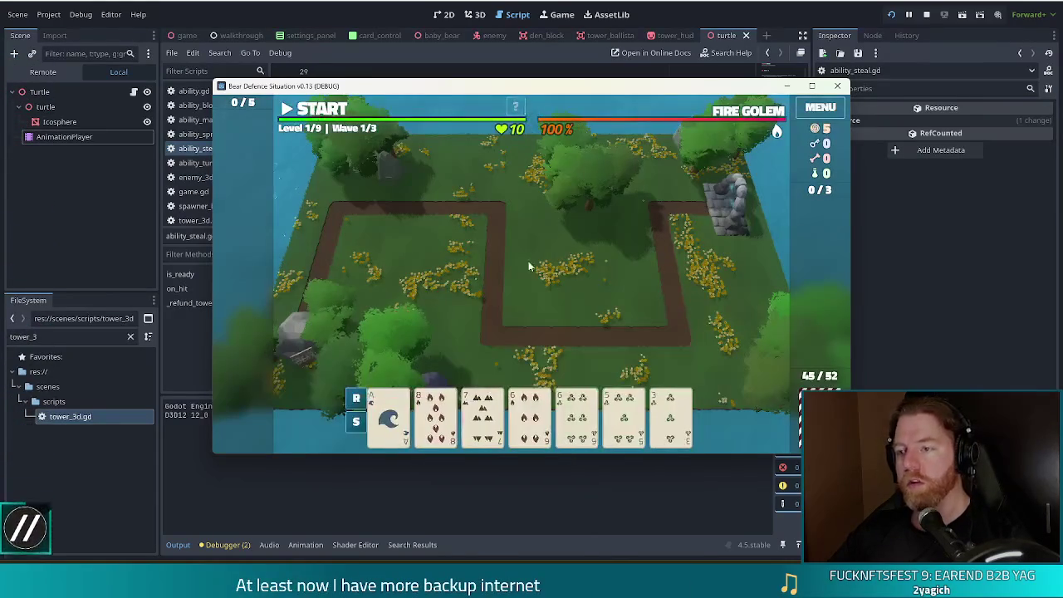
{"action": "key", "text": "grave"}
{"action": "type", "text": "se"}
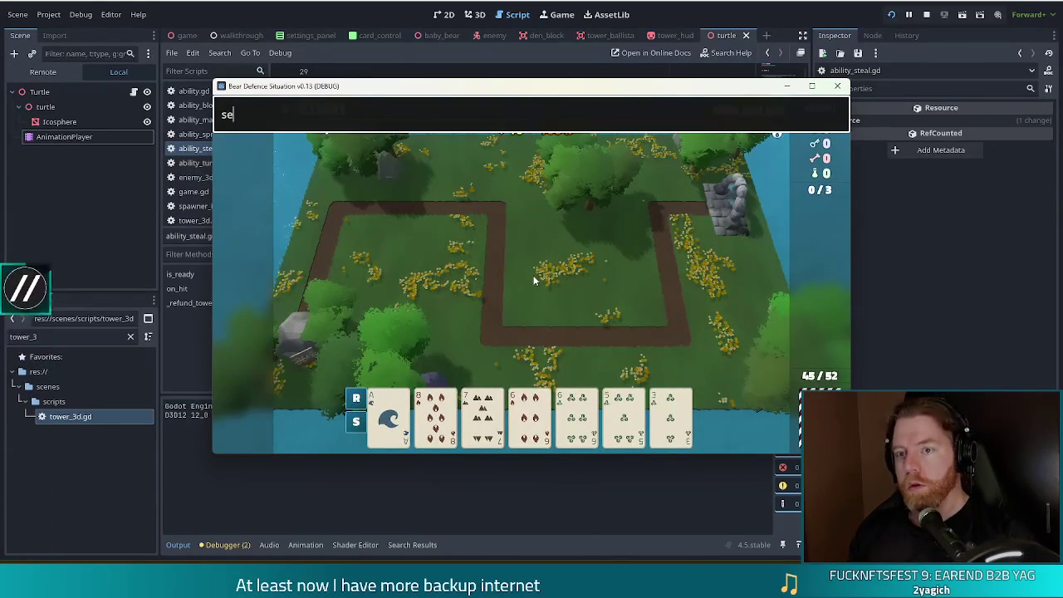
{"action": "type", "text": "_fire"}
{"action": "key", "text": "Return"}
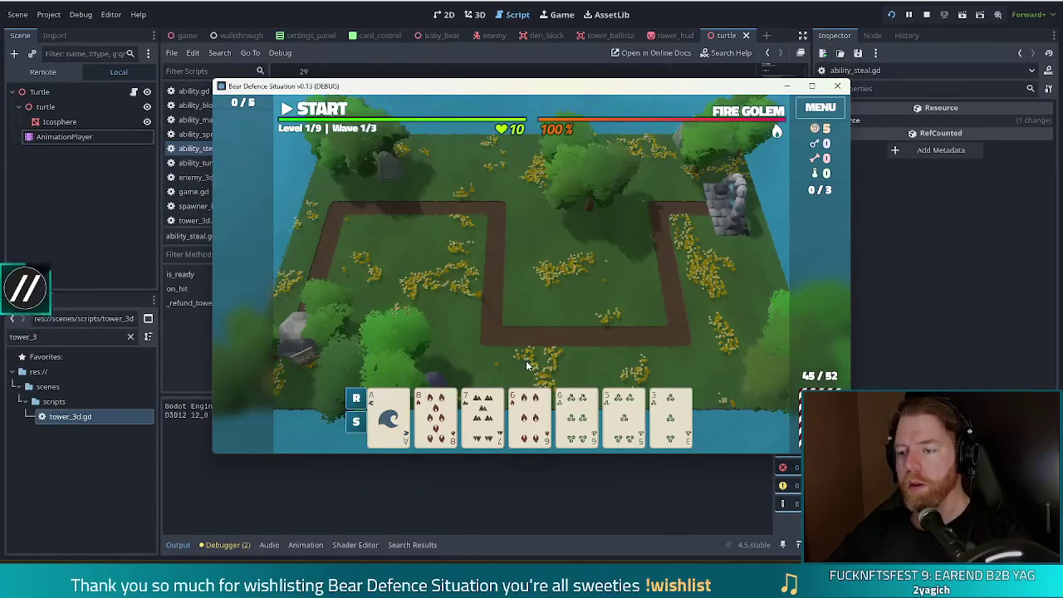
Discard a card, play a Two Pair hand, and place a Ballista tower beside the path.
{"action": "left_click", "coordinate": [623, 412]}
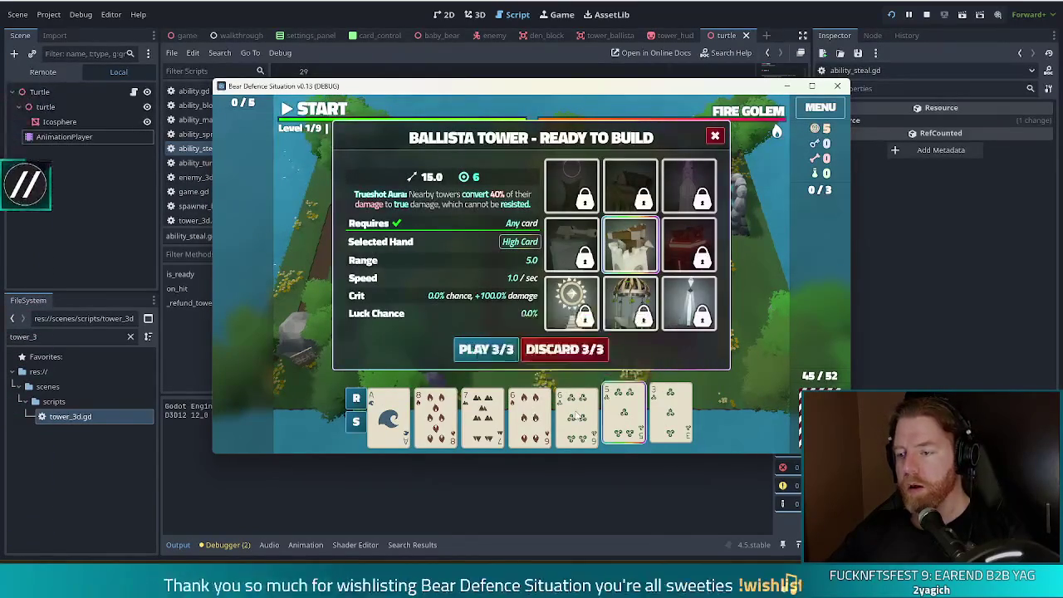
{"action": "left_click", "coordinate": [589, 344]}
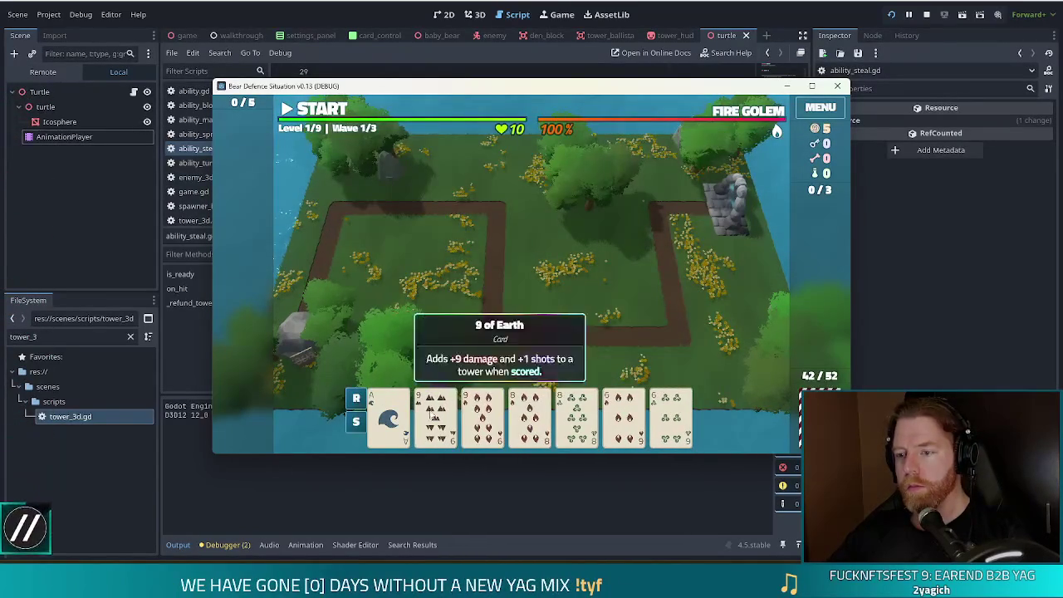
{"action": "left_click", "coordinate": [430, 413]}
{"action": "left_click", "coordinate": [479, 413]}
{"action": "left_click", "coordinate": [528, 412]}
{"action": "left_click", "coordinate": [576, 412]}
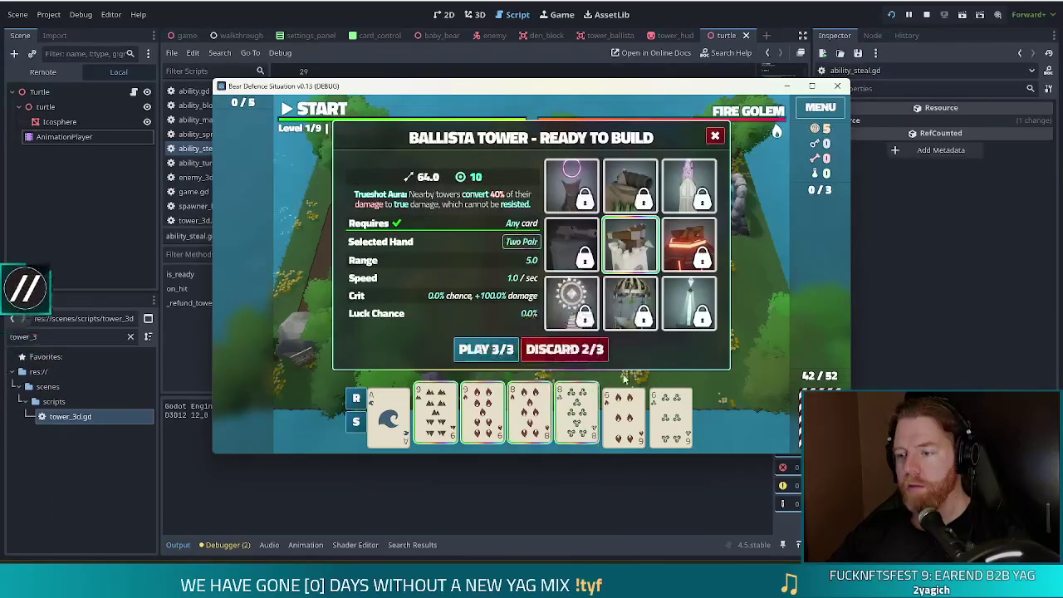
{"action": "left_click", "coordinate": [488, 350]}
{"action": "left_click", "coordinate": [629, 278]}
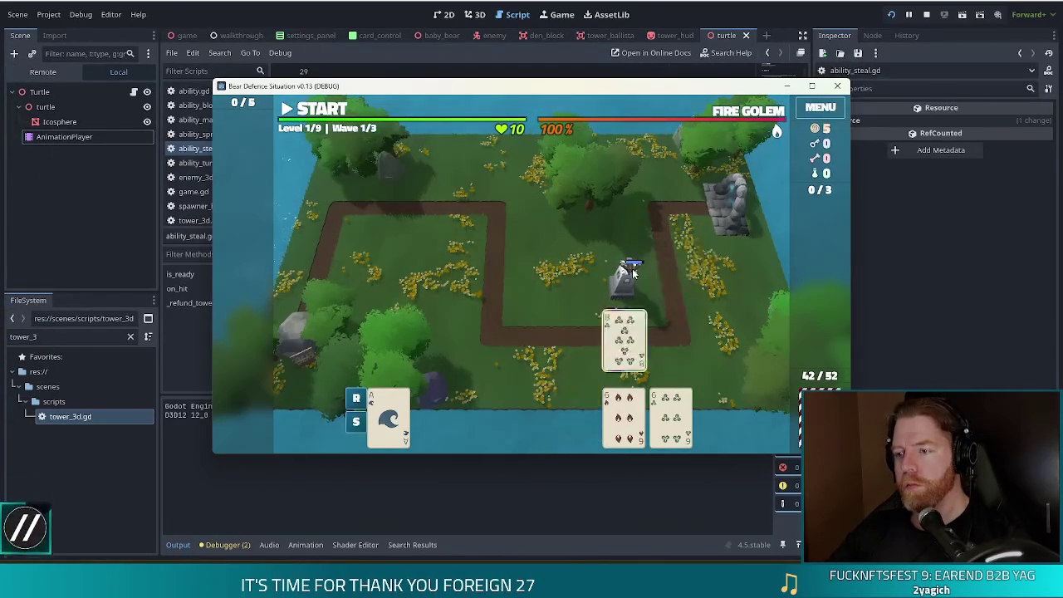
Play a Full House of two aces and three 6s onto the left tower.
{"action": "left_click", "coordinate": [435, 413]}
{"action": "left_click", "coordinate": [388, 412]}
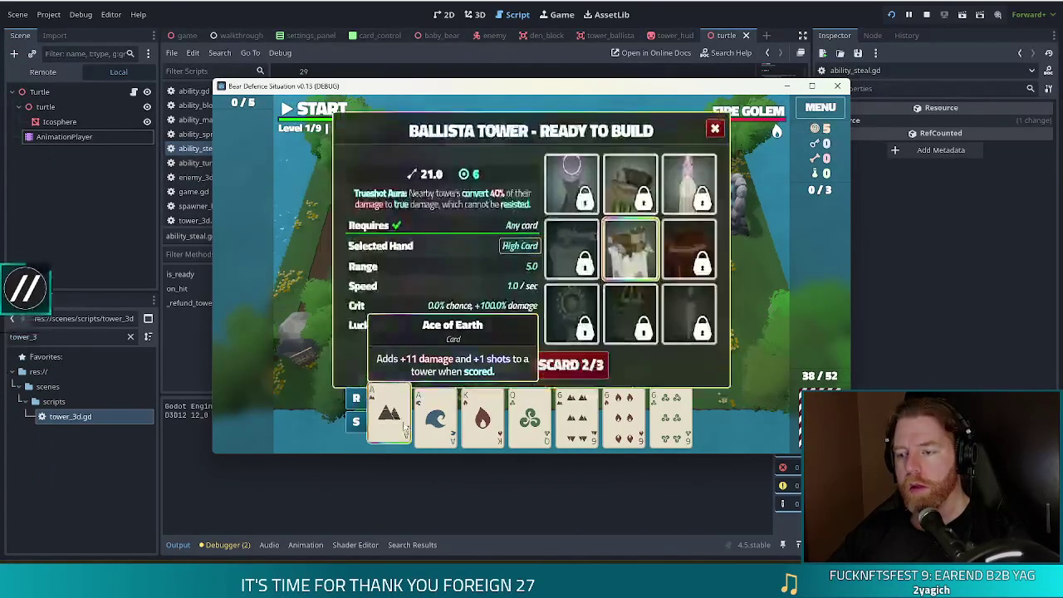
{"action": "left_click", "coordinate": [576, 413]}
{"action": "left_click", "coordinate": [623, 413]}
{"action": "left_click", "coordinate": [671, 412]}
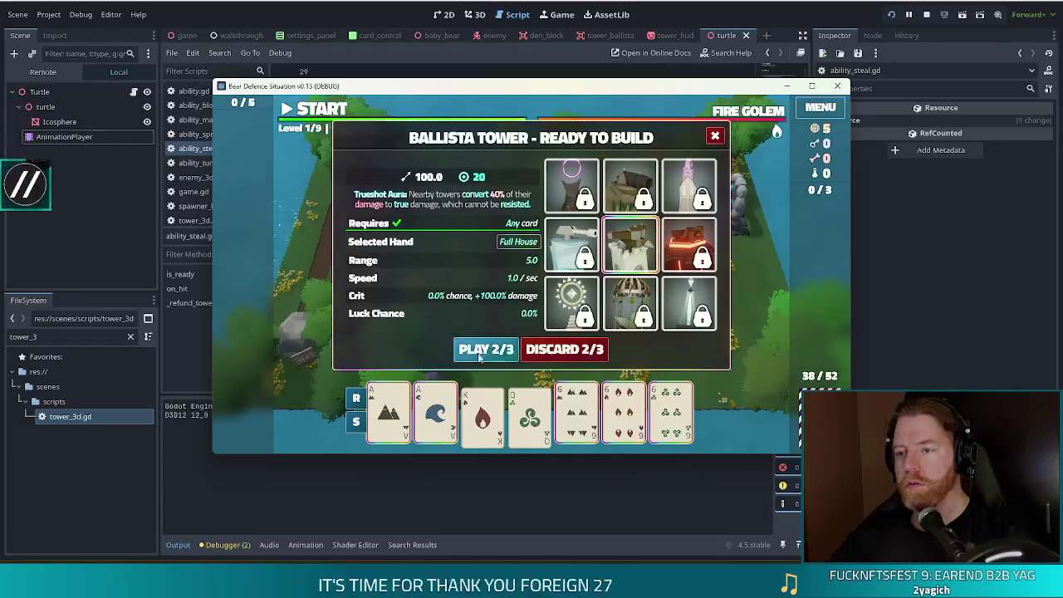
{"action": "left_click", "coordinate": [502, 349]}
{"action": "left_click", "coordinate": [438, 244]}
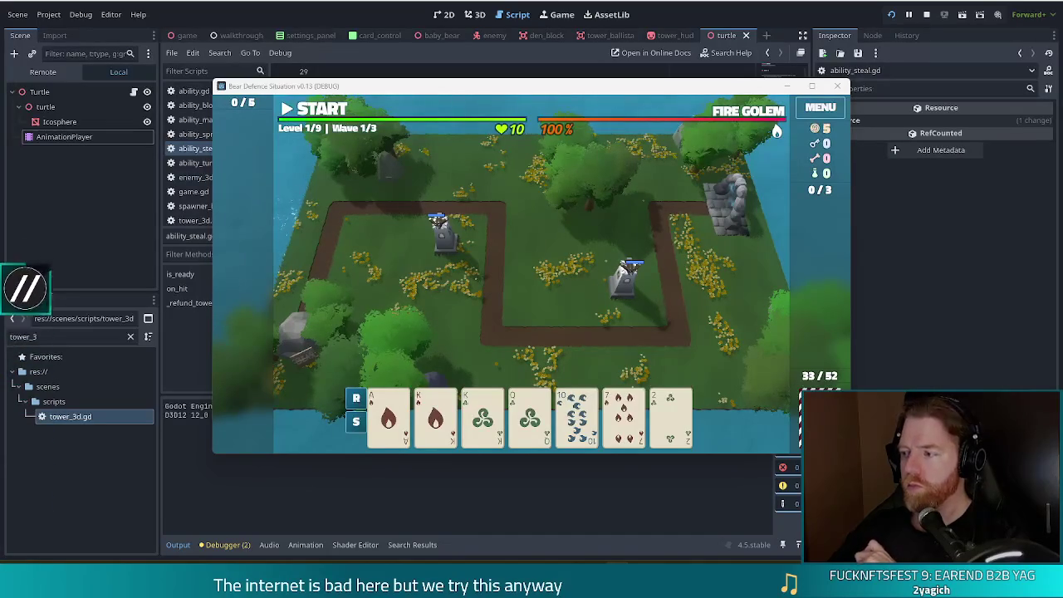
Discard two cards, place a King-pair Ballista tower mid-map, and dismiss the wave results.
{"action": "left_click", "coordinate": [624, 415]}
{"action": "left_click", "coordinate": [580, 349]}
{"action": "left_click", "coordinate": [631, 415]}
{"action": "left_click", "coordinate": [572, 344]}
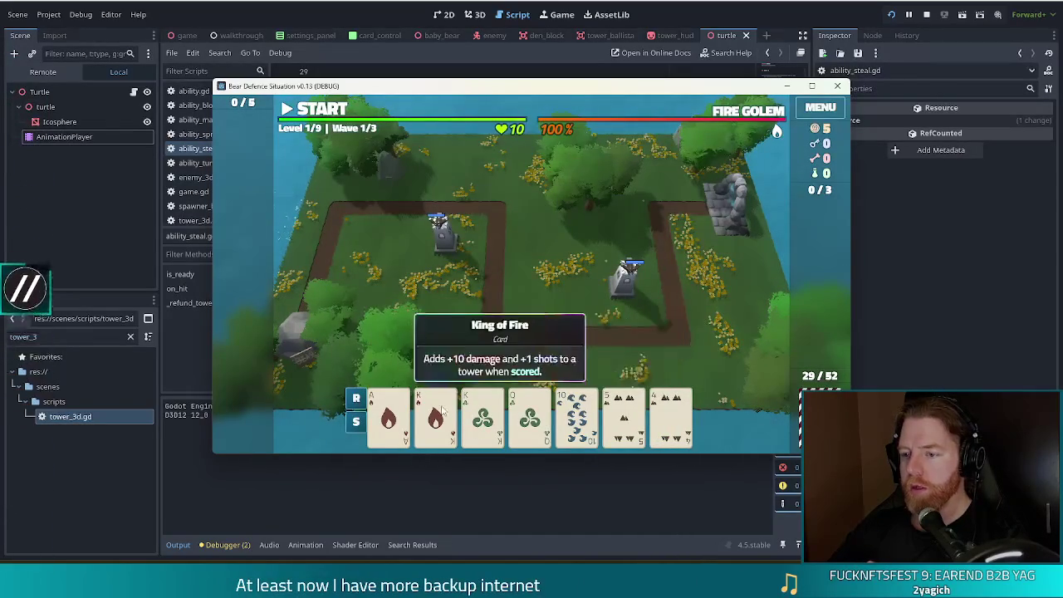
{"action": "left_click", "coordinate": [435, 415]}
{"action": "left_click", "coordinate": [482, 415]}
{"action": "left_click", "coordinate": [465, 352]}
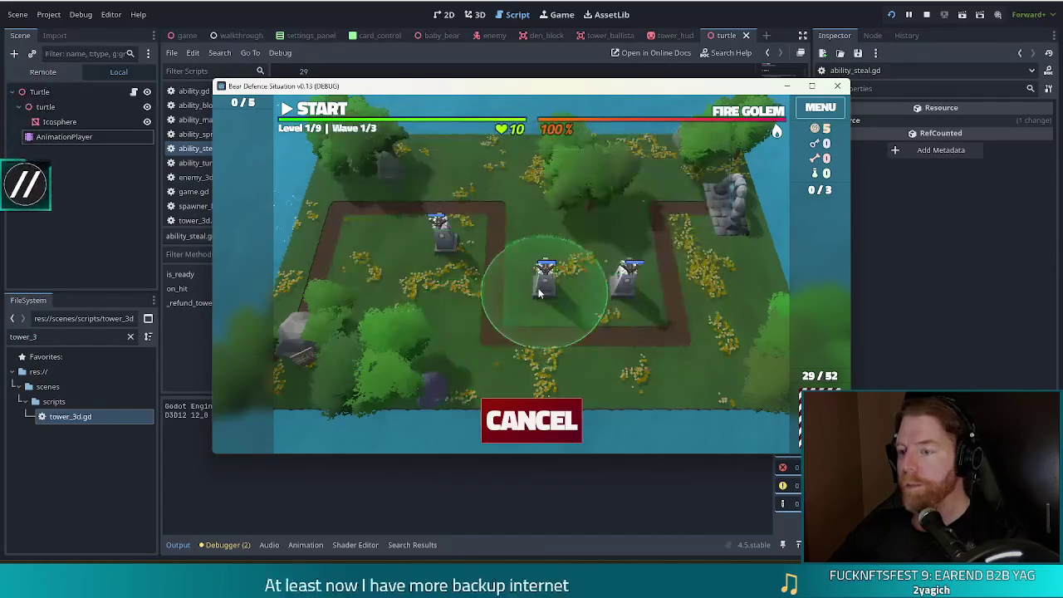
{"action": "left_click", "coordinate": [540, 295]}
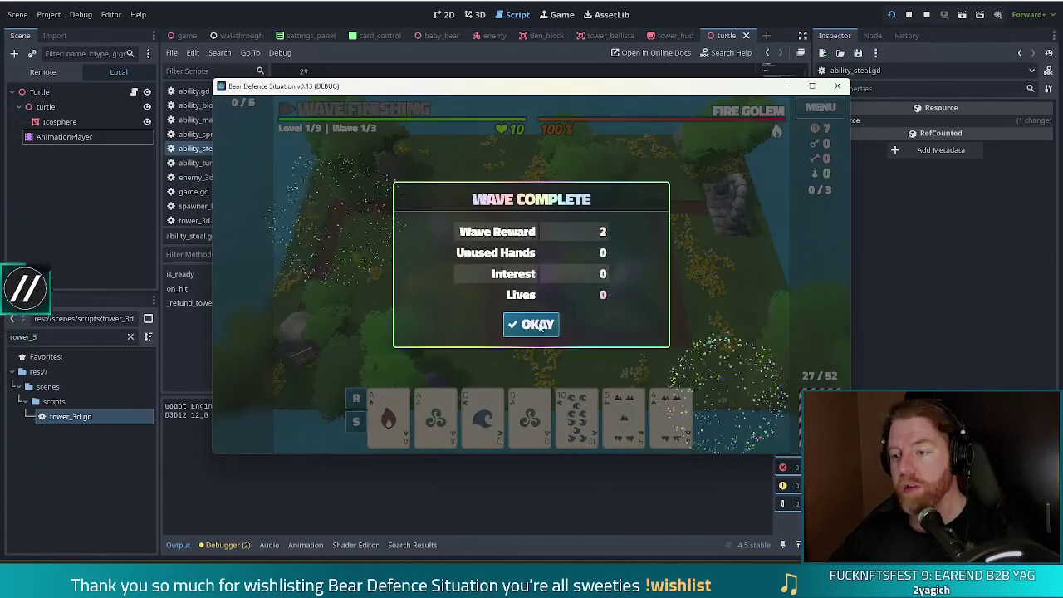
{"action": "left_click", "coordinate": [531, 323]}
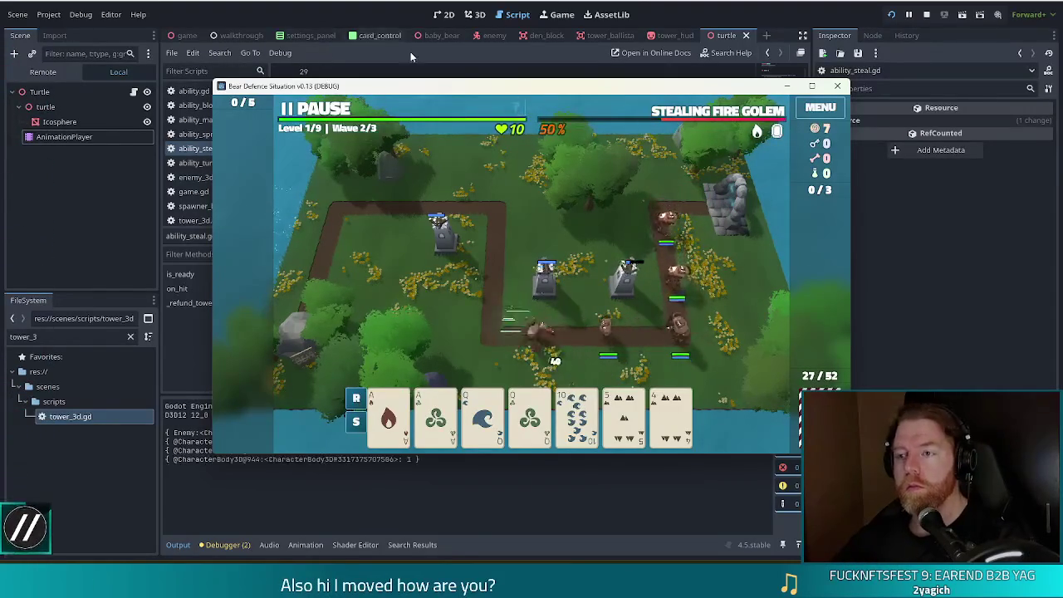
Move the game window up, advance to wave 3, check the left tower's range, then restart.
{"action": "mouse_move", "coordinate": [498, 91]}
{"action": "left_mouse_down"}
{"action": "mouse_move", "coordinate": [444, 34]}
{"action": "mouse_move", "coordinate": [458, 35]}
{"action": "left_mouse_up"}
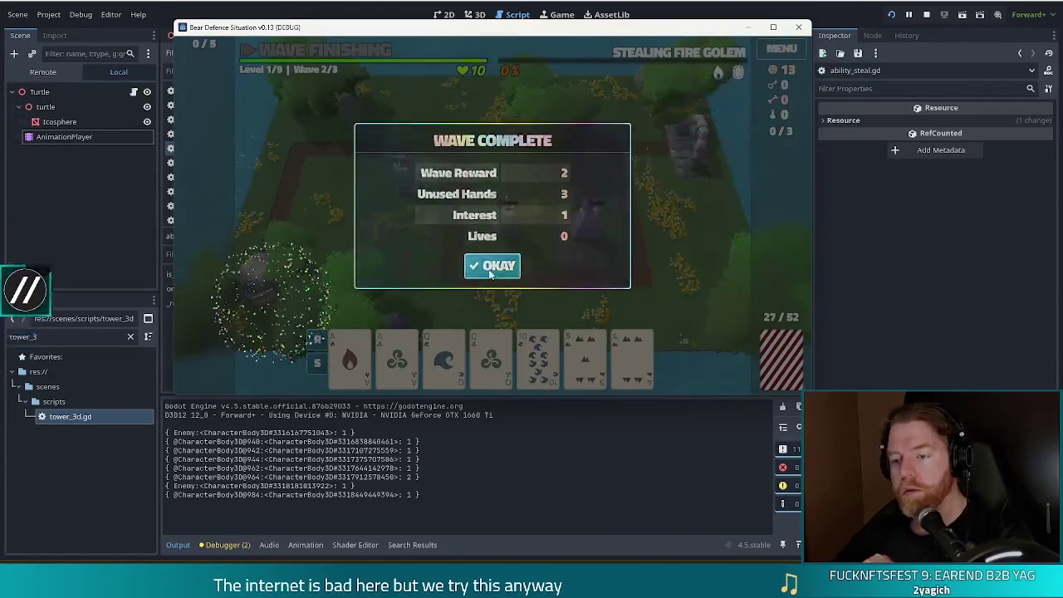
{"action": "left_click", "coordinate": [496, 274]}
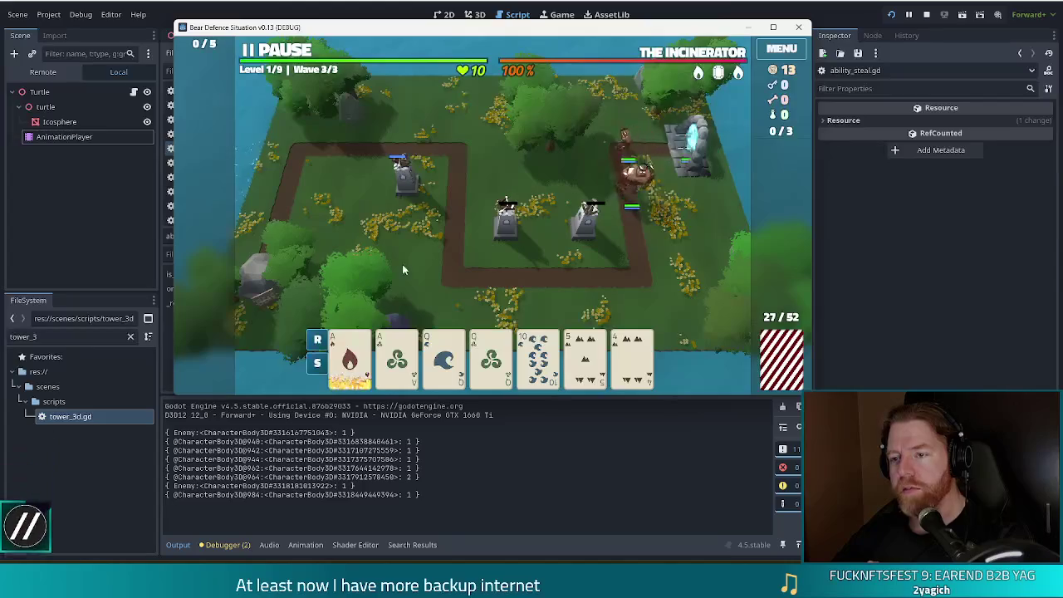
{"action": "left_click", "coordinate": [404, 175]}
{"action": "left_click", "coordinate": [615, 130]}
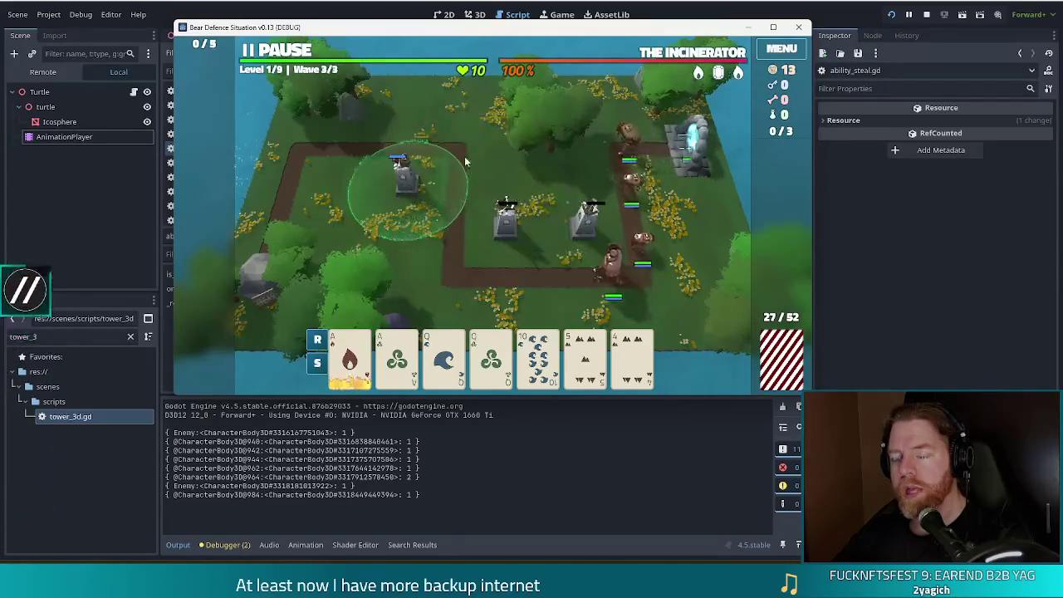
{"action": "mouse_move", "coordinate": [581, 352]}
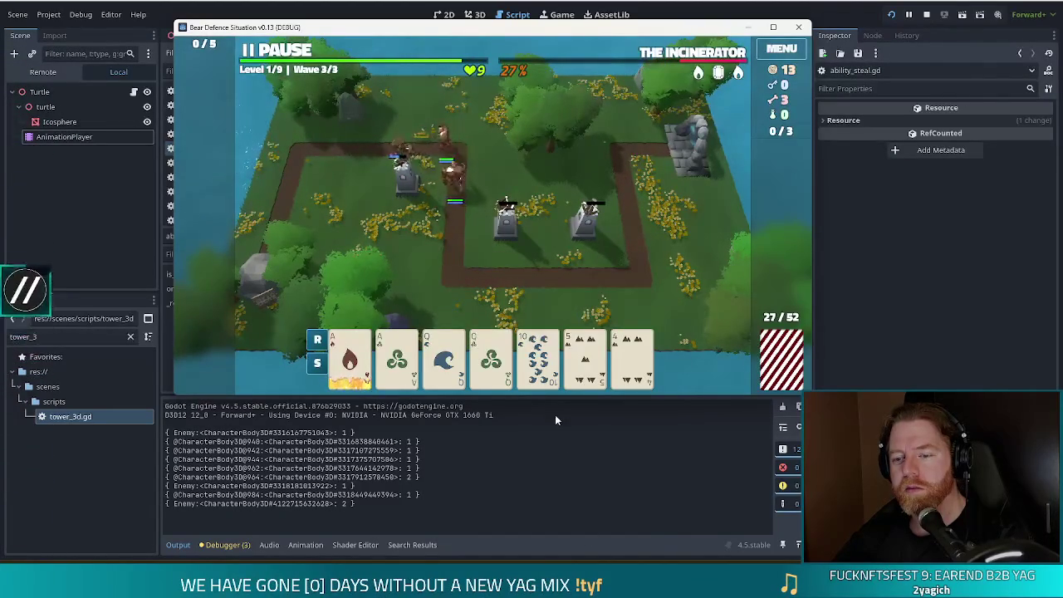
{"action": "left_click", "coordinate": [907, 14]}
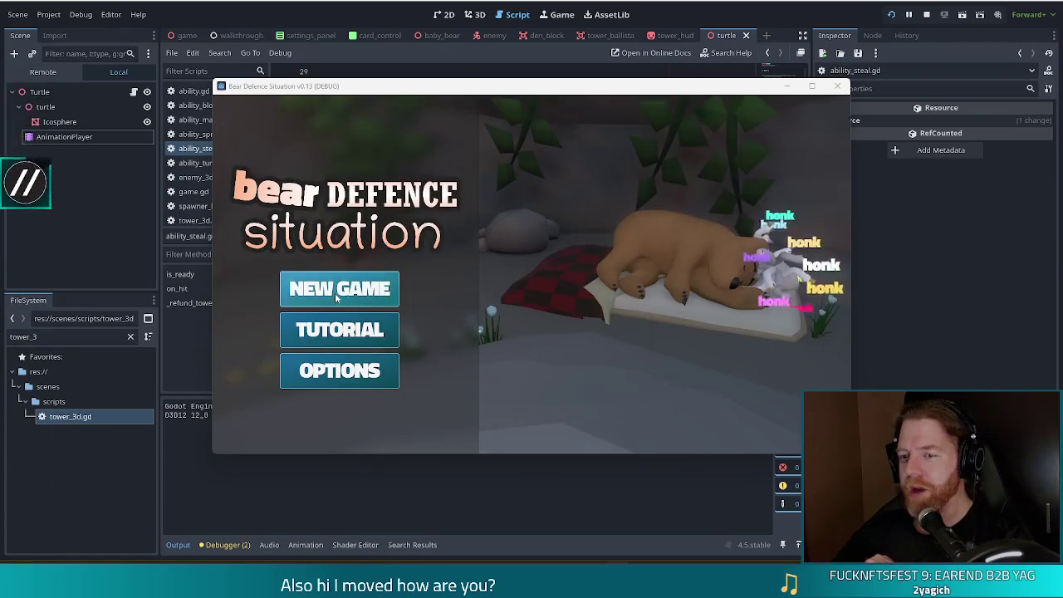
Start a new game and place an 8 of Wind Ballista tower in the map centre.
{"action": "left_click", "coordinate": [335, 292]}
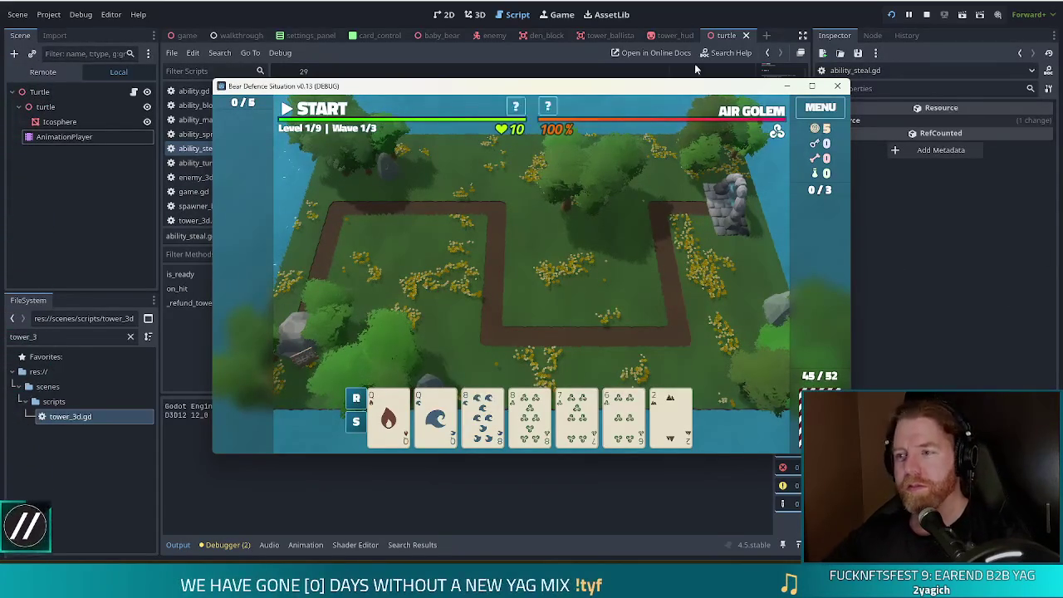
{"action": "mouse_move", "coordinate": [753, 110]}
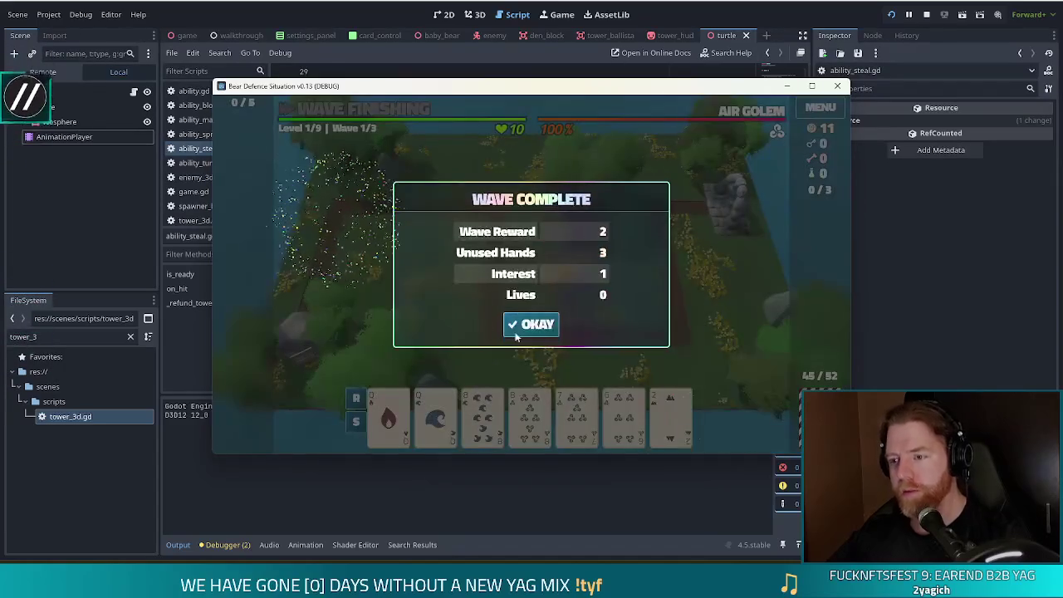
{"action": "left_click", "coordinate": [523, 324]}
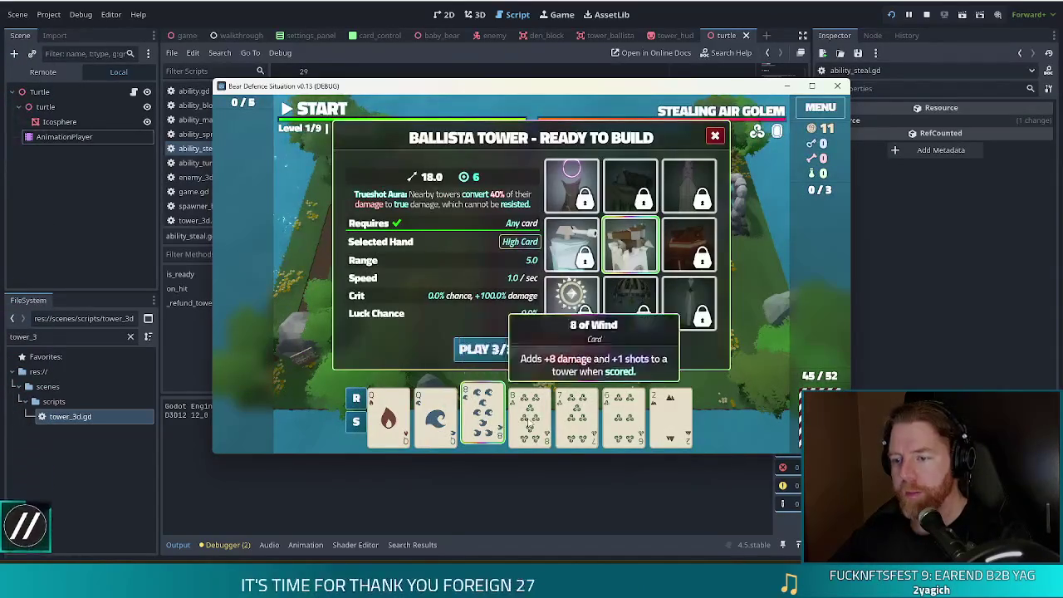
{"action": "left_click", "coordinate": [482, 349]}
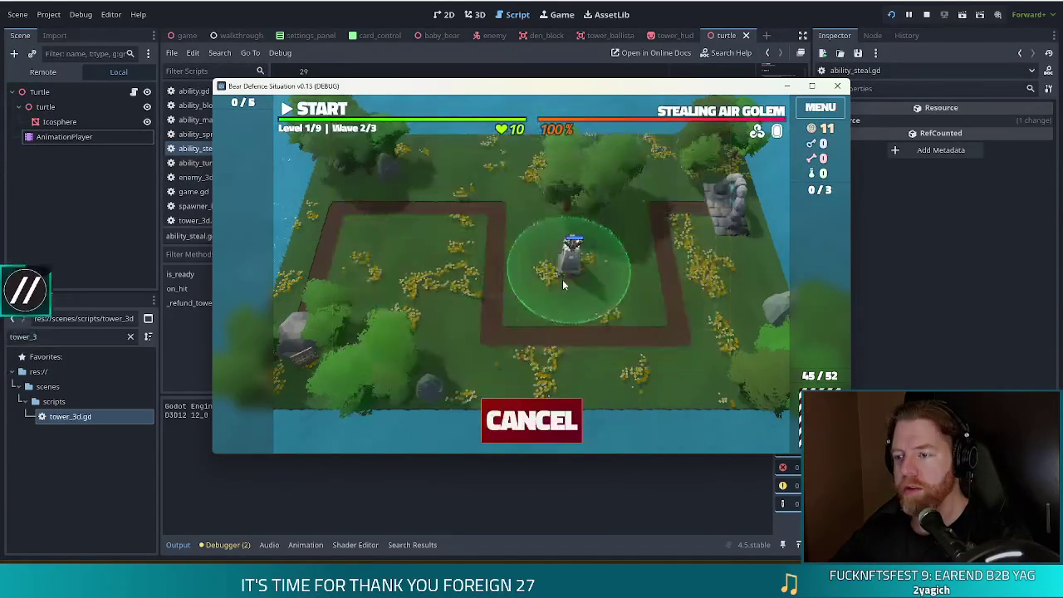
{"action": "left_click", "coordinate": [545, 340]}
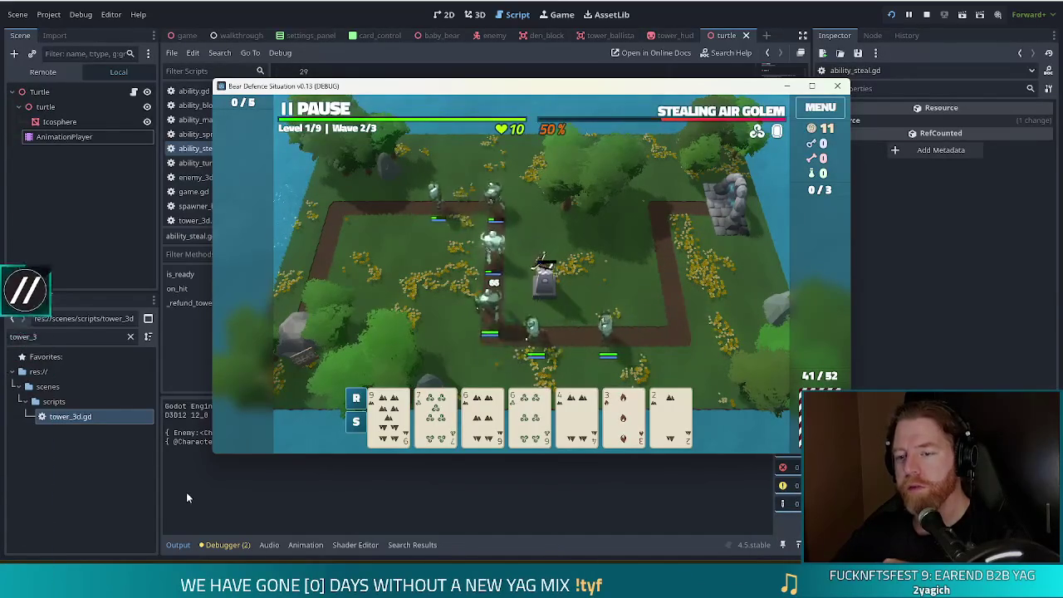
{"action": "left_click_drag", "start_coordinate": [550, 92], "coordinate": [528, 23]}
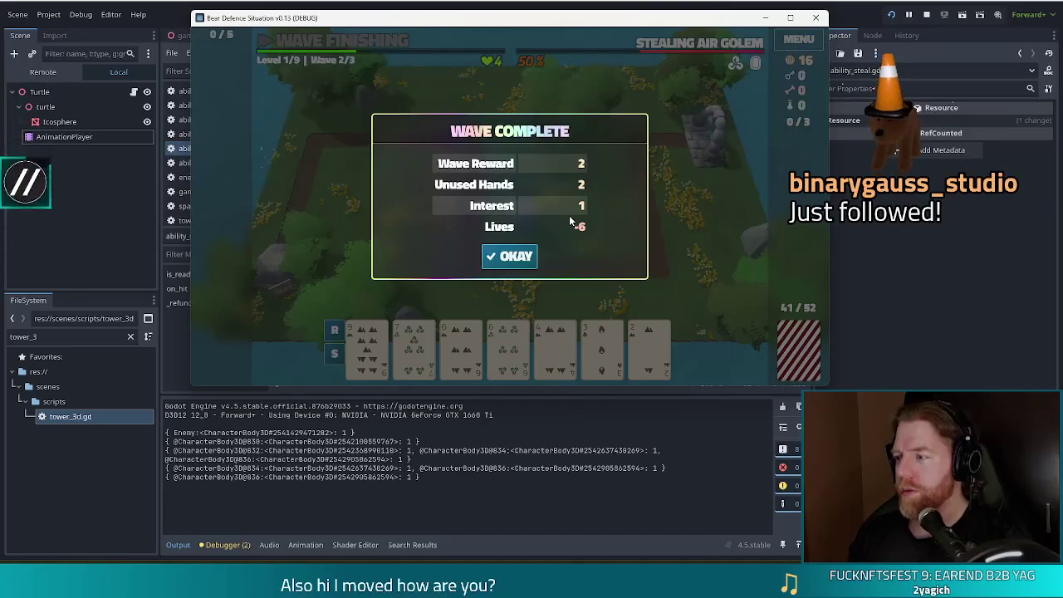
Advance to wave 3, shift the game window left, and stop the running game.
{"action": "left_click", "coordinate": [525, 259]}
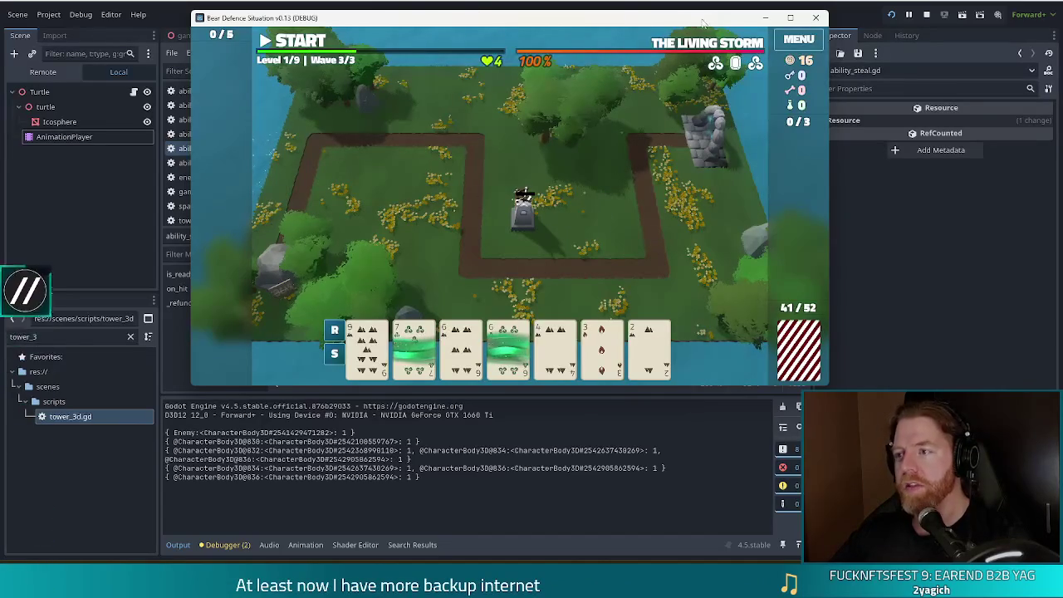
{"action": "mouse_move", "coordinate": [694, 27]}
{"action": "left_mouse_down"}
{"action": "mouse_move", "coordinate": [667, 26]}
{"action": "mouse_move", "coordinate": [678, 32]}
{"action": "left_mouse_up"}
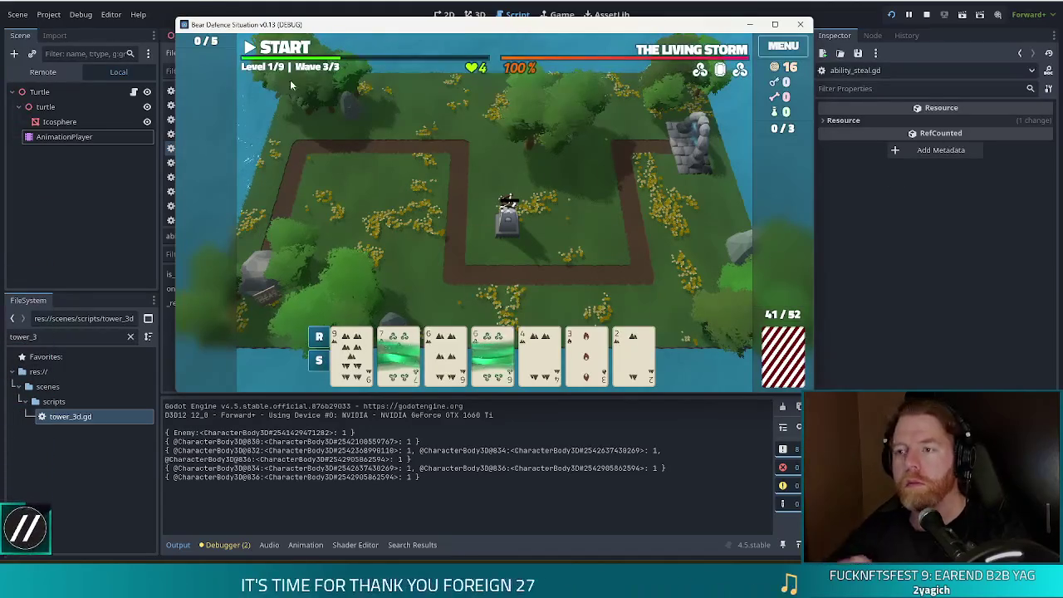
{"action": "left_click_drag", "start_coordinate": [647, 28], "coordinate": [636, 29]}
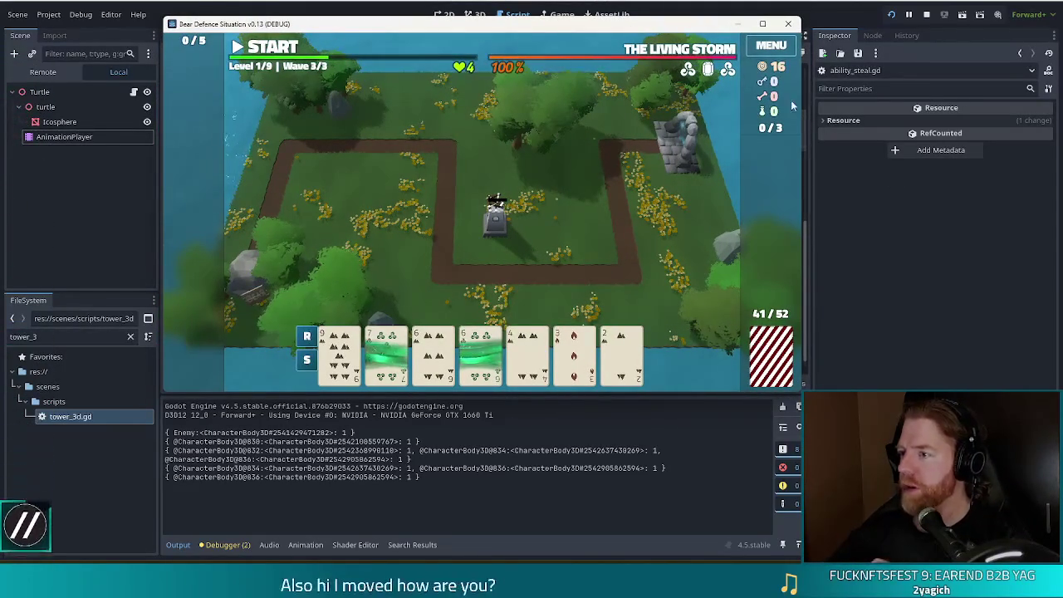
{"action": "left_click", "coordinate": [927, 18]}
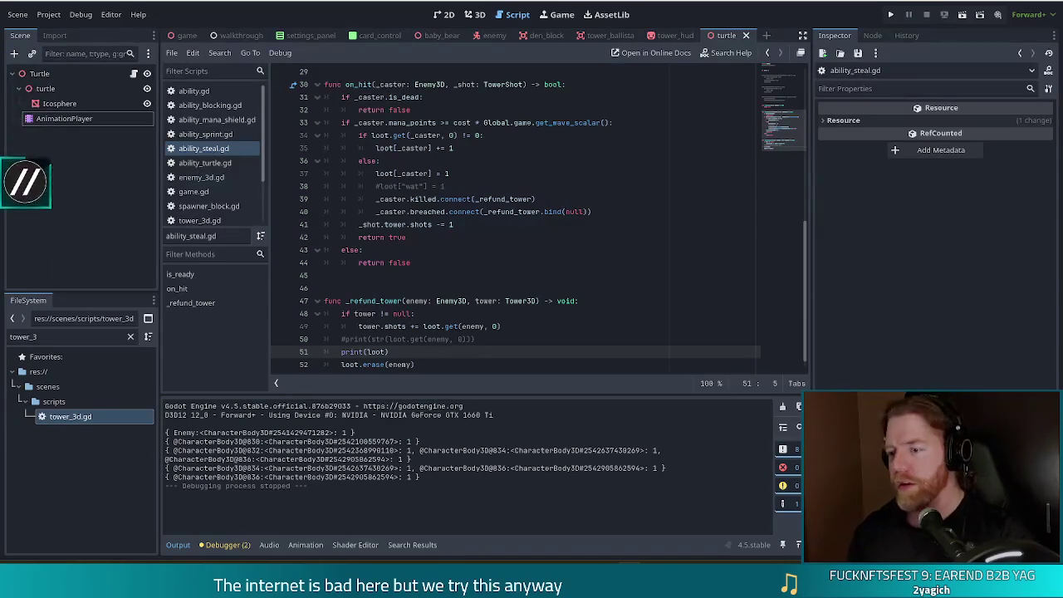
{"action": "key", "text": "XF86AudioLowerVolume"}
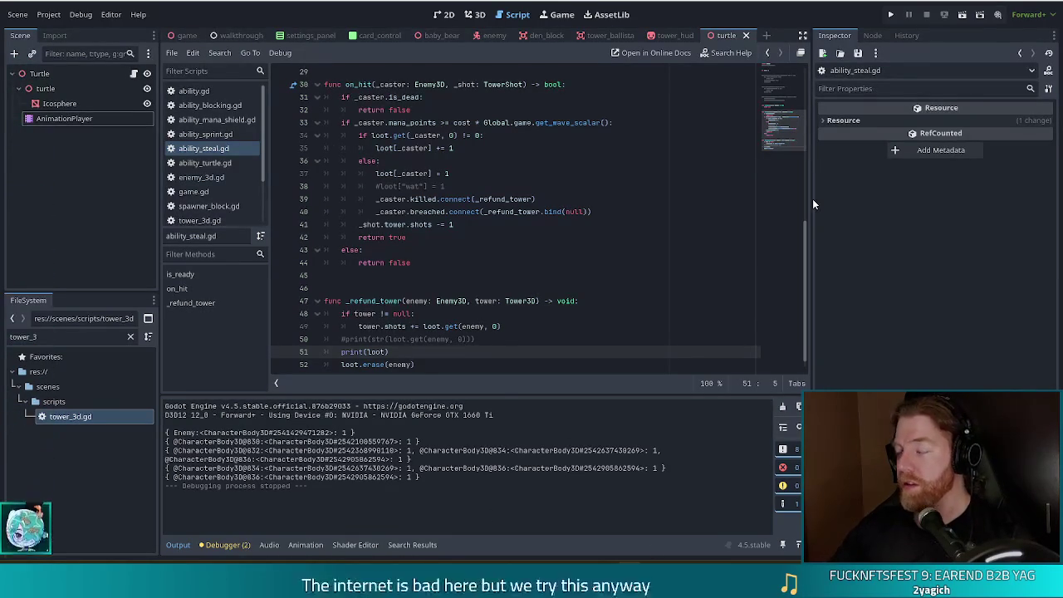
{"action": "left_click", "coordinate": [890, 14]}
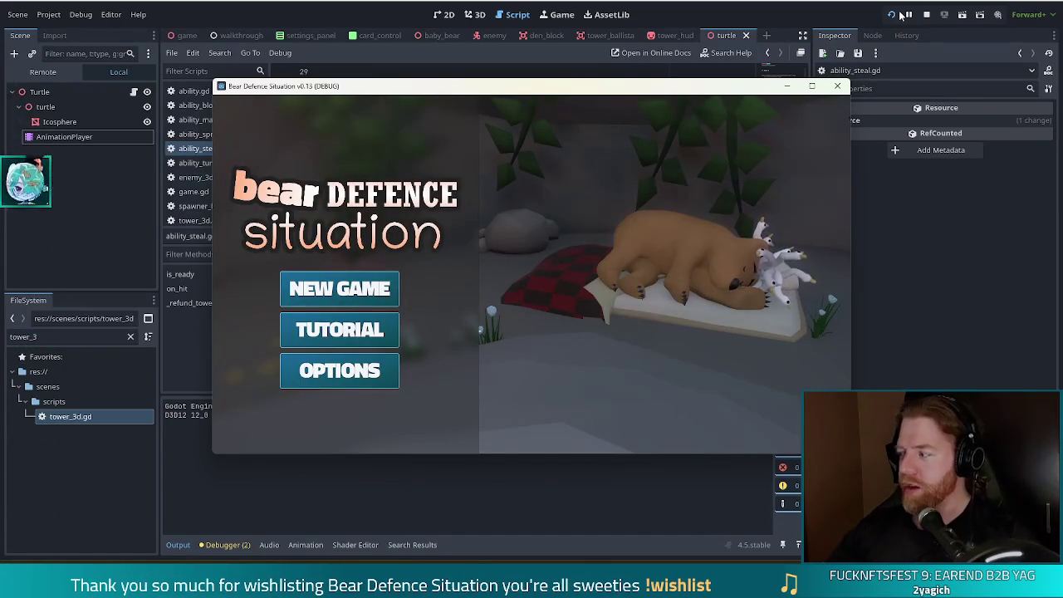
Maximize the game window, start a new game, and visit the shopkeeper's stall.
{"action": "left_click", "coordinate": [812, 88]}
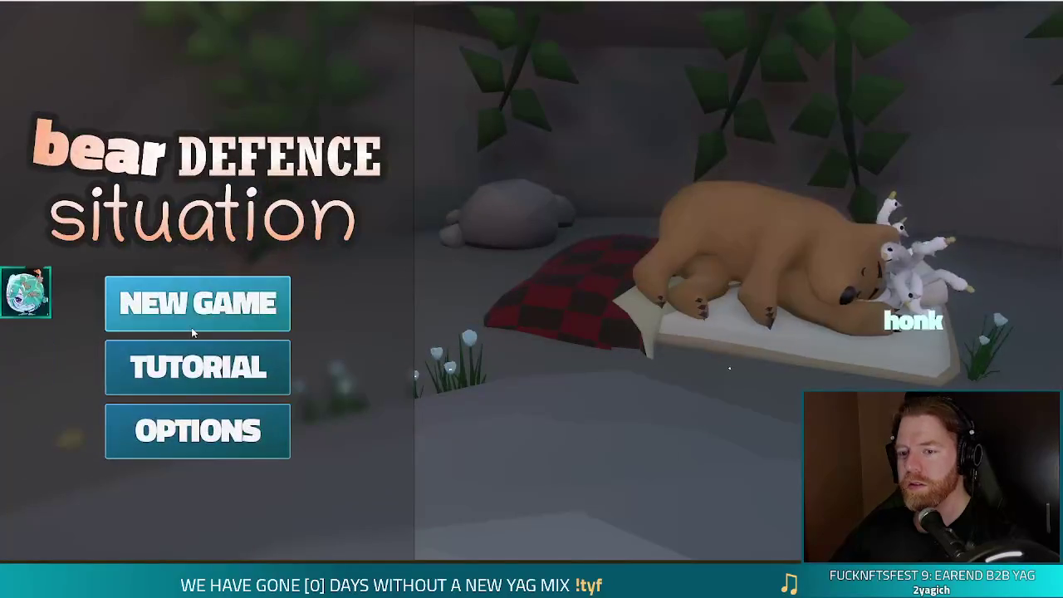
{"action": "left_click", "coordinate": [210, 318]}
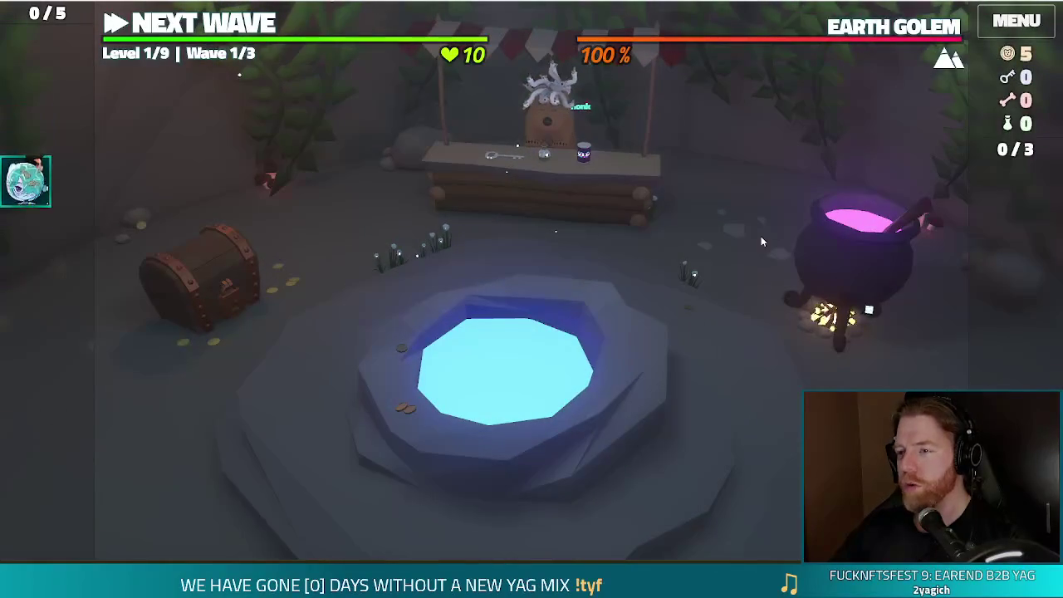
{"action": "left_click", "coordinate": [551, 208]}
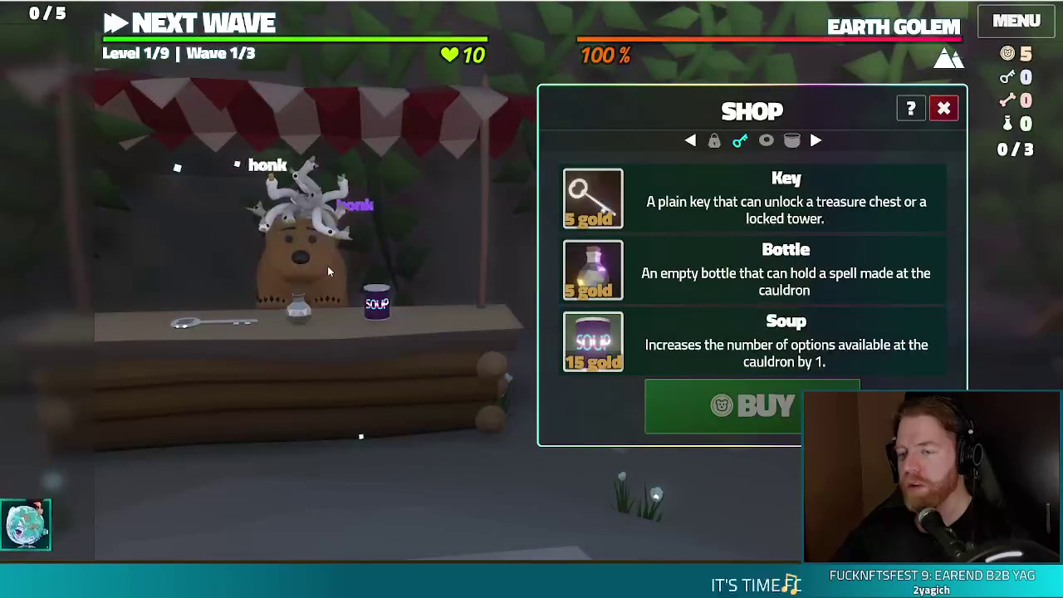
{"action": "left_click", "coordinate": [327, 253]}
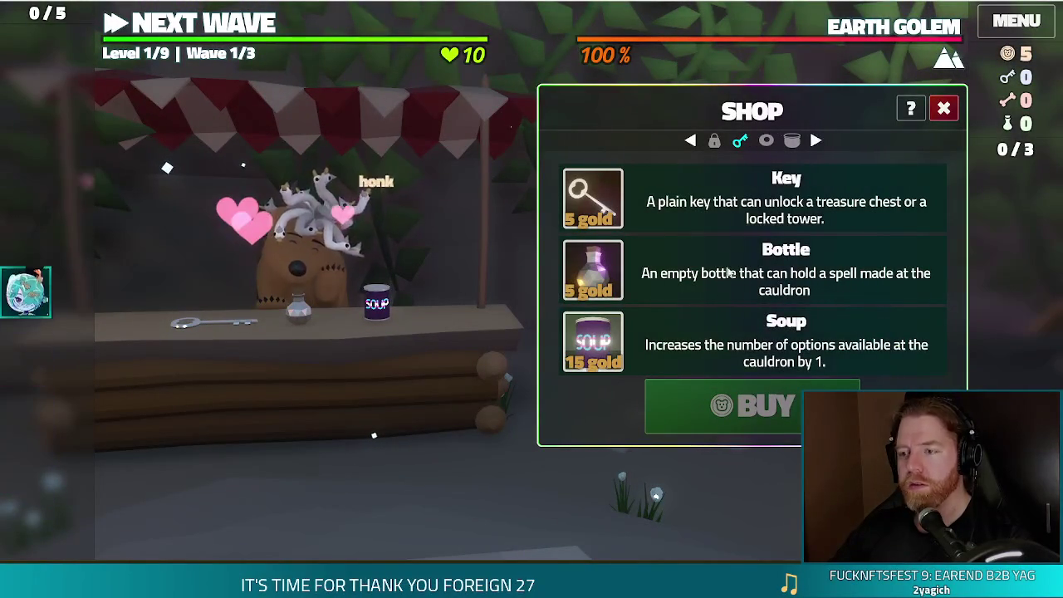
{"action": "key", "text": "Right"}
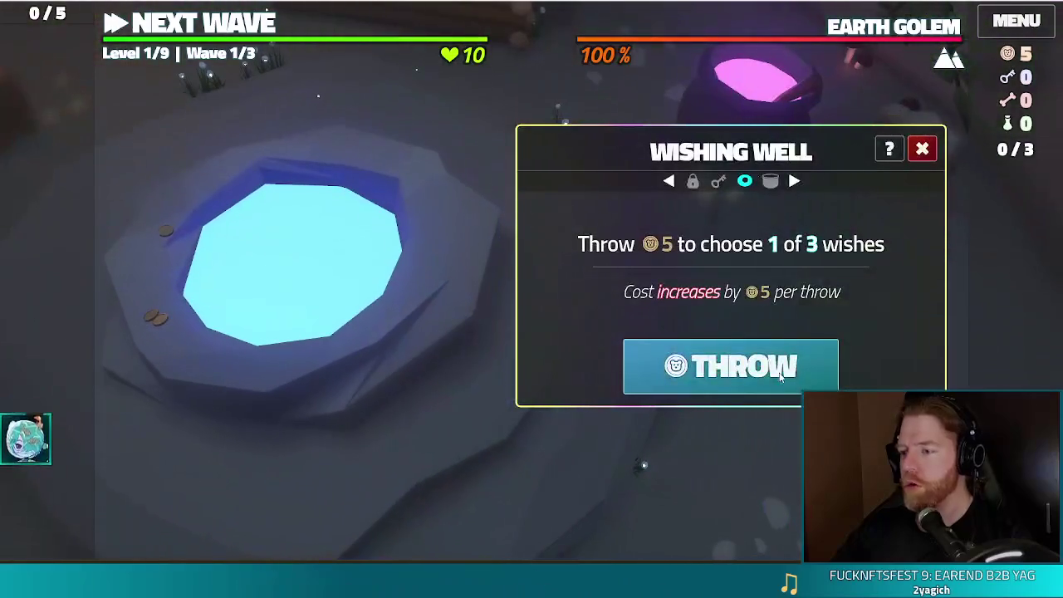
Throw coins into the wishing well and take the Training Wheels wish.
{"action": "left_click", "coordinate": [817, 353]}
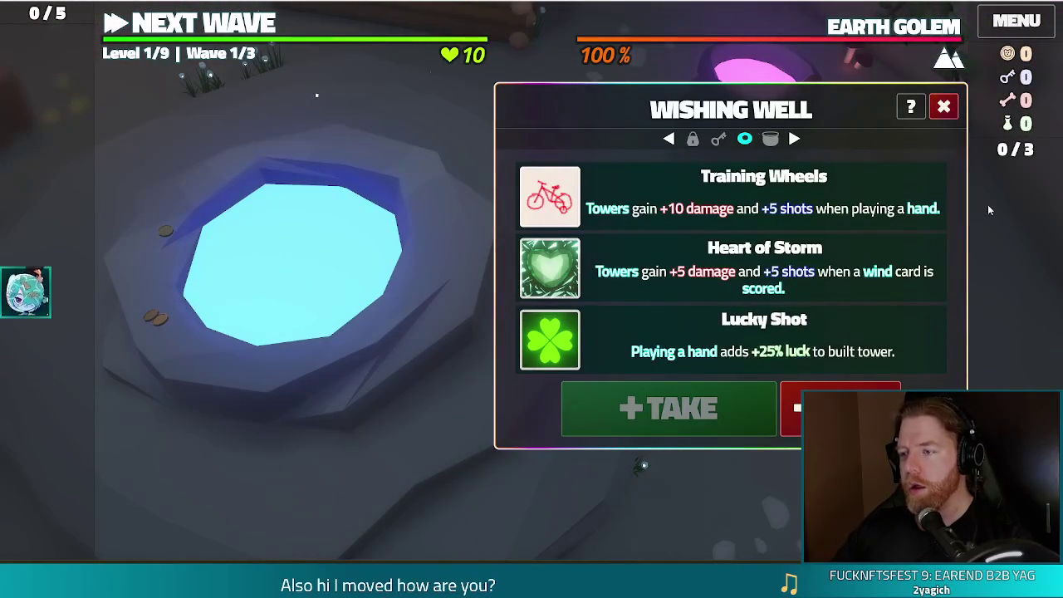
{"action": "left_click", "coordinate": [627, 189]}
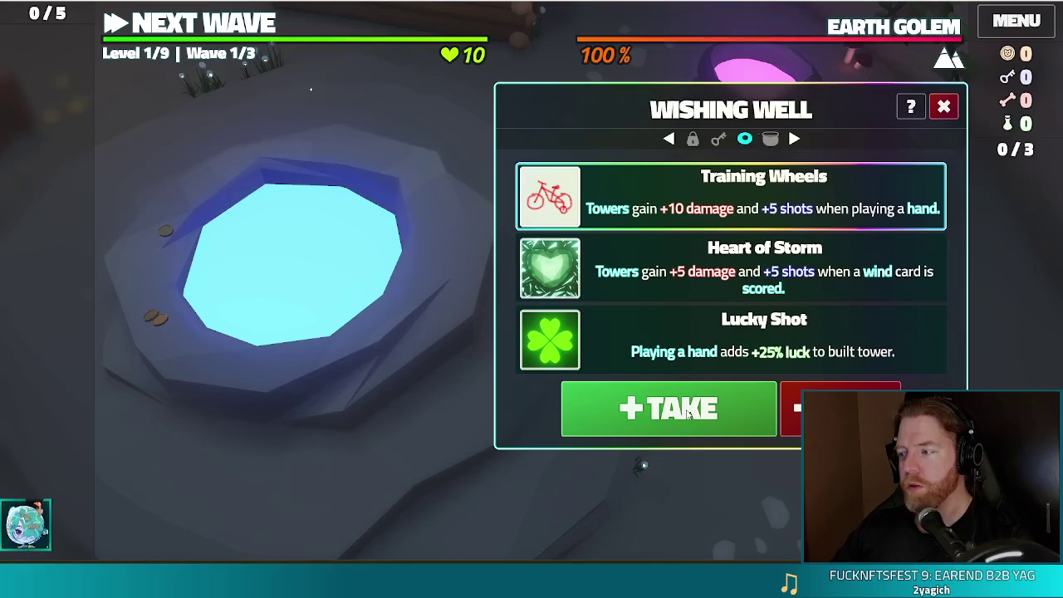
{"action": "left_click", "coordinate": [688, 415]}
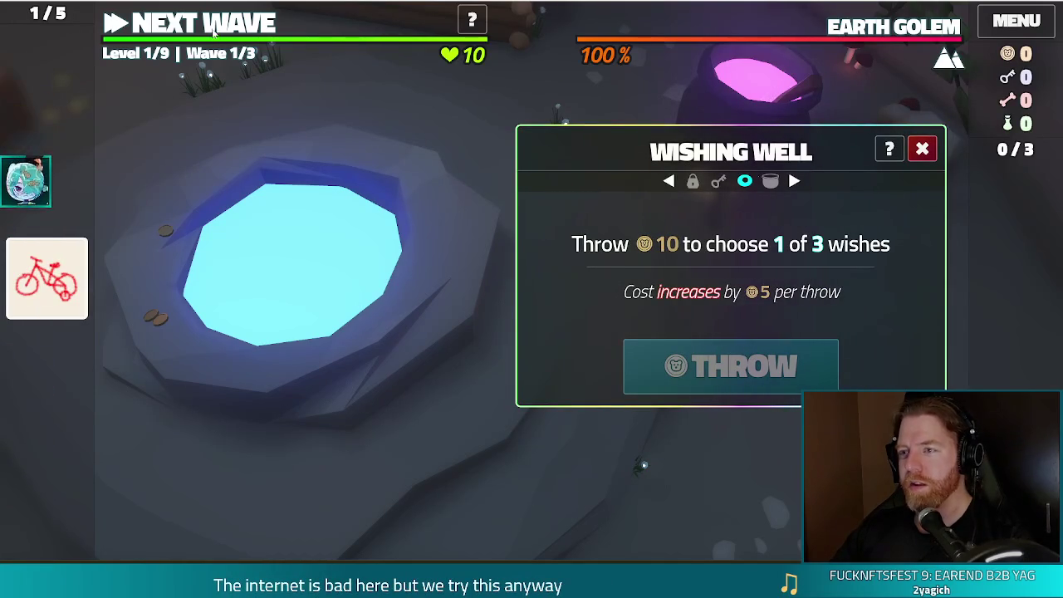
{"action": "left_click", "coordinate": [197, 247]}
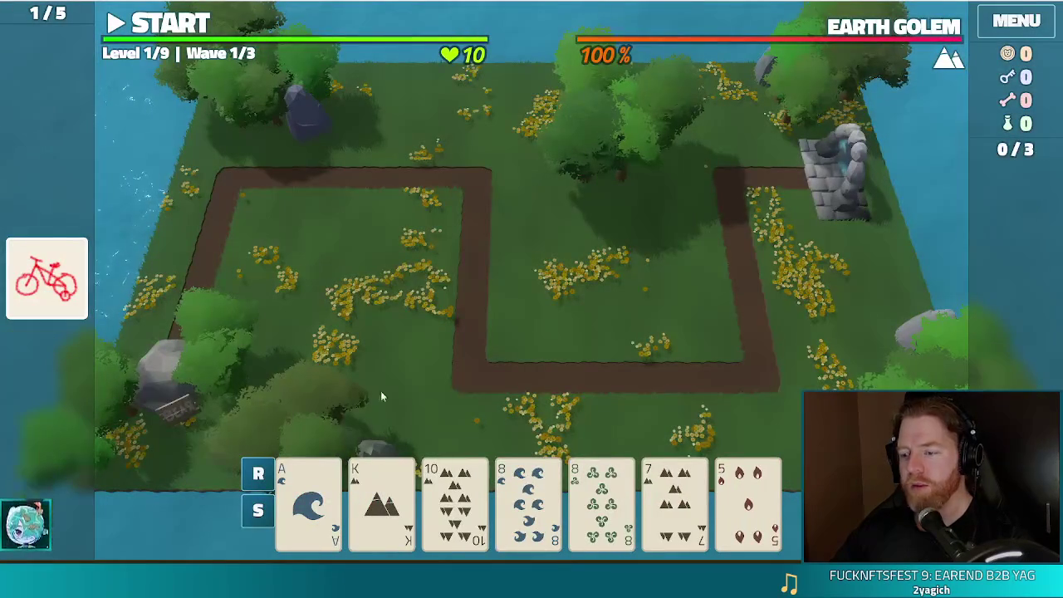
Discard the 7 of Earth, then discard the 8 of Water and 8 of Wind.
{"action": "left_click", "coordinate": [697, 502]}
{"action": "left_click", "coordinate": [586, 397]}
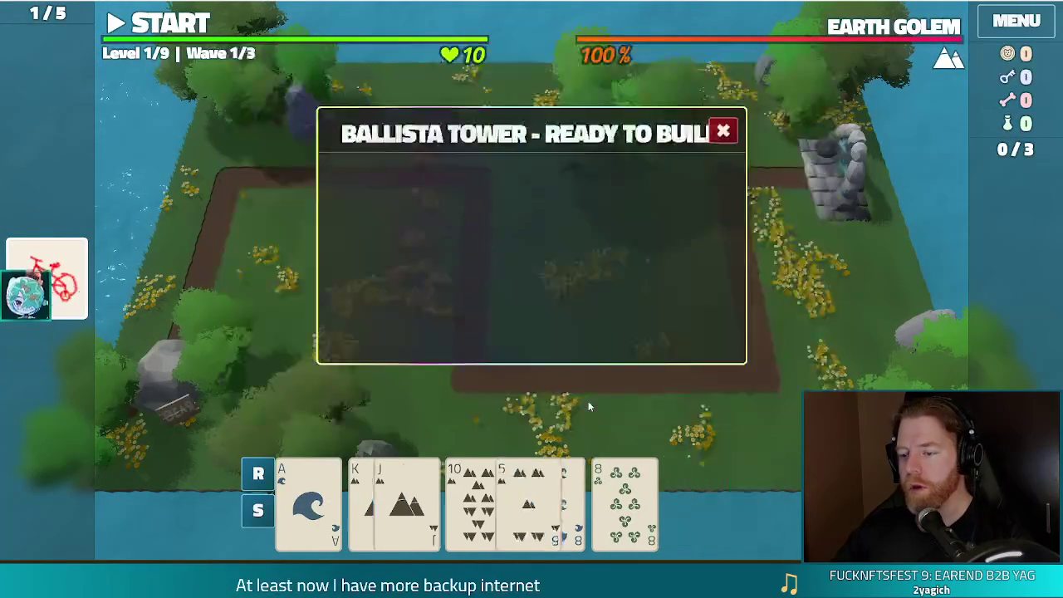
{"action": "left_click", "coordinate": [747, 498]}
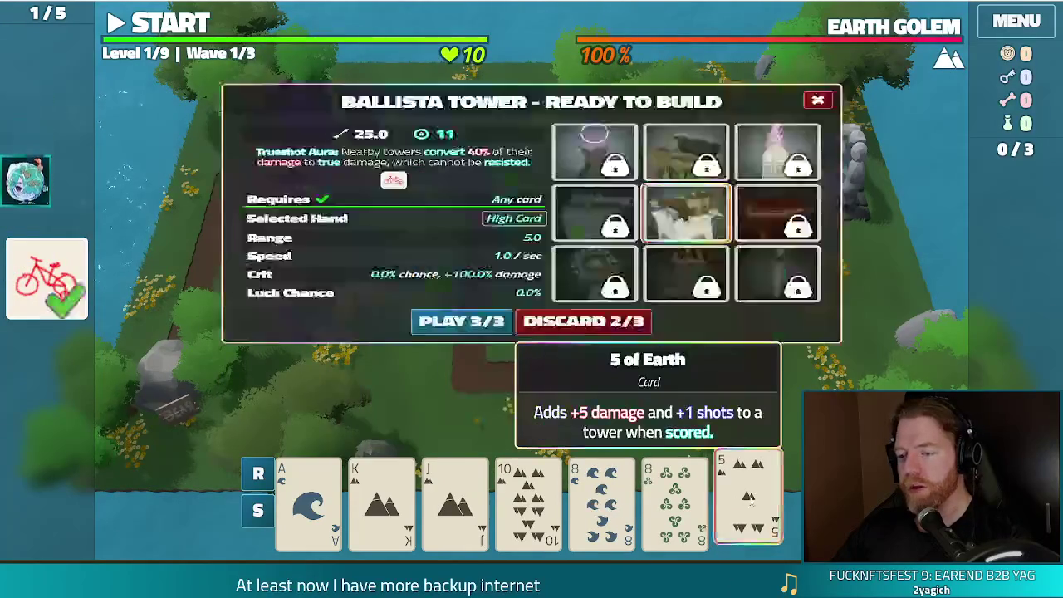
{"action": "left_click", "coordinate": [747, 496]}
{"action": "left_click", "coordinate": [674, 498]}
{"action": "left_click", "coordinate": [601, 499]}
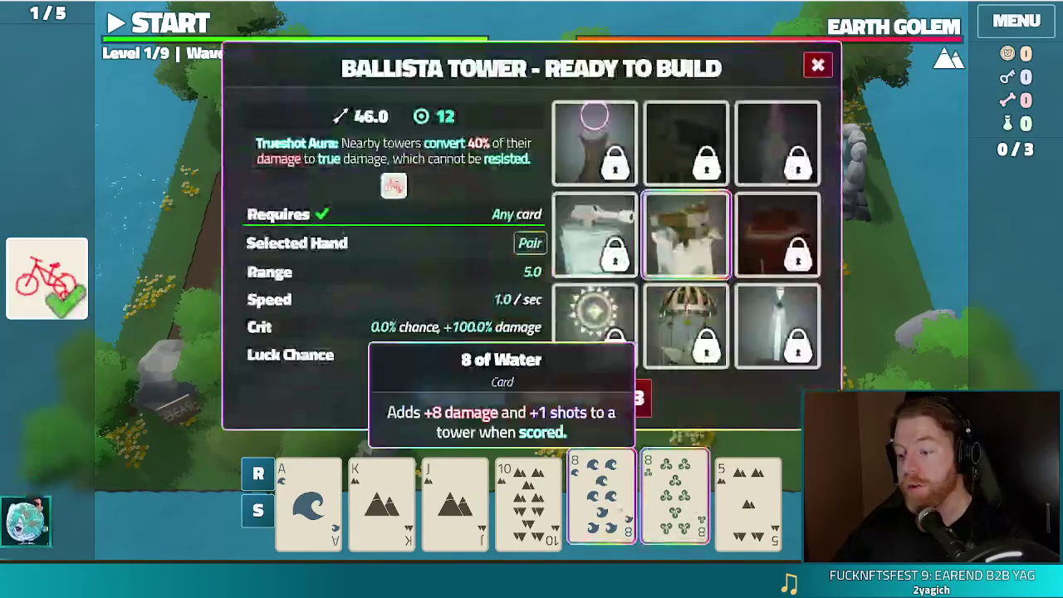
{"action": "left_click", "coordinate": [586, 398]}
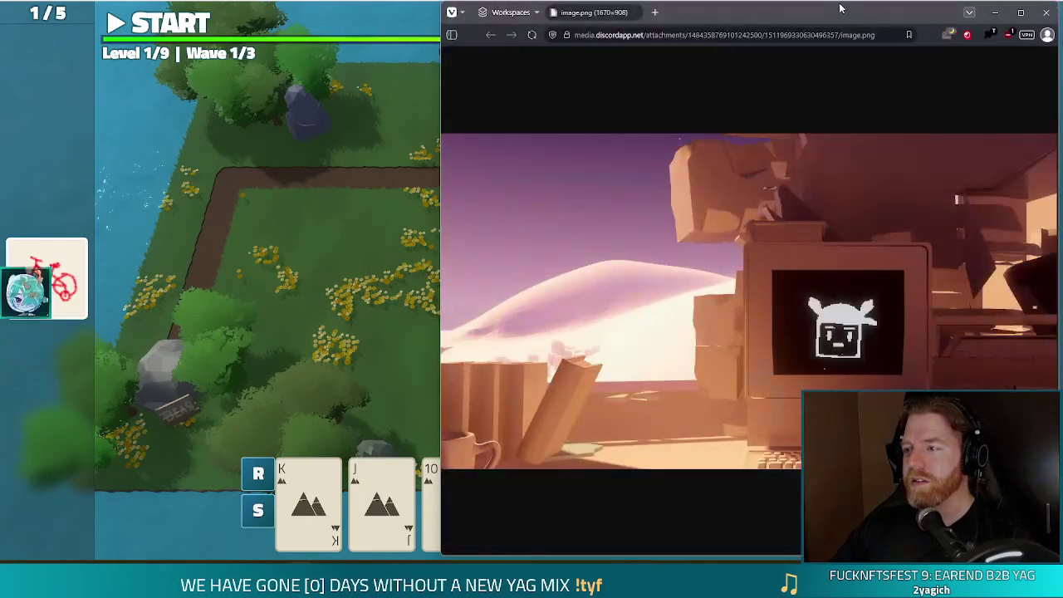
Move the Vivaldi window with the Discord image.png left and maximize it.
{"action": "left_click_drag", "start_coordinate": [840, 12], "coordinate": [632, 51]}
{"action": "double_click", "coordinate": [632, 51]}
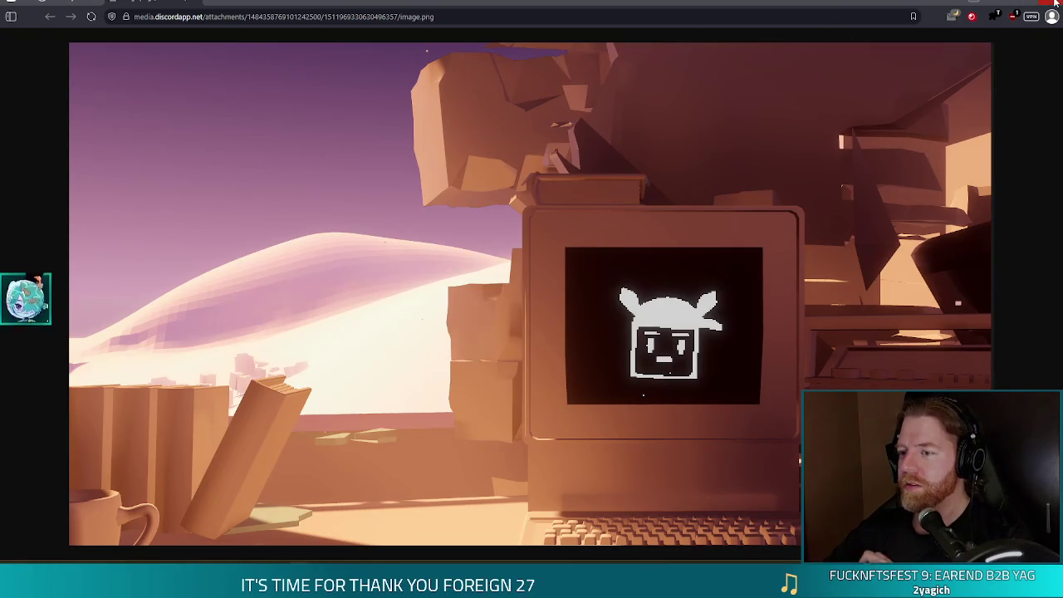
Play an Earth Flush (King, Jack, 10, 5, 3) to build a Ballista tower inside the path loop.
{"action": "left_click", "coordinate": [1055, 4]}
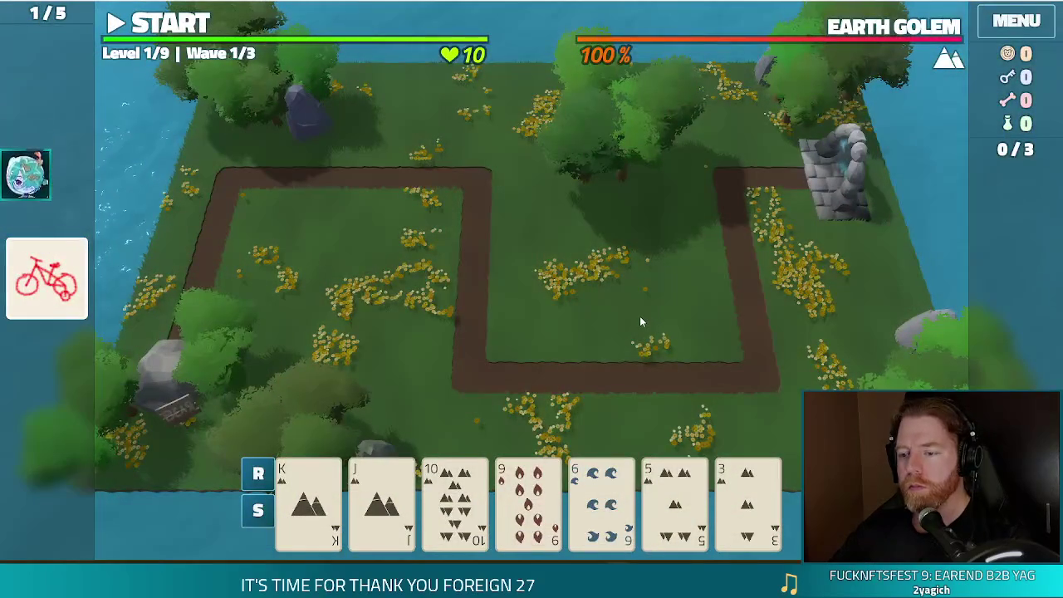
{"action": "left_click", "coordinate": [627, 508]}
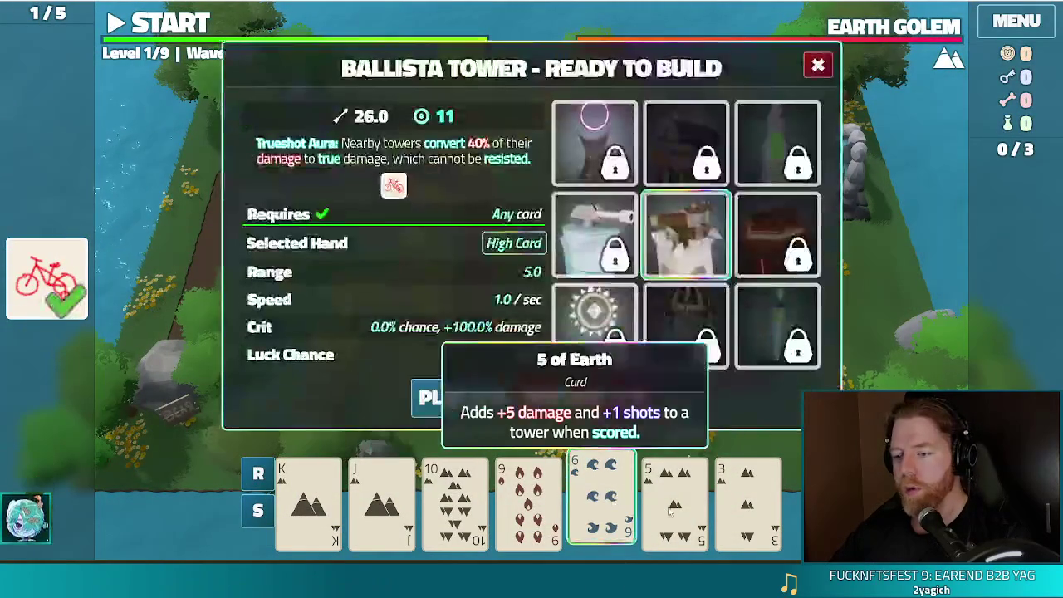
{"action": "left_click", "coordinate": [747, 498]}
{"action": "left_click", "coordinate": [674, 498]}
{"action": "left_click", "coordinate": [601, 498]}
{"action": "left_click", "coordinate": [455, 498]}
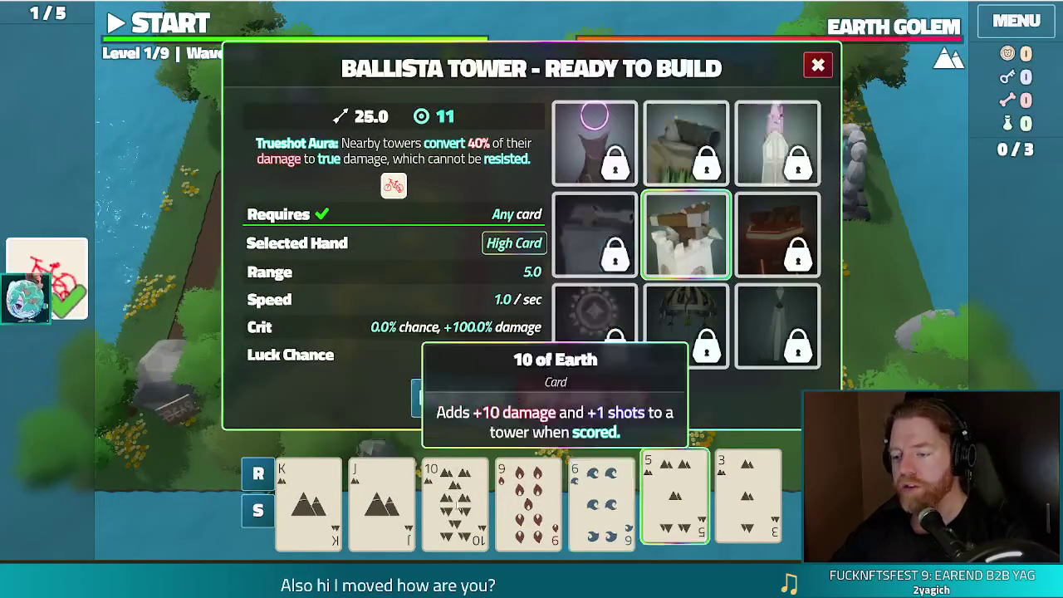
{"action": "left_click", "coordinate": [381, 498]}
{"action": "left_click", "coordinate": [307, 502]}
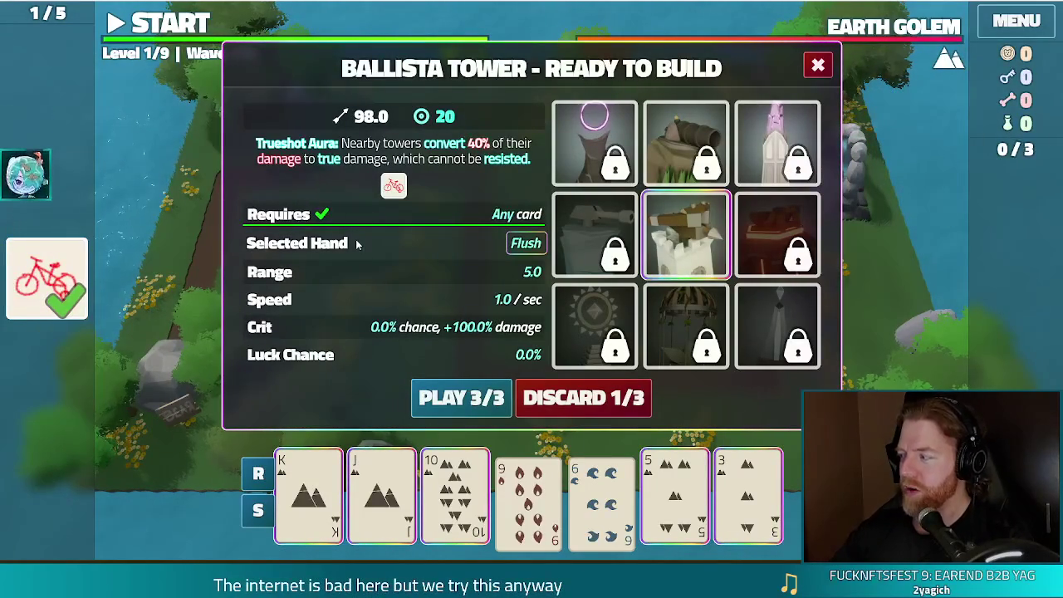
{"action": "mouse_move", "coordinate": [801, 143]}
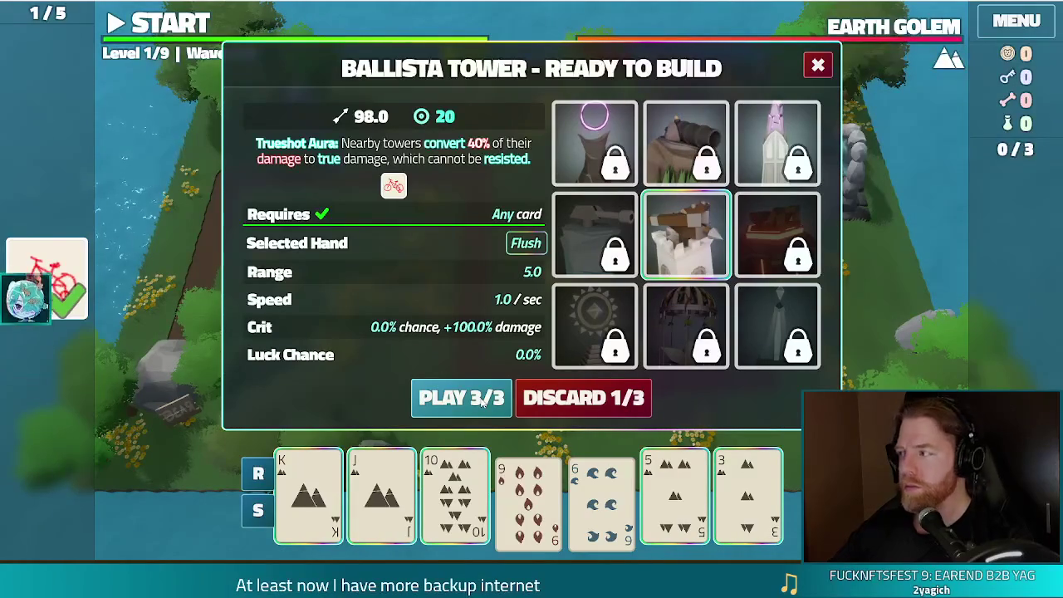
{"action": "left_click", "coordinate": [481, 400]}
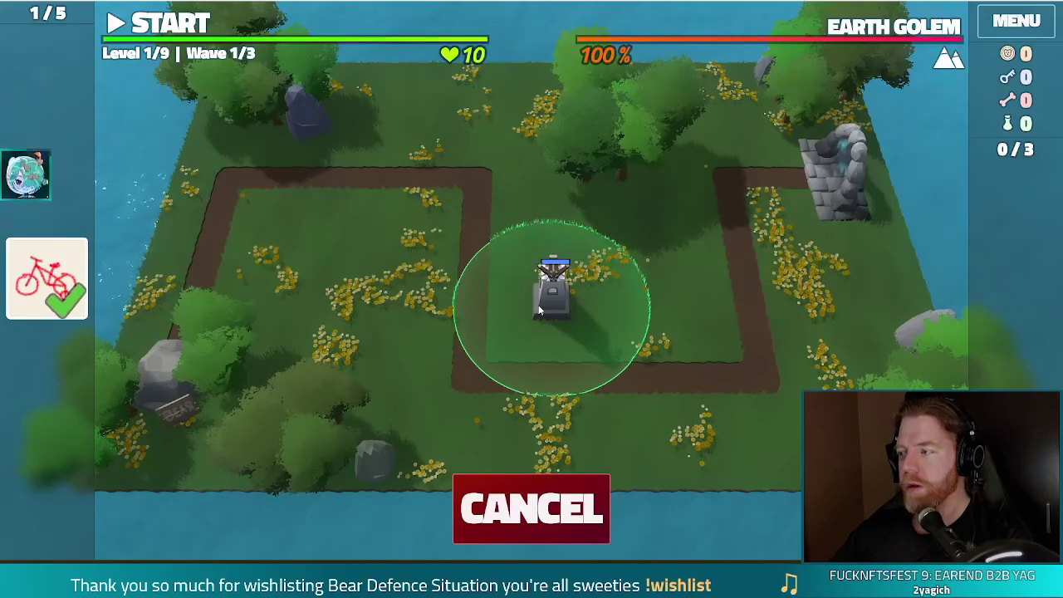
{"action": "left_click", "coordinate": [538, 304]}
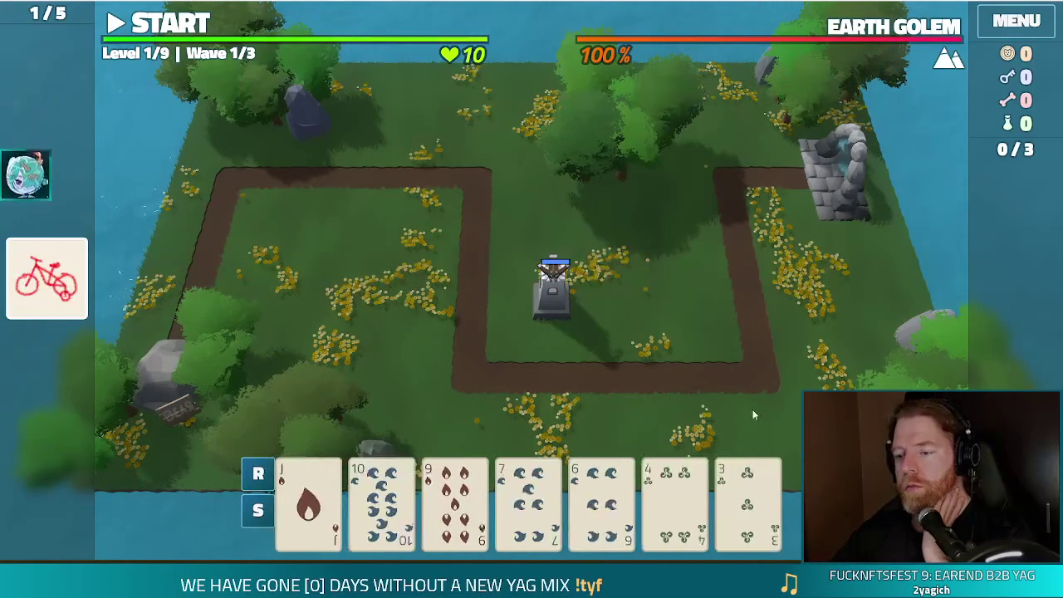
Weigh the 4 of Wind and 9 of Fire, then discard the Jack of Fire.
{"action": "left_click", "coordinate": [672, 498]}
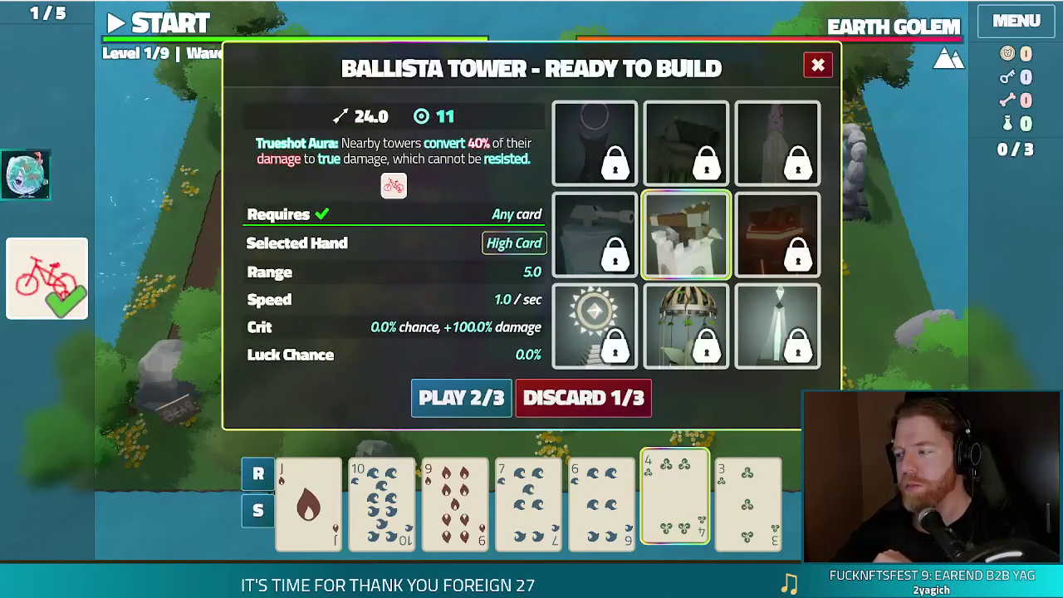
{"action": "left_click", "coordinate": [674, 498]}
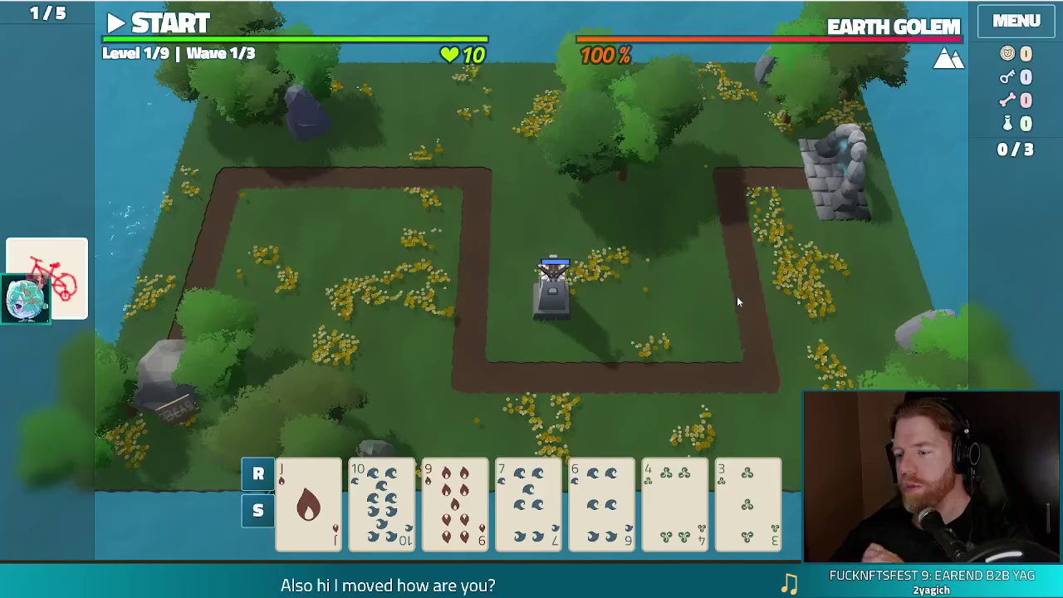
{"action": "left_click", "coordinate": [435, 532]}
{"action": "left_click", "coordinate": [436, 530]}
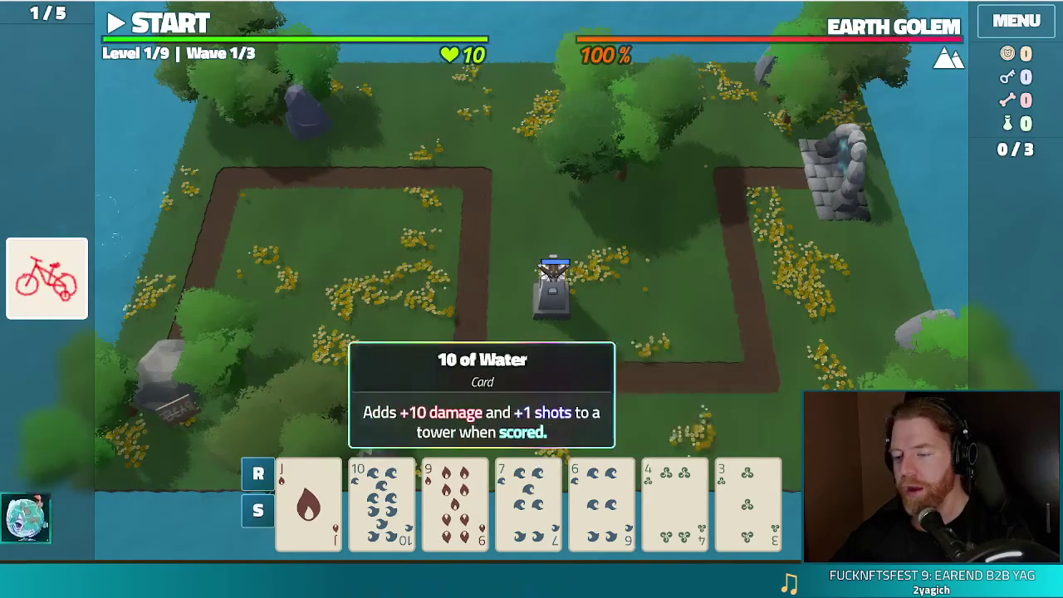
{"action": "left_click", "coordinate": [674, 502]}
{"action": "left_click", "coordinate": [307, 503]}
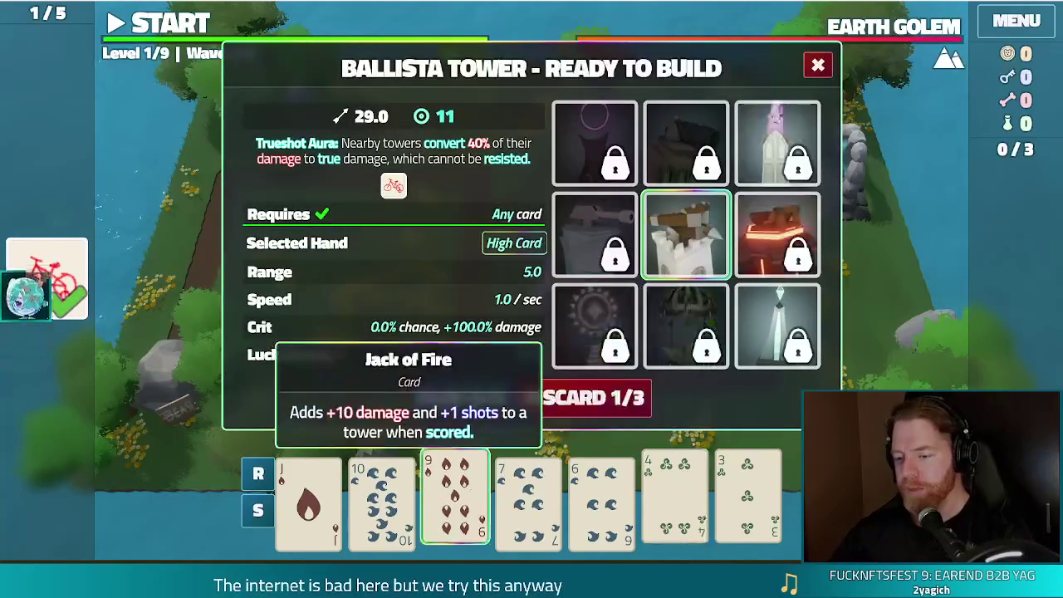
{"action": "left_click", "coordinate": [592, 400]}
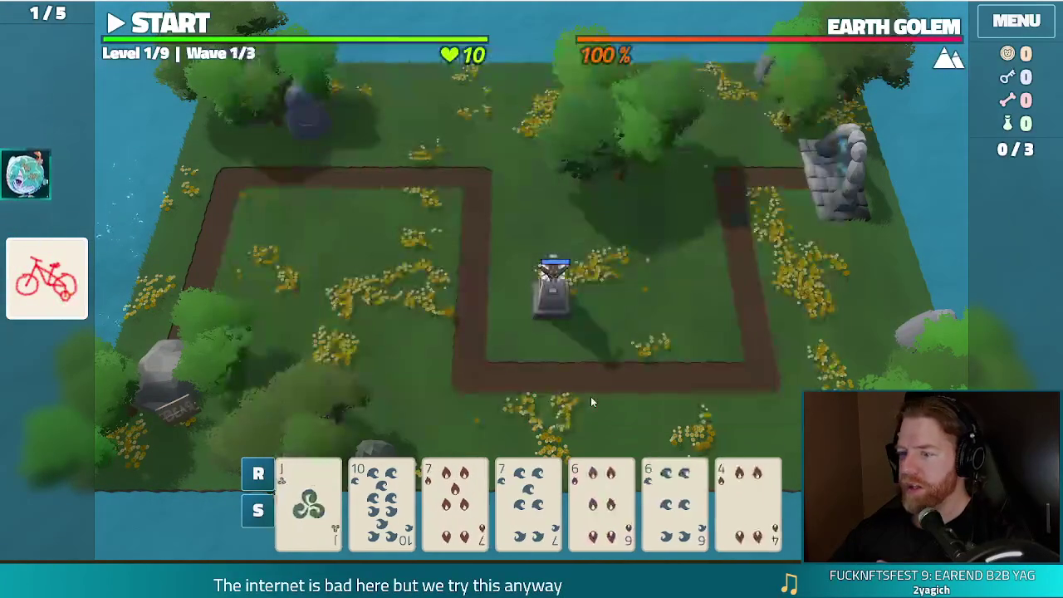
Play Two Pair (7s and 6s) for a second tower right of the first, then start wave 1.
{"action": "left_click", "coordinate": [454, 498]}
{"action": "left_click", "coordinate": [528, 498]}
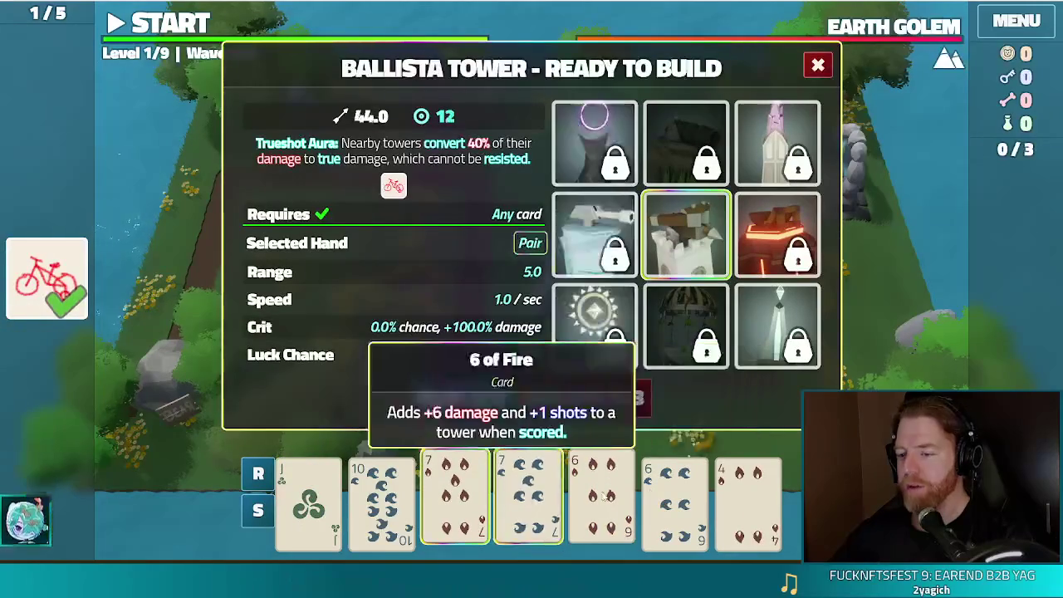
{"action": "left_click", "coordinate": [601, 498]}
{"action": "left_click", "coordinate": [674, 498]}
{"action": "left_click", "coordinate": [461, 397]}
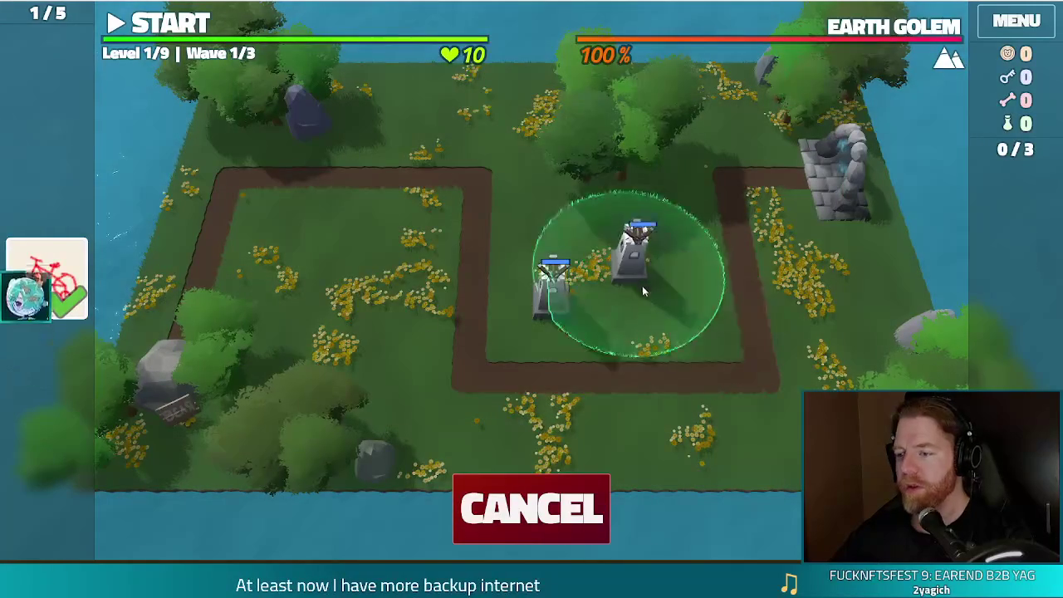
{"action": "left_click", "coordinate": [671, 304]}
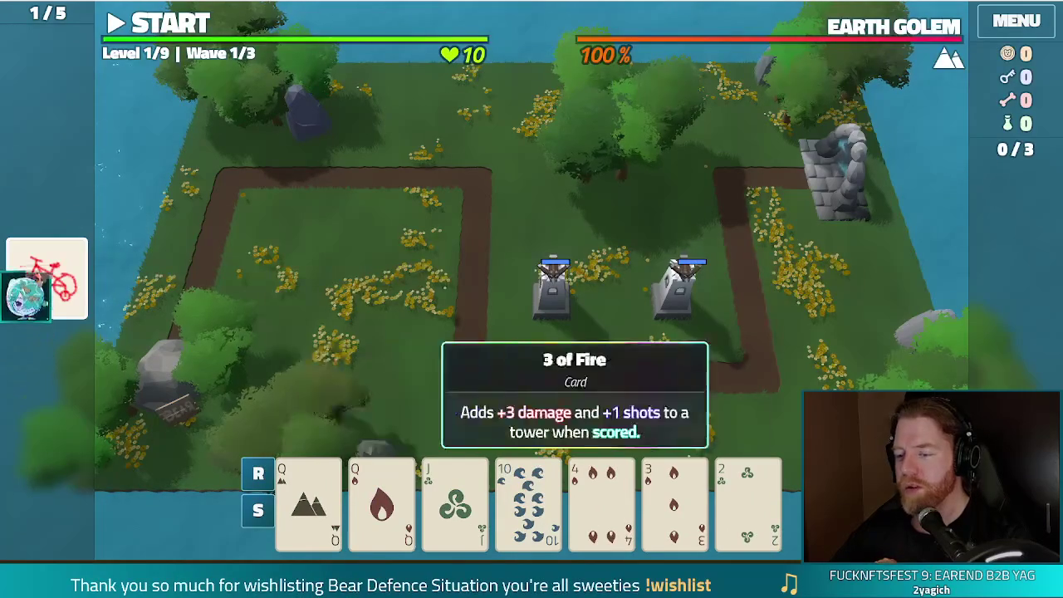
{"action": "left_click", "coordinate": [178, 31]}
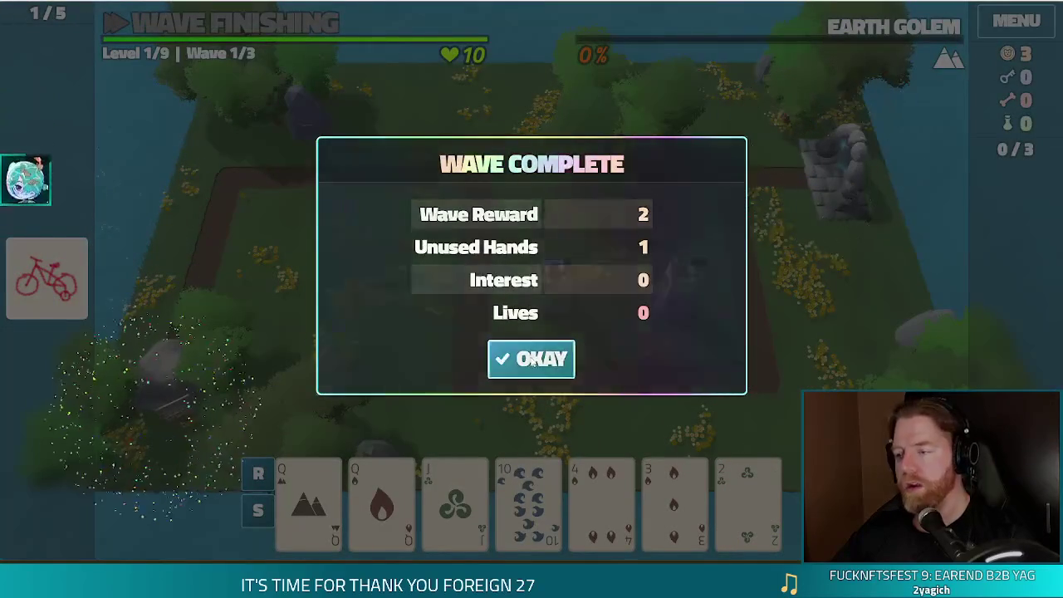
Discard the 4 of Fire, play Two Pair of Queens and 10s for a left-loop tower, and start wave 2.
{"action": "left_click", "coordinate": [525, 369]}
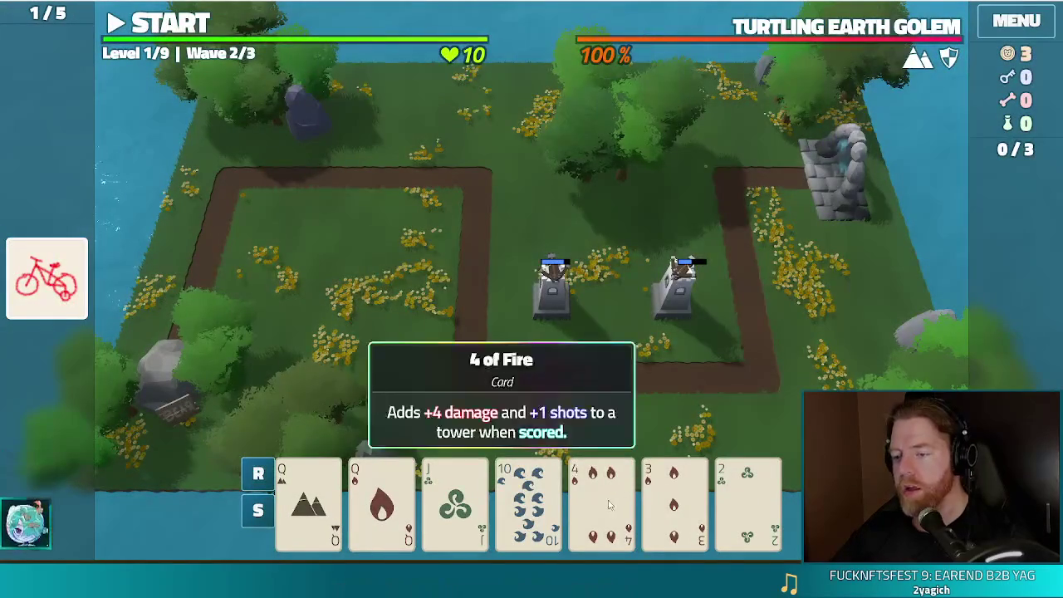
{"action": "left_click", "coordinate": [601, 502]}
{"action": "left_click", "coordinate": [598, 396]}
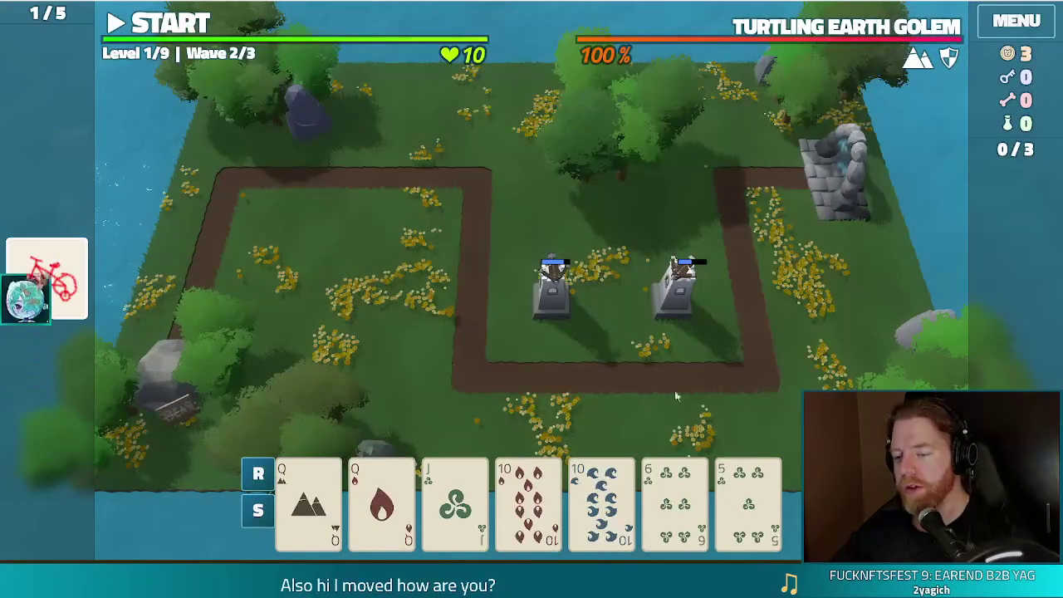
{"action": "left_click", "coordinate": [308, 502]}
{"action": "left_click", "coordinate": [390, 510]}
{"action": "left_click", "coordinate": [528, 506]}
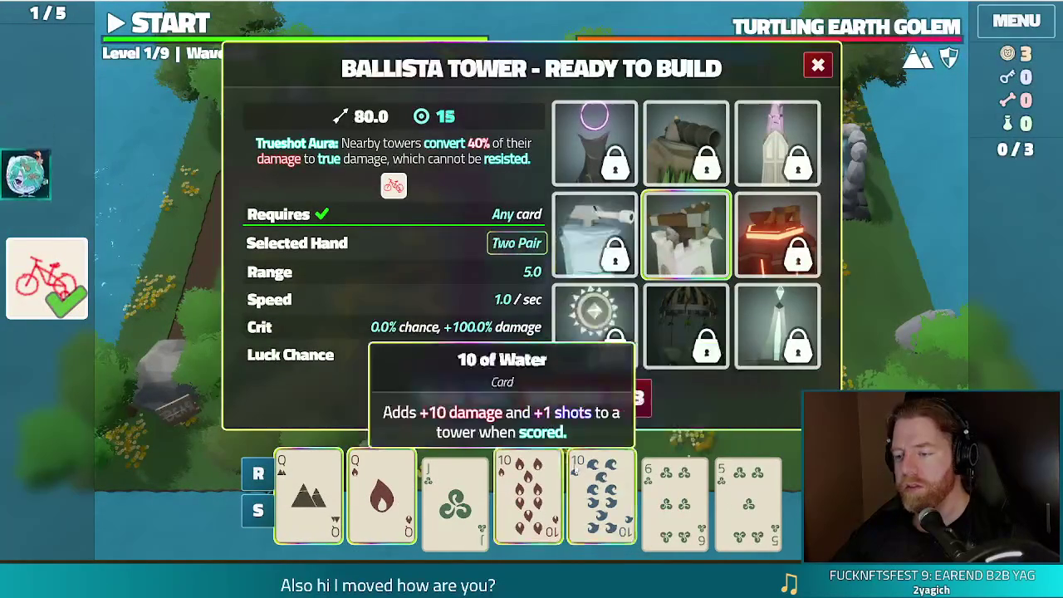
{"action": "left_click", "coordinate": [457, 396]}
{"action": "left_click", "coordinate": [402, 211]}
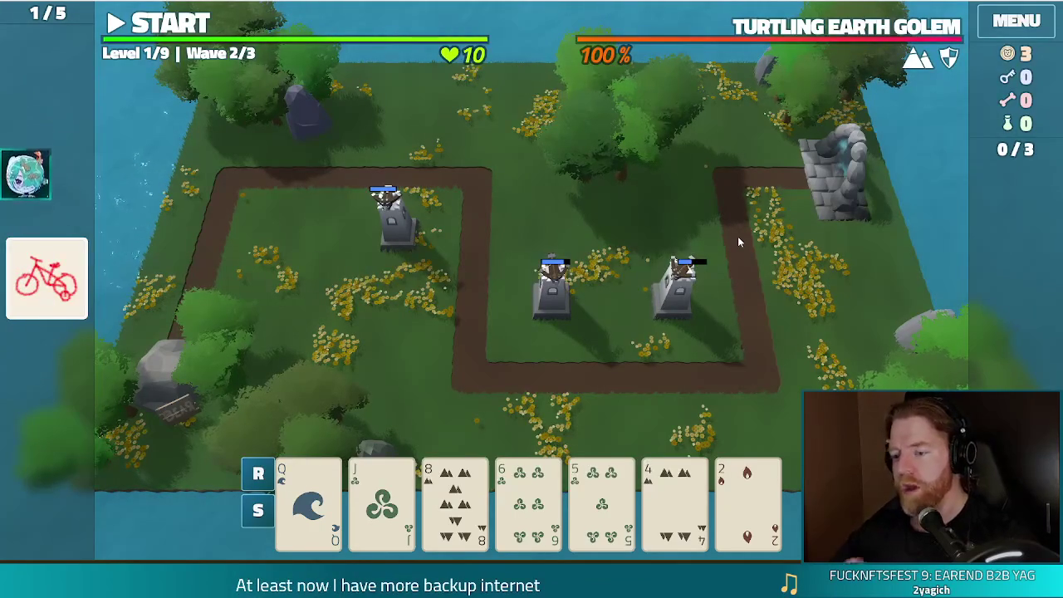
{"action": "left_click", "coordinate": [145, 23]}
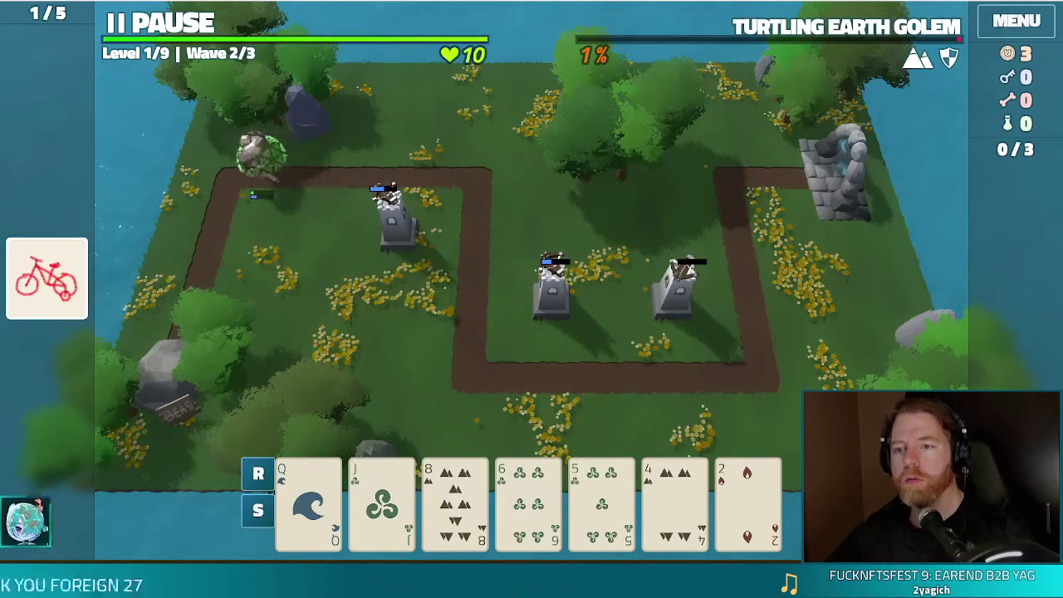
Pause, discard for a fresh hand, and play a pair of Queens to place a Ballista beside the left path.
{"action": "left_click", "coordinate": [163, 27]}
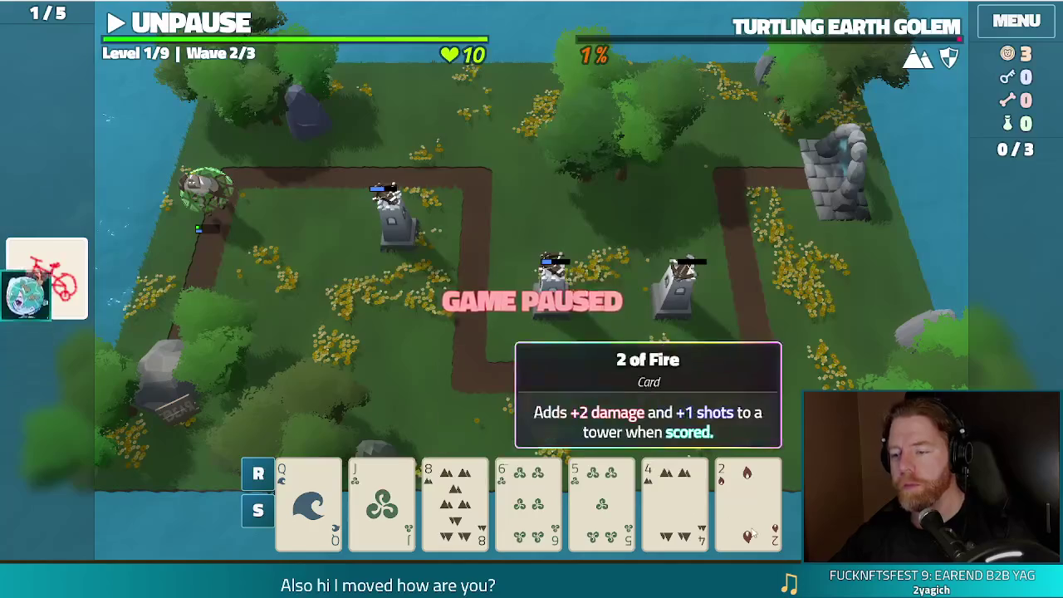
{"action": "left_click", "coordinate": [601, 498]}
{"action": "left_click", "coordinate": [601, 498]}
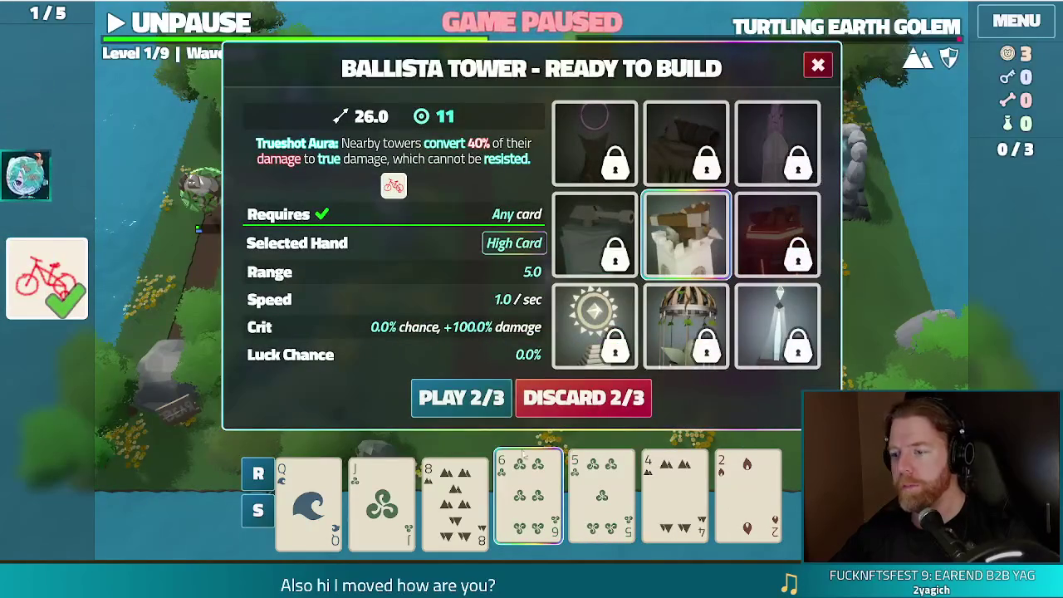
{"action": "left_click", "coordinate": [454, 498]}
{"action": "left_click", "coordinate": [594, 398]}
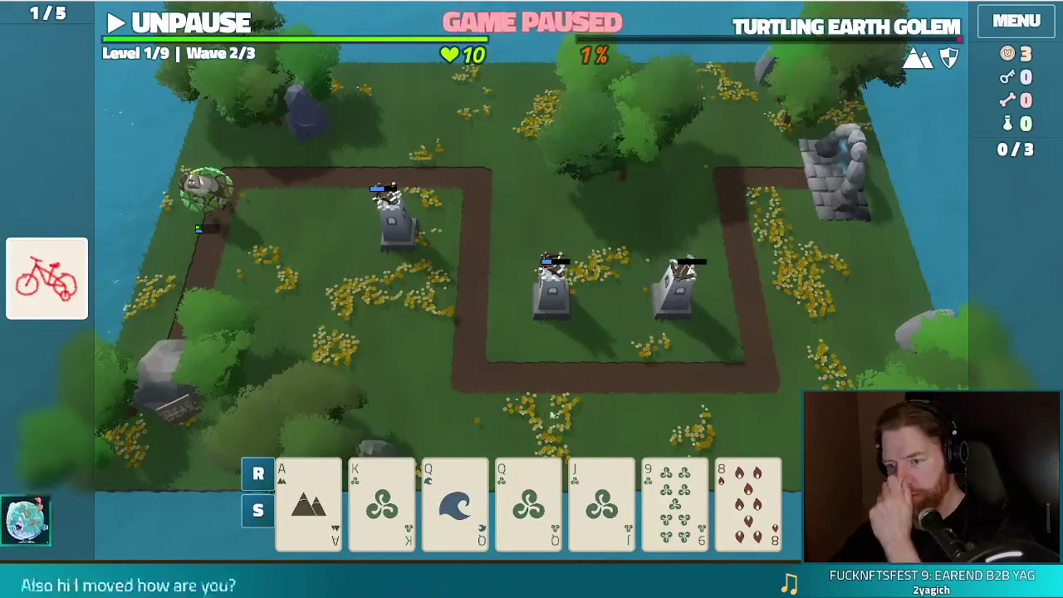
{"action": "left_click", "coordinate": [455, 498]}
{"action": "left_click", "coordinate": [528, 498]}
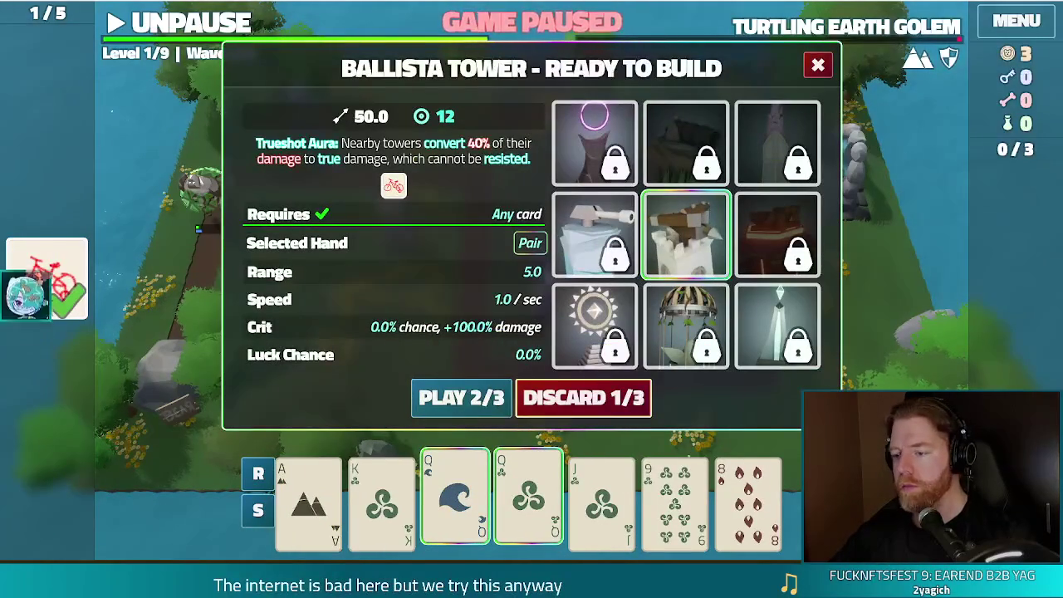
{"action": "left_click", "coordinate": [461, 397]}
{"action": "left_click", "coordinate": [270, 249]}
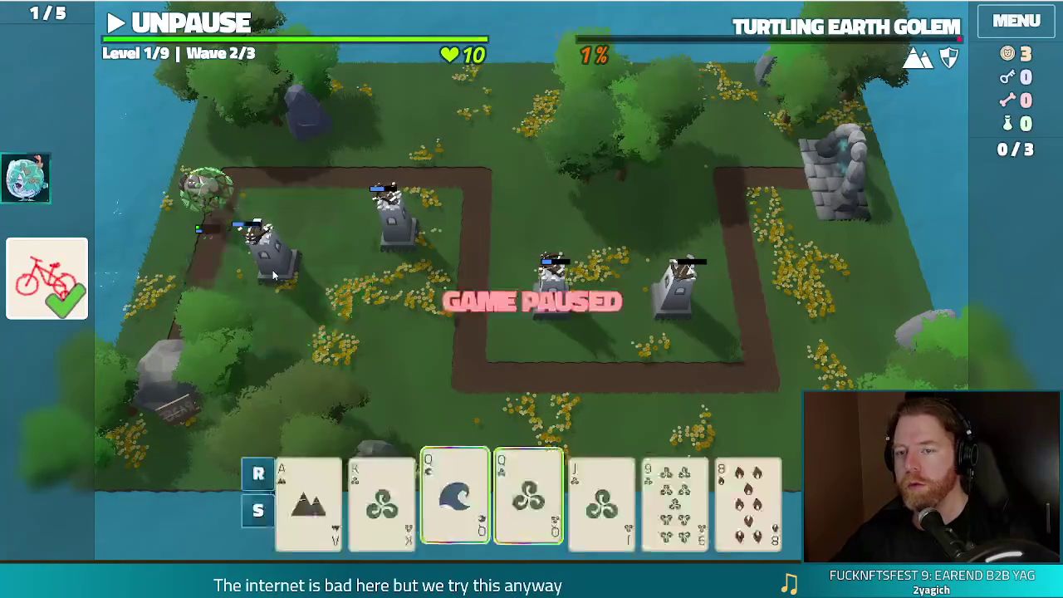
Resume to finish the wave, dismiss the wave-complete summary, and close the game with Alt+F4.
{"action": "left_click", "coordinate": [218, 25]}
{"action": "left_click", "coordinate": [521, 363]}
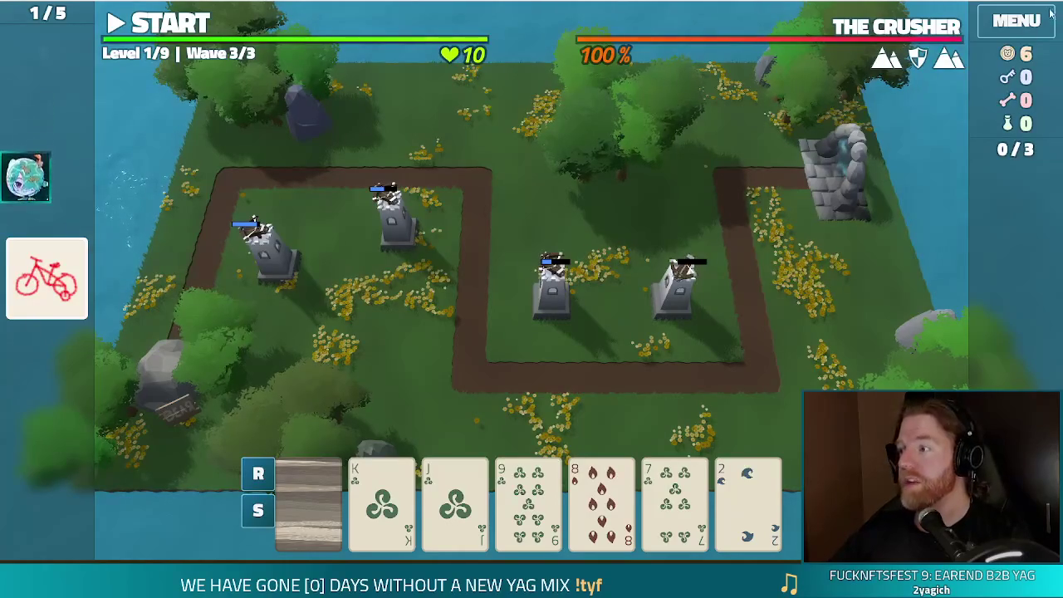
{"action": "key", "text": "alt+F4"}
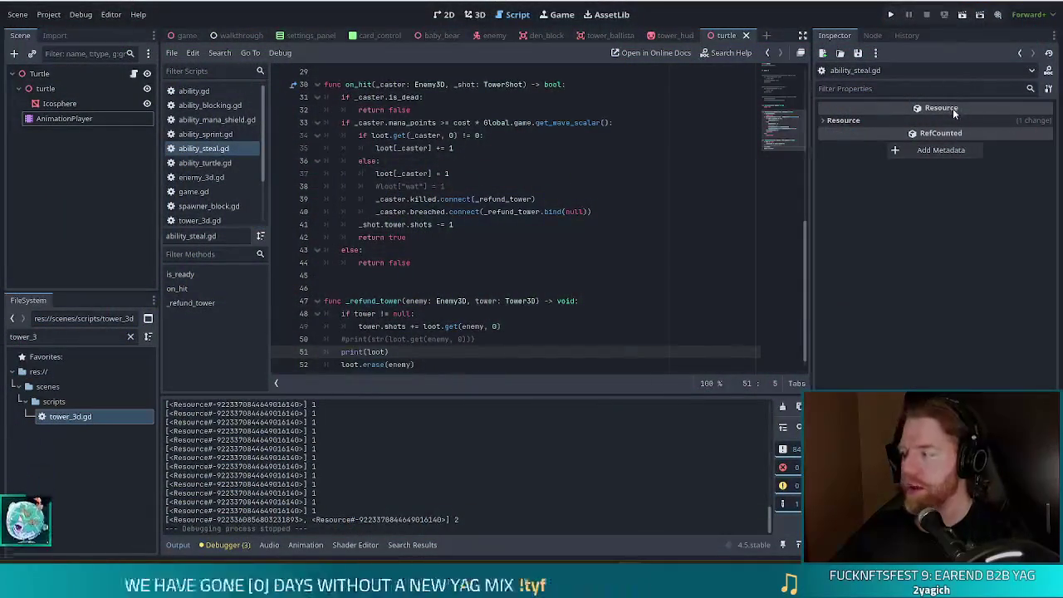
Close the running game window to stop the debug session.
{"action": "mouse_move", "coordinate": [959, 106]}
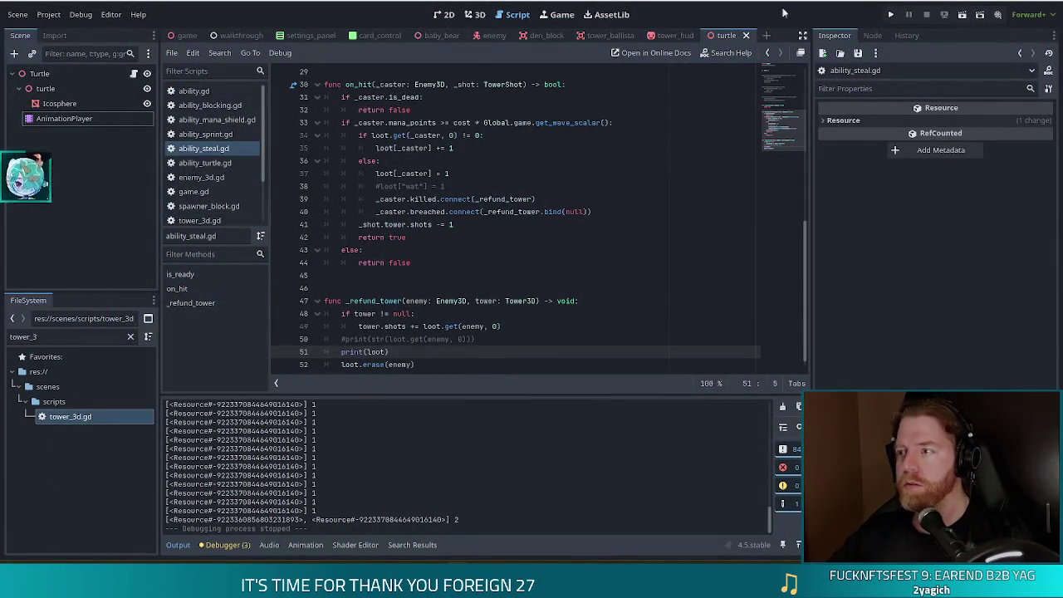
{"action": "left_click", "coordinate": [1034, 21]}
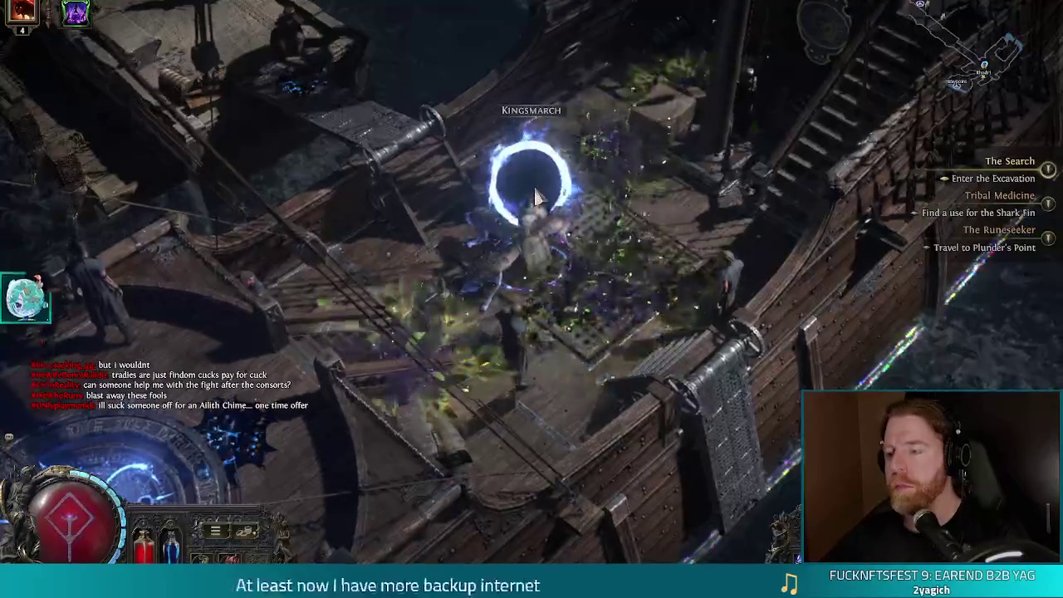
Walk from the Kingsmarch portal up the pier, through the town square and stairs into the plaza.
{"action": "key", "text": "w"}
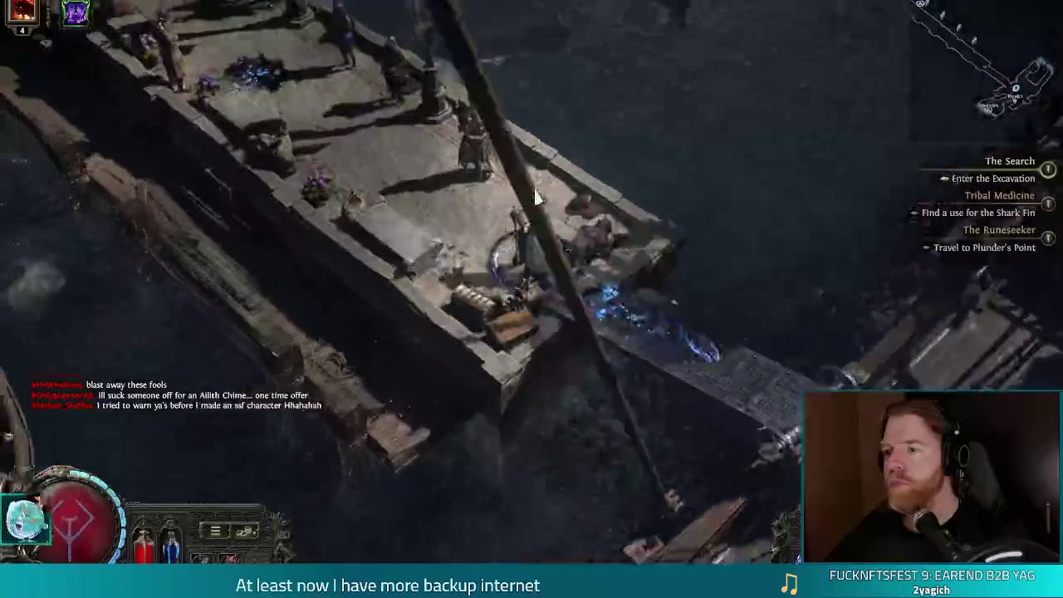
{"action": "key", "text": "w"}
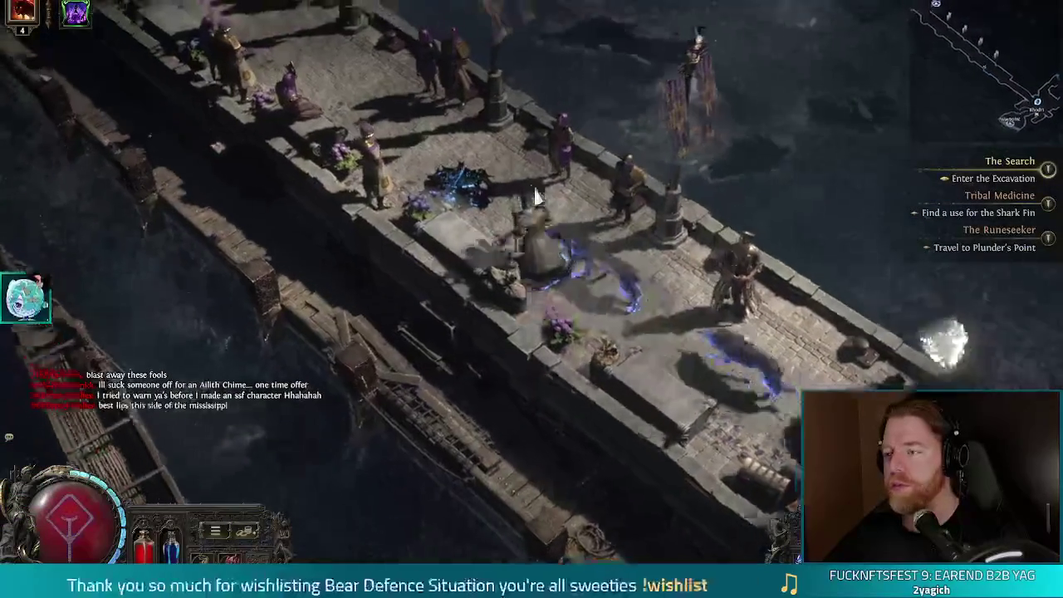
{"action": "key", "text": "w"}
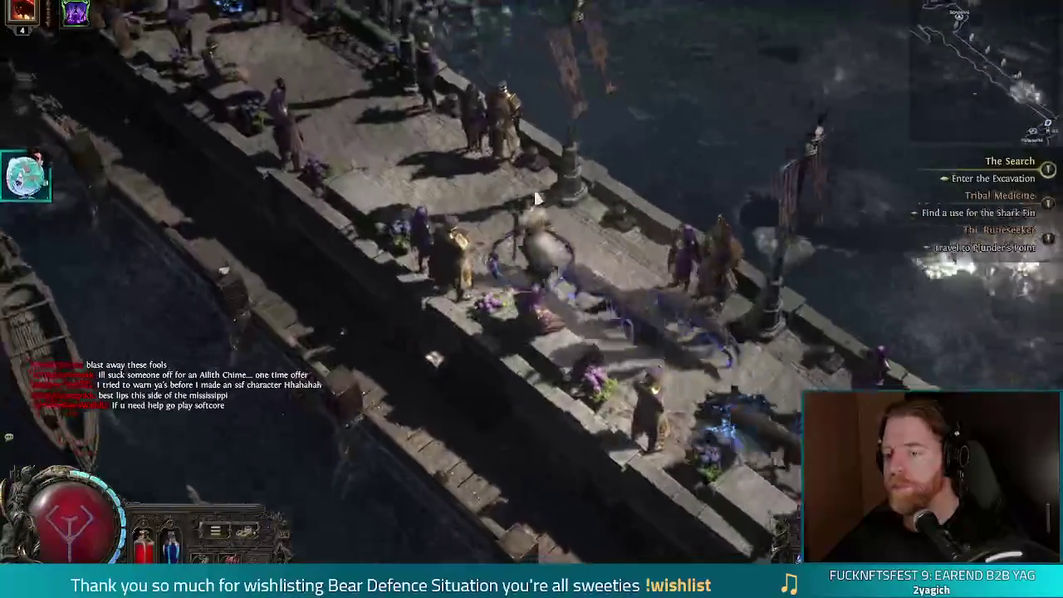
{"action": "key", "text": "w"}
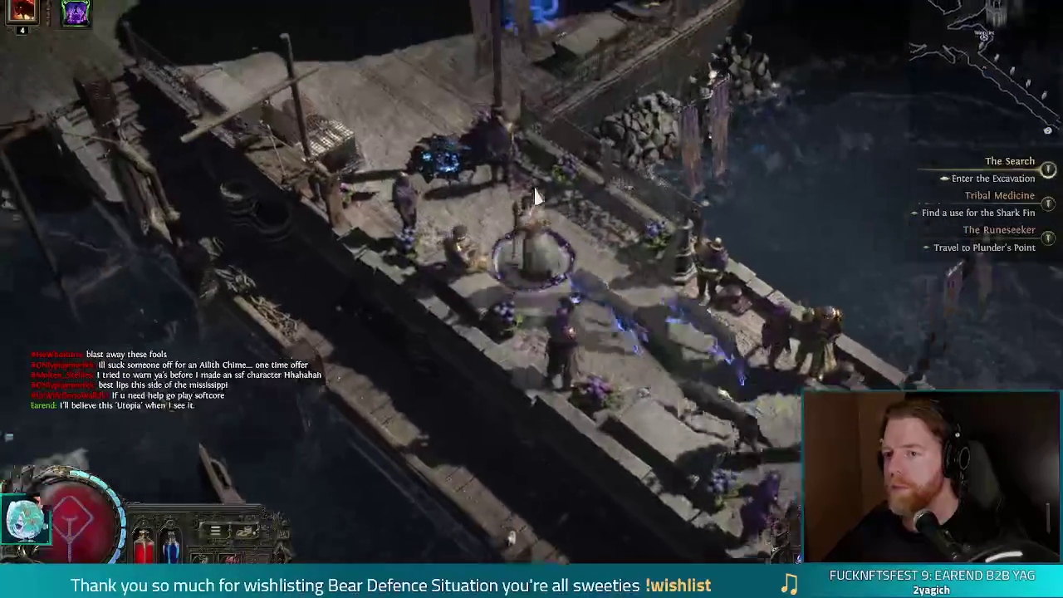
{"action": "key", "text": "w"}
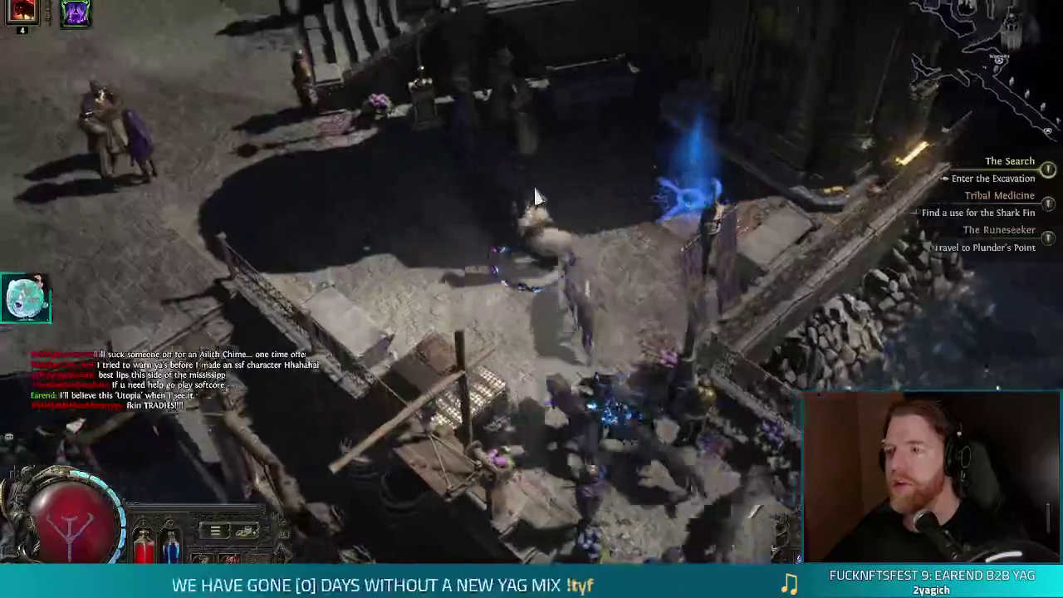
{"action": "key", "text": "w"}
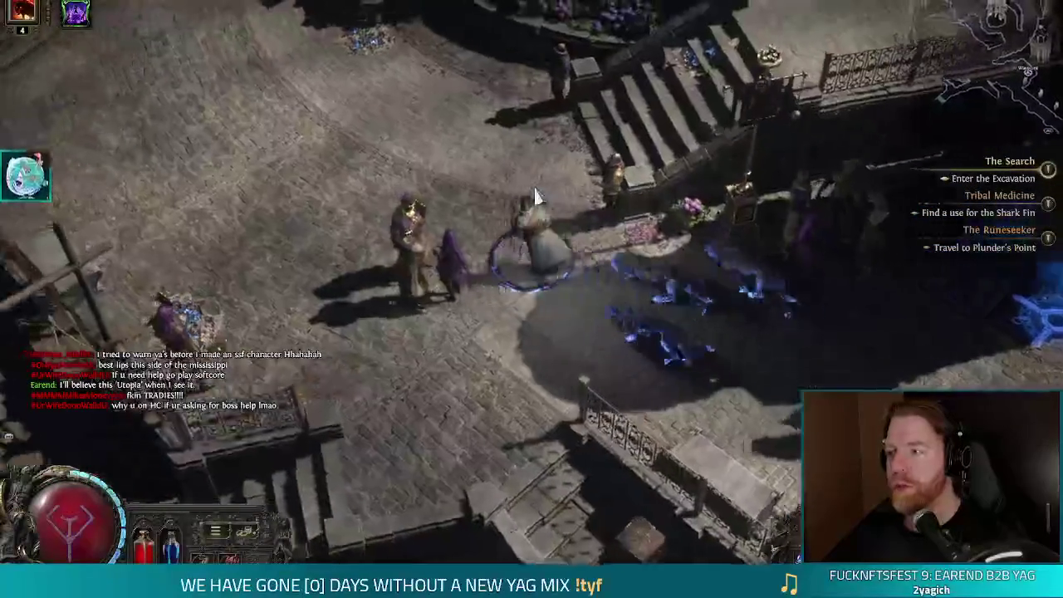
{"action": "key", "text": "w"}
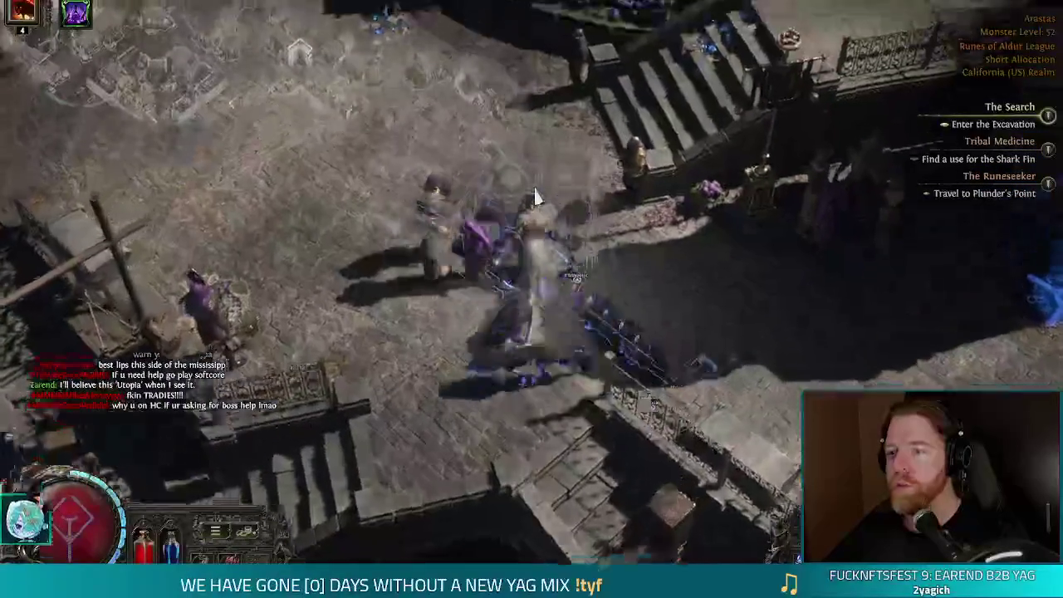
{"action": "key", "text": "w"}
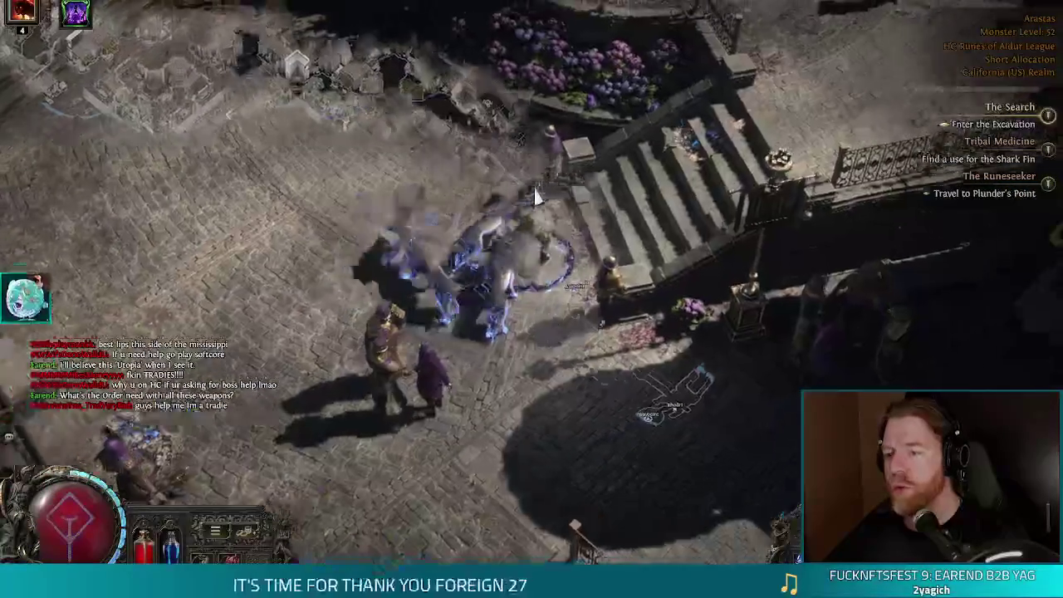
{"action": "key", "text": "w"}
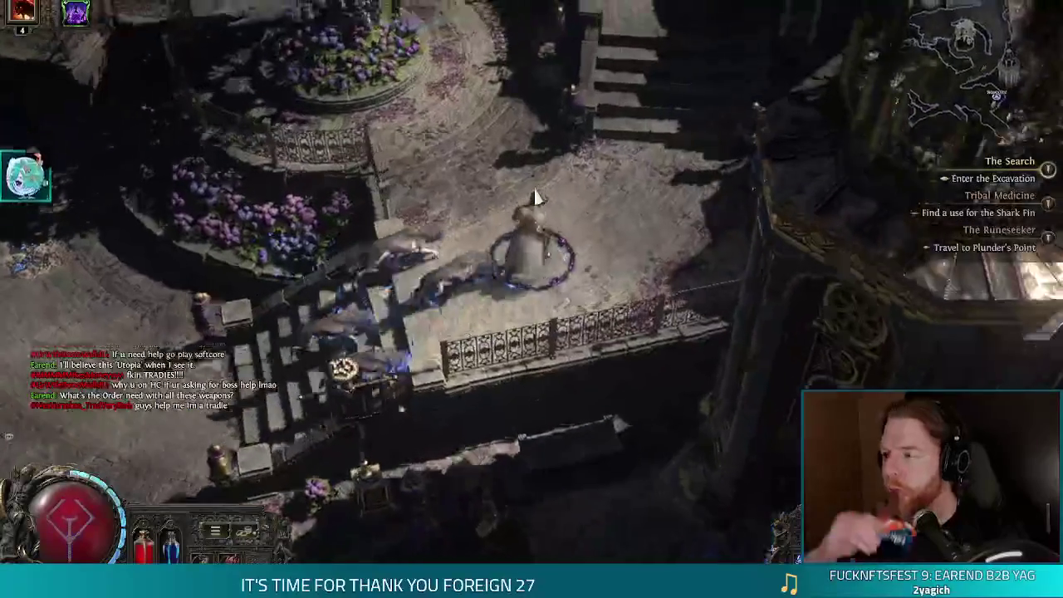
{"action": "key", "text": "w"}
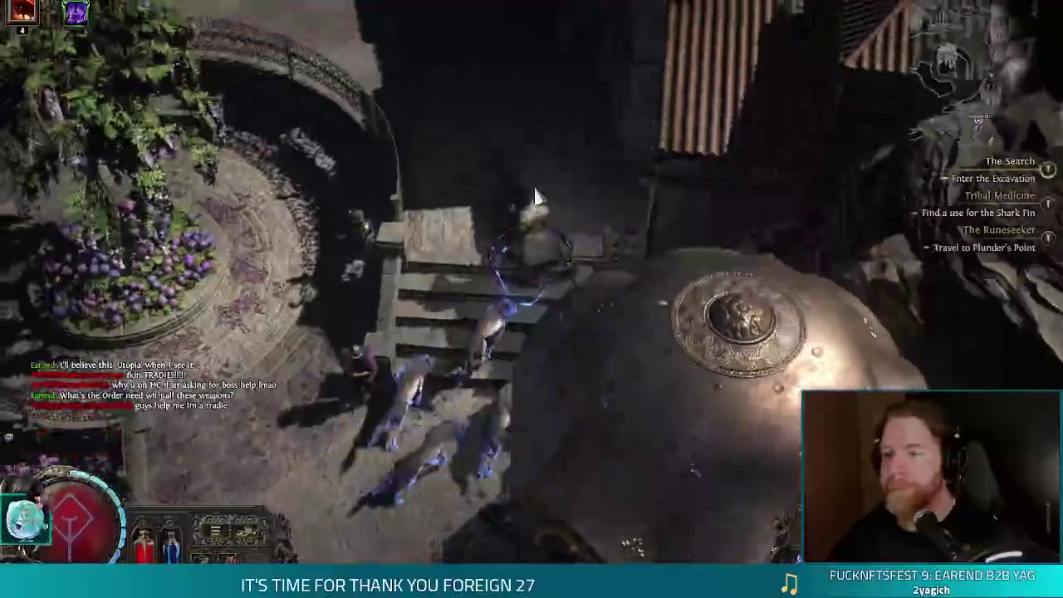
{"action": "key", "text": "w"}
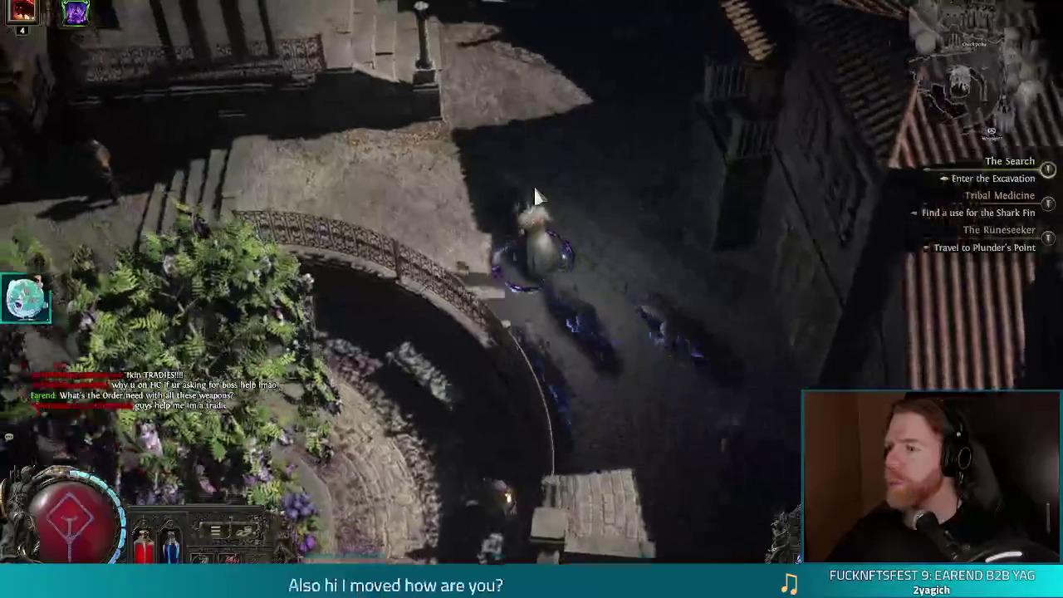
{"action": "key", "text": "w"}
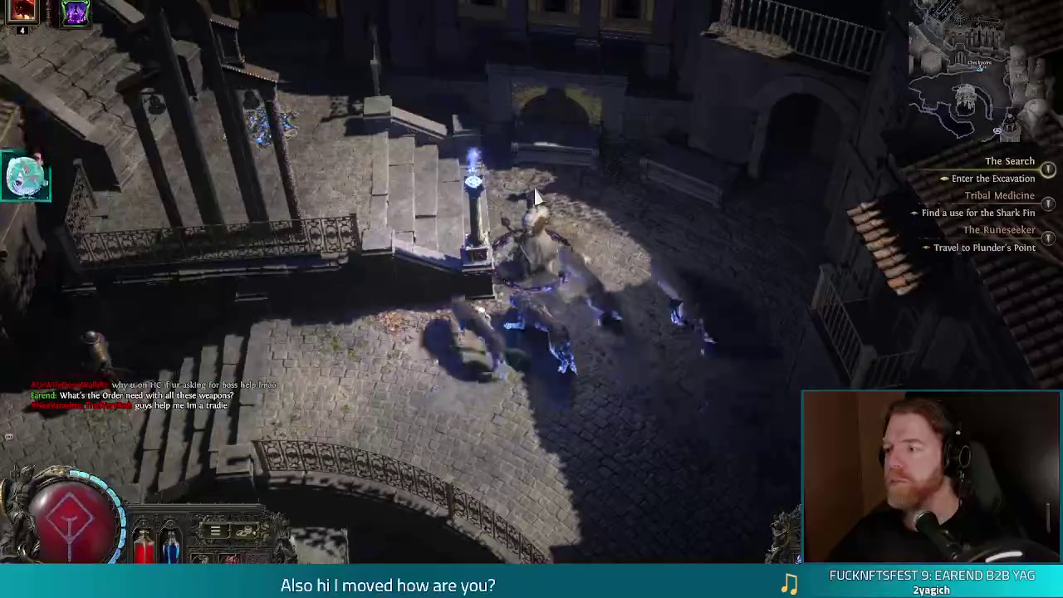
Open the checkpoint map, pan around it, then close it.
{"action": "left_click", "coordinate": [479, 214]}
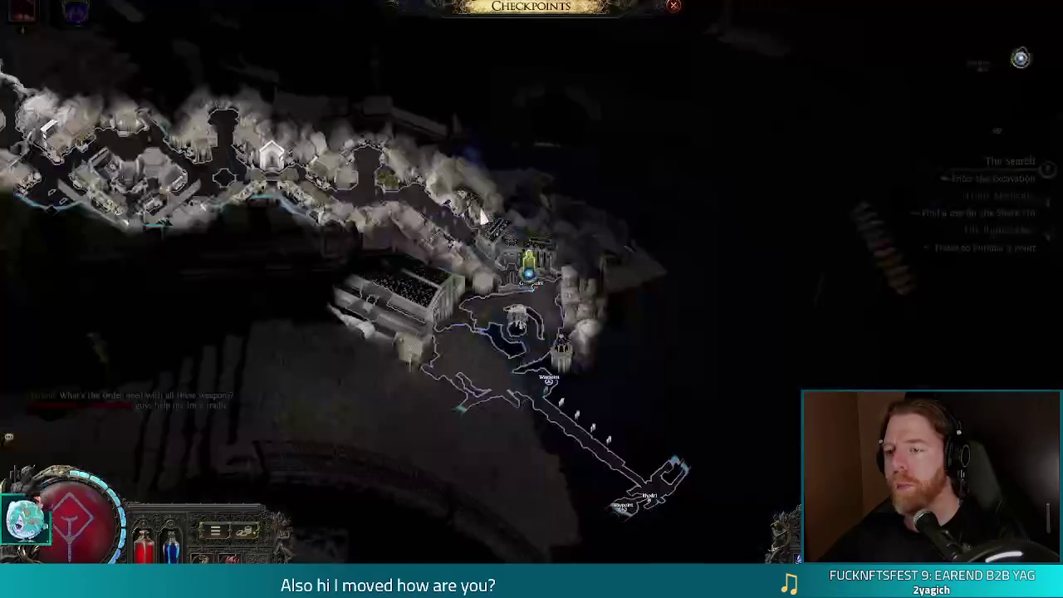
{"action": "mouse_move", "coordinate": [387, 181]}
{"action": "left_mouse_down"}
{"action": "mouse_move", "coordinate": [839, 259]}
{"action": "mouse_move", "coordinate": [922, 201]}
{"action": "mouse_move", "coordinate": [682, 153]}
{"action": "mouse_move", "coordinate": [585, 181]}
{"action": "left_mouse_up"}
{"action": "key", "text": "Escape"}
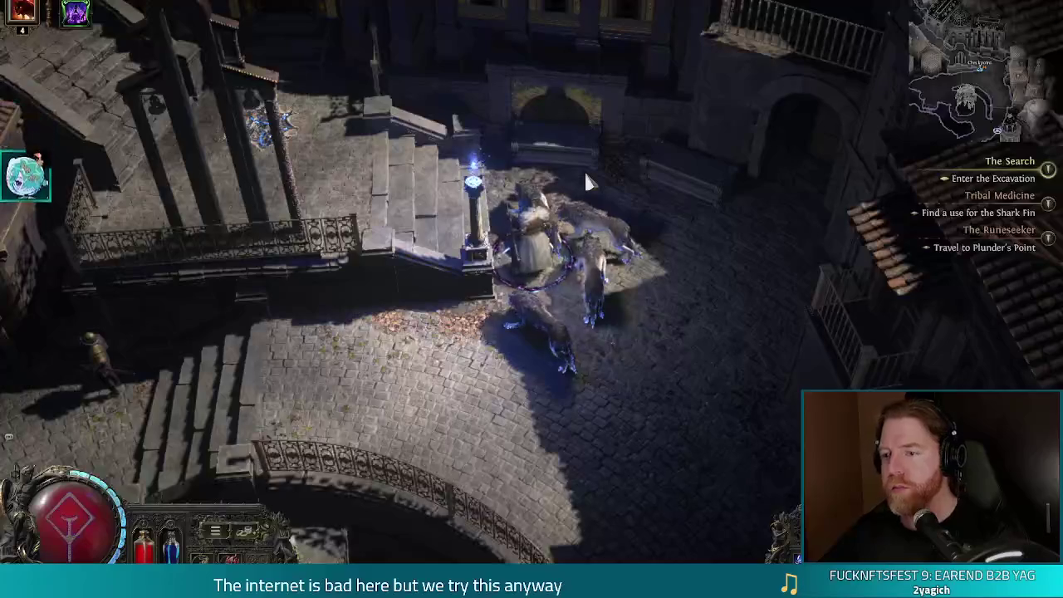
Walk across the plaza and up the street between rooftops through the town.
{"action": "key", "text": "a"}
{"action": "key", "text": "w"}
{"action": "key", "text": "a"}
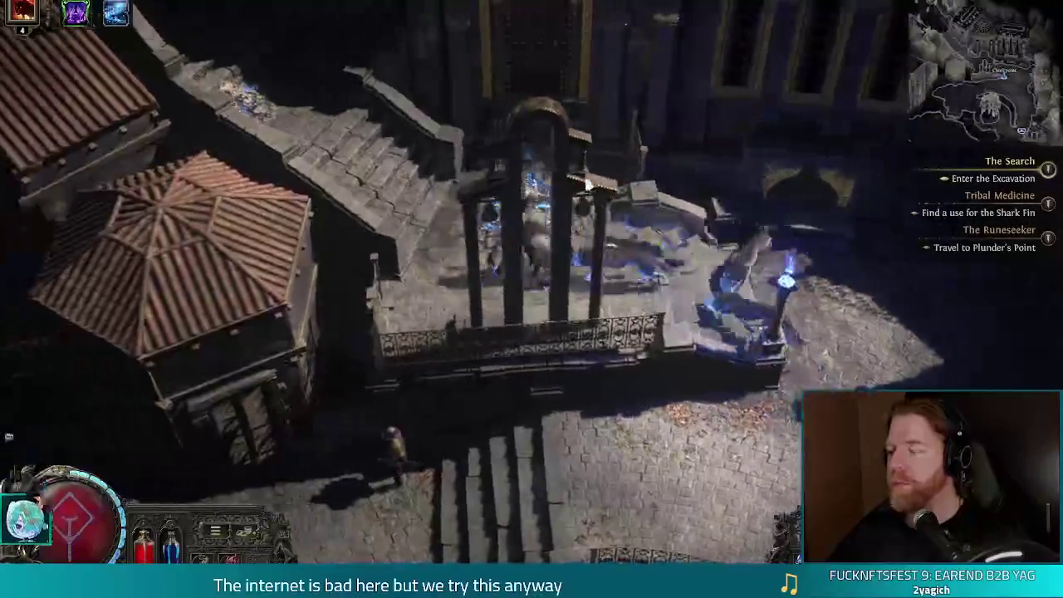
{"action": "key", "text": "w"}
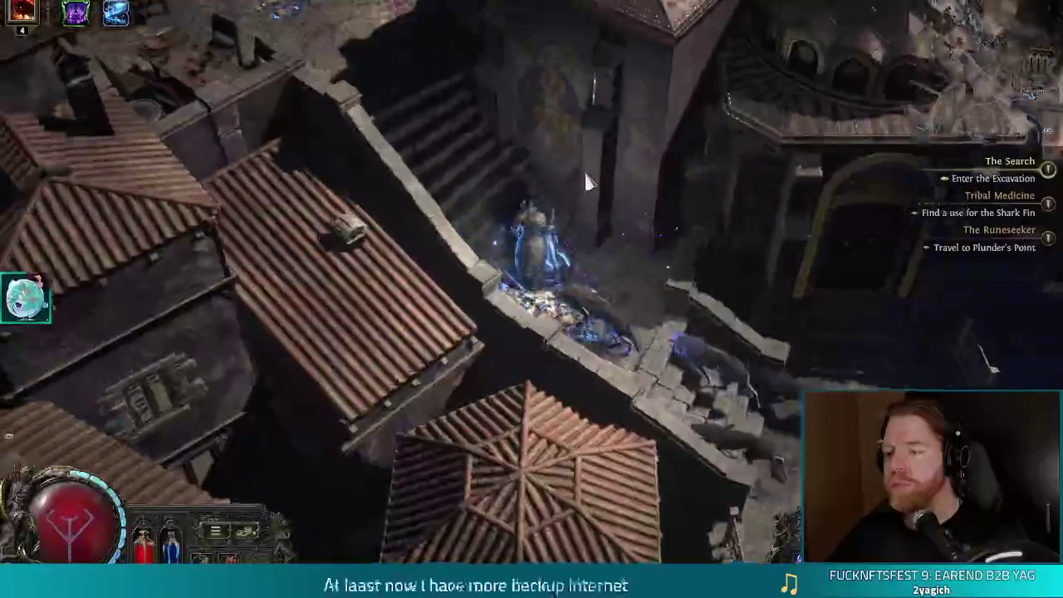
{"action": "key", "text": "w"}
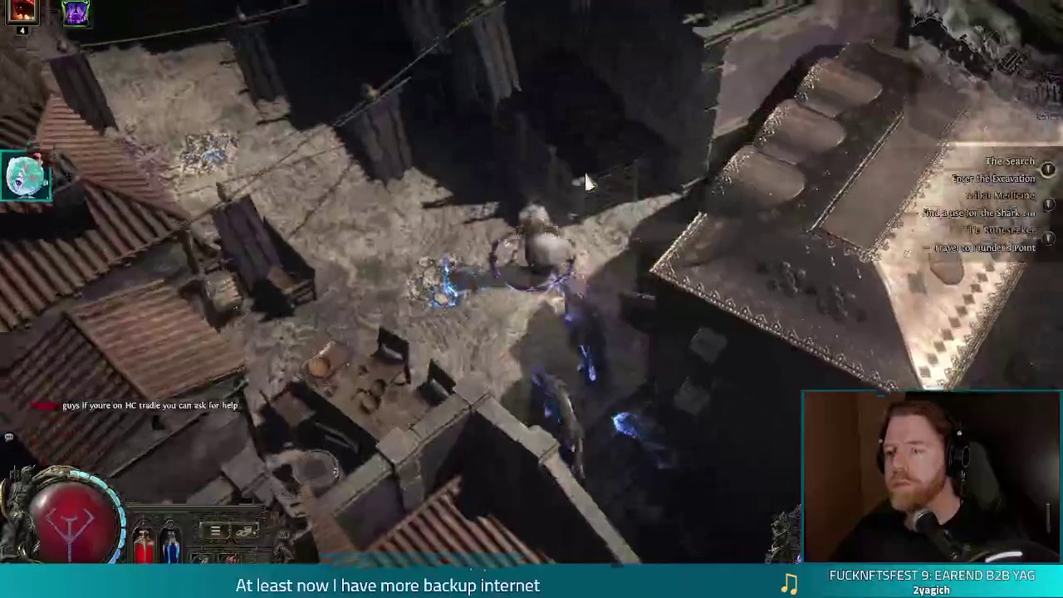
{"action": "key", "text": "w"}
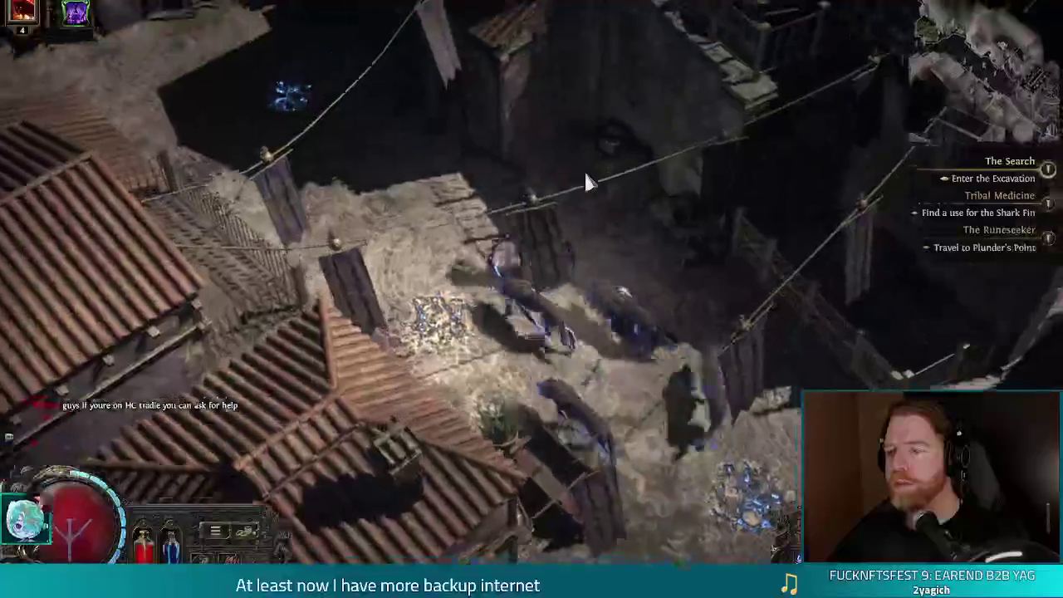
{"action": "key", "text": "w"}
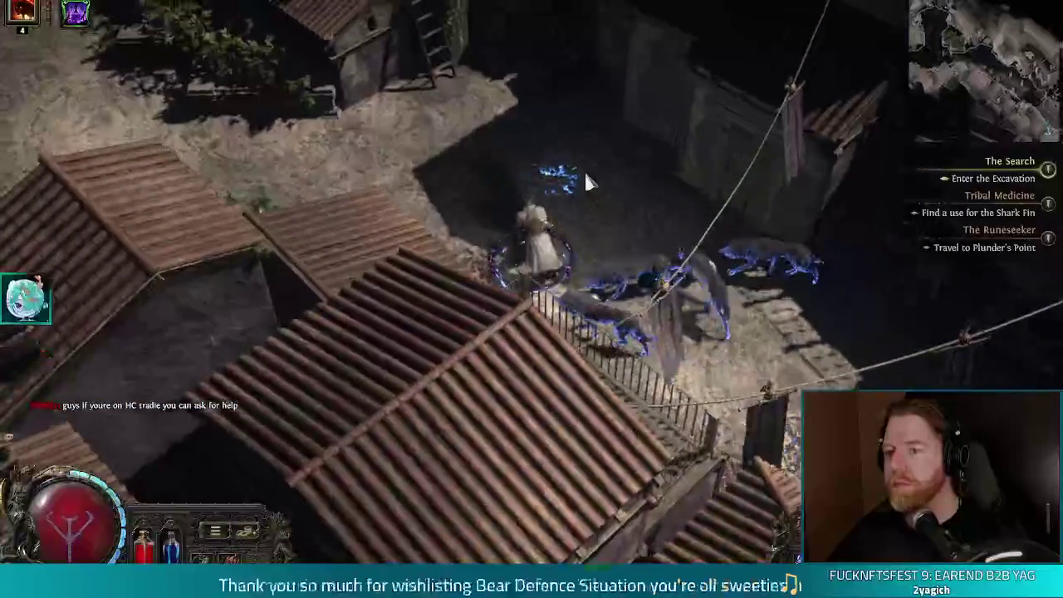
{"action": "key", "text": "w"}
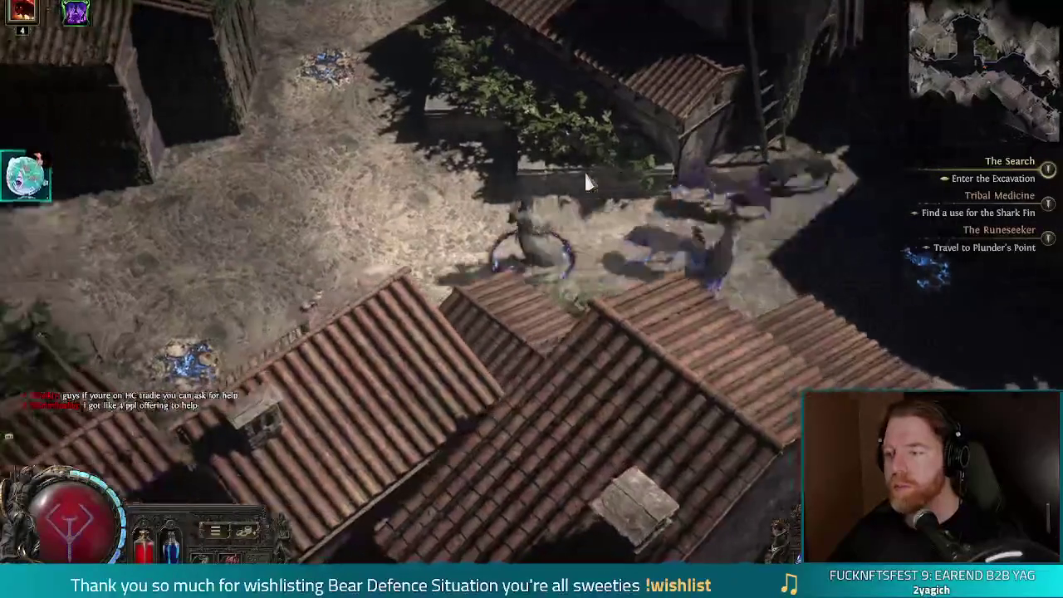
{"action": "key", "text": "w"}
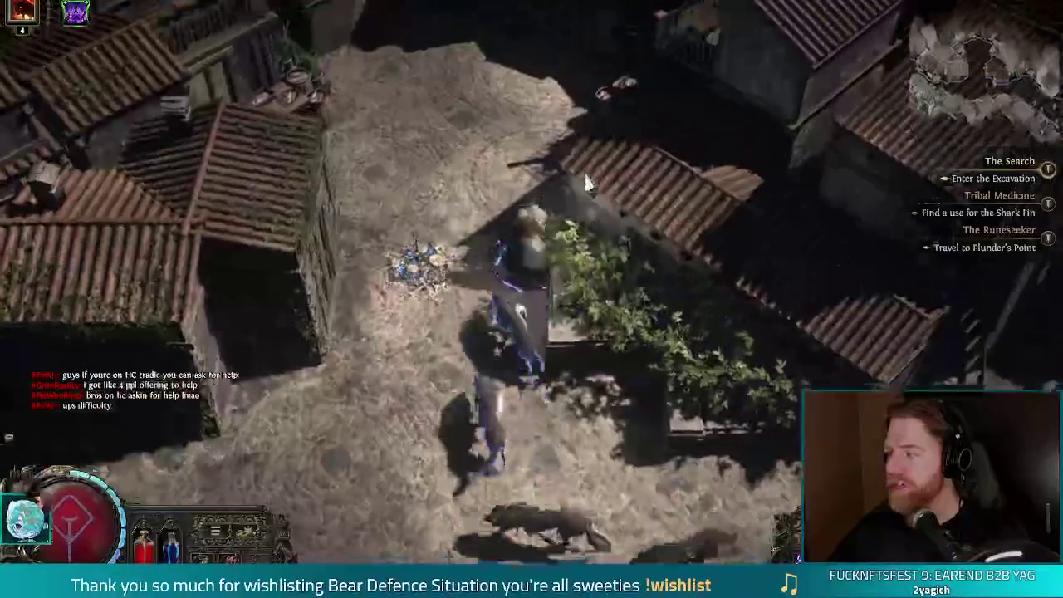
{"action": "key", "text": "w"}
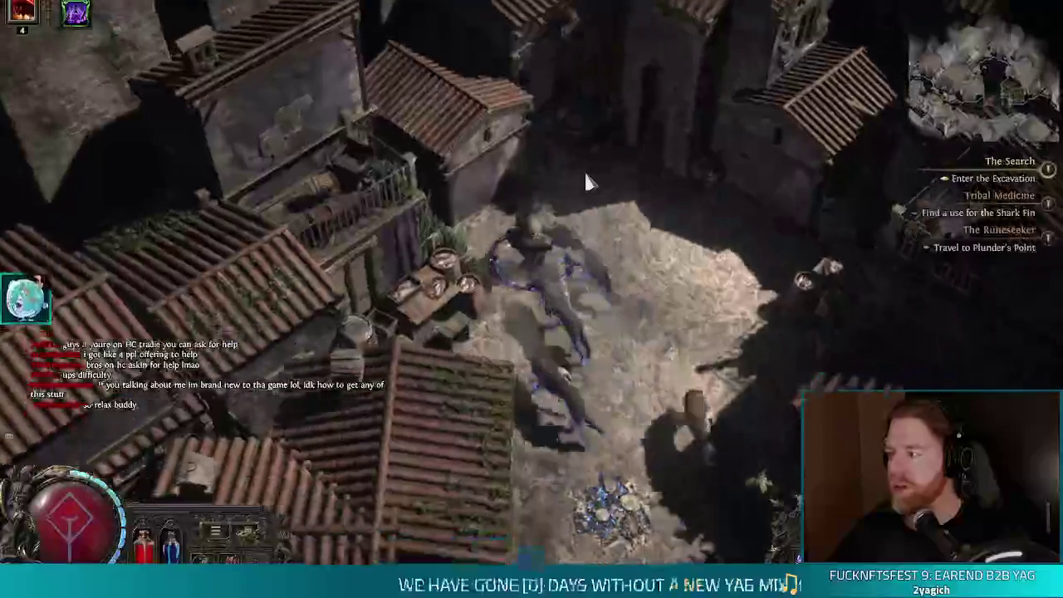
{"action": "key", "text": "w"}
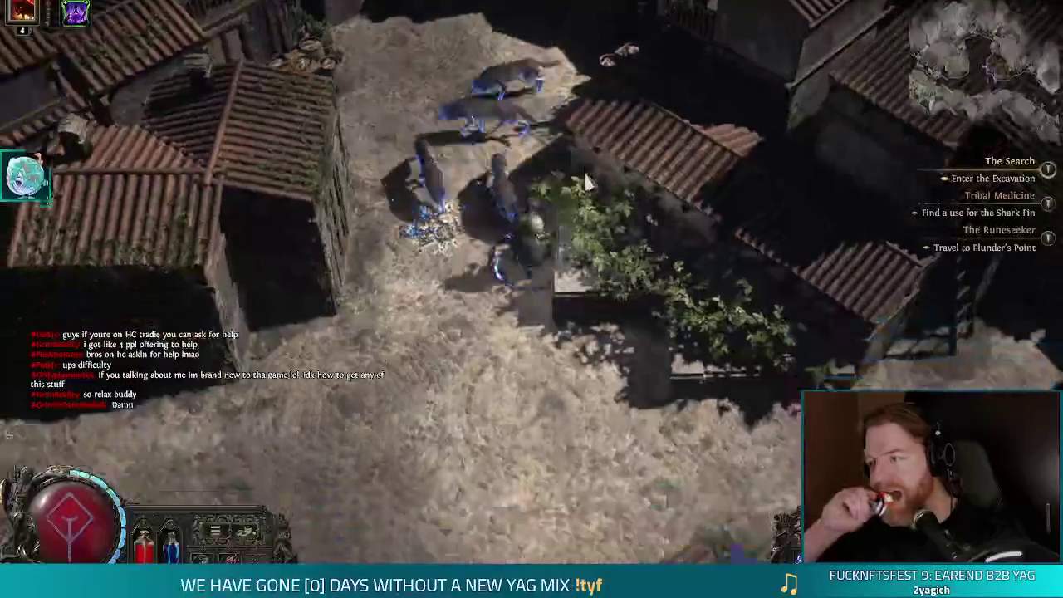
{"action": "key", "text": "w"}
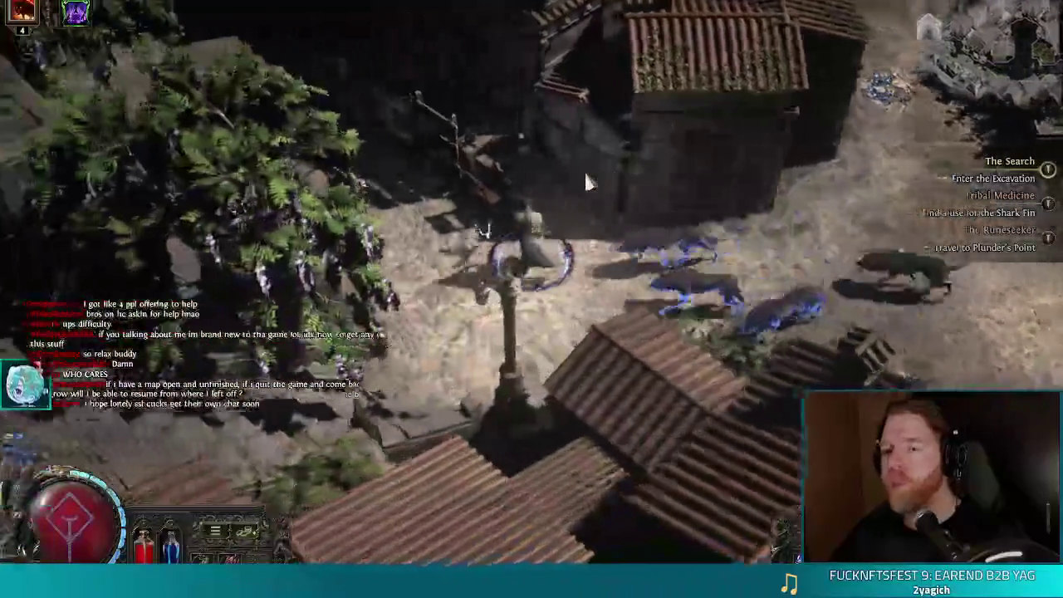
{"action": "left_click_drag", "start_coordinate": [585, 180], "coordinate": [586, 181]}
Pause the game with Escape in the town square by the tower.
{"action": "key", "text": "Escape"}
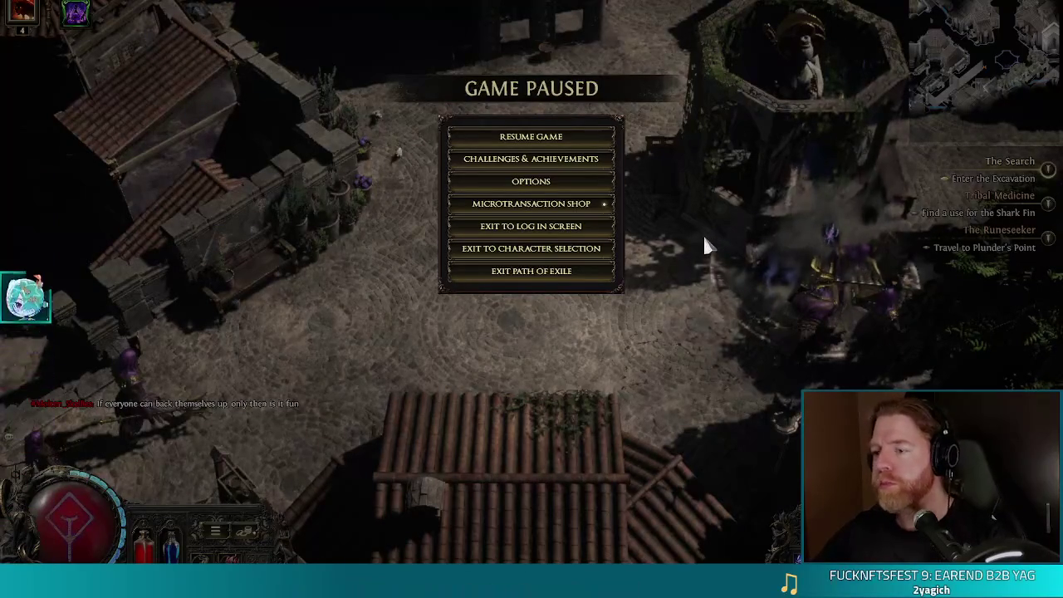
Resume and walk up through the square to attack the Righteous Axewielder.
{"action": "key", "text": "Escape"}
{"action": "left_click", "coordinate": [593, 216]}
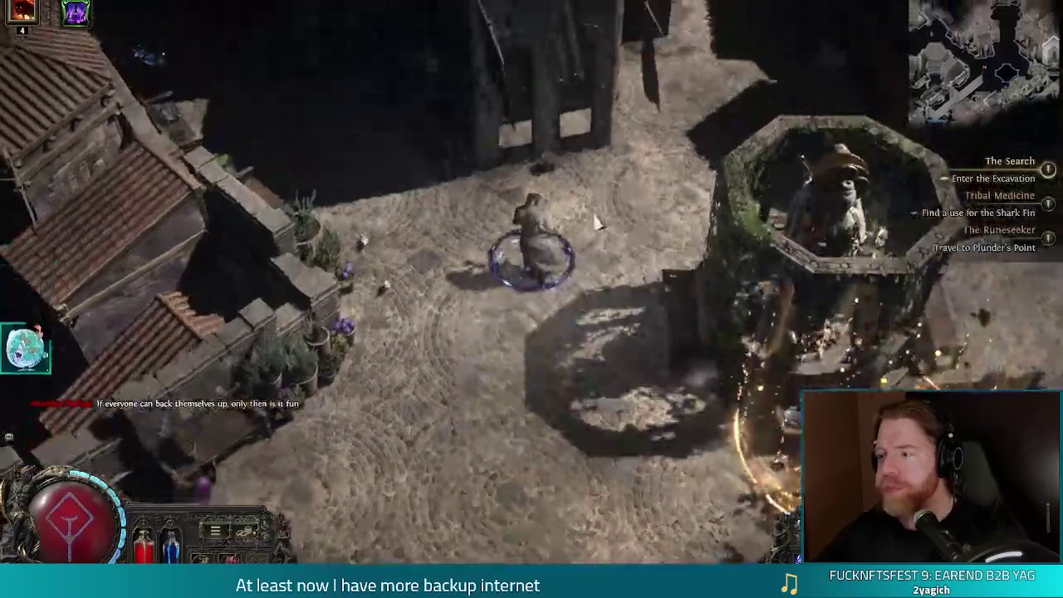
{"action": "mouse_move", "coordinate": [594, 220]}
{"action": "left_mouse_down"}
{"action": "mouse_move", "coordinate": [500, 204]}
{"action": "mouse_move", "coordinate": [509, 199]}
{"action": "mouse_move", "coordinate": [498, 224]}
{"action": "mouse_move", "coordinate": [525, 266]}
{"action": "mouse_move", "coordinate": [508, 282]}
{"action": "mouse_move", "coordinate": [526, 303]}
{"action": "mouse_move", "coordinate": [478, 245]}
{"action": "mouse_move", "coordinate": [823, 247]}
{"action": "mouse_move", "coordinate": [730, 250]}
{"action": "mouse_move", "coordinate": [656, 287]}
{"action": "mouse_move", "coordinate": [752, 301]}
{"action": "mouse_move", "coordinate": [623, 249]}
{"action": "mouse_move", "coordinate": [417, 207]}
{"action": "mouse_move", "coordinate": [469, 138]}
{"action": "mouse_move", "coordinate": [415, 151]}
{"action": "mouse_move", "coordinate": [432, 151]}
{"action": "mouse_move", "coordinate": [344, 100]}
{"action": "mouse_move", "coordinate": [385, 82]}
{"action": "mouse_move", "coordinate": [403, 89]}
{"action": "mouse_move", "coordinate": [387, 104]}
{"action": "mouse_move", "coordinate": [373, 201]}
{"action": "mouse_move", "coordinate": [423, 256]}
{"action": "mouse_move", "coordinate": [407, 216]}
{"action": "mouse_move", "coordinate": [391, 230]}
{"action": "mouse_move", "coordinate": [356, 229]}
{"action": "mouse_move", "coordinate": [569, 253]}
{"action": "mouse_move", "coordinate": [589, 273]}
{"action": "mouse_move", "coordinate": [695, 230]}
{"action": "mouse_move", "coordinate": [679, 220]}
{"action": "mouse_move", "coordinate": [702, 170]}
{"action": "left_mouse_up"}
{"action": "left_click", "coordinate": [643, 177]}
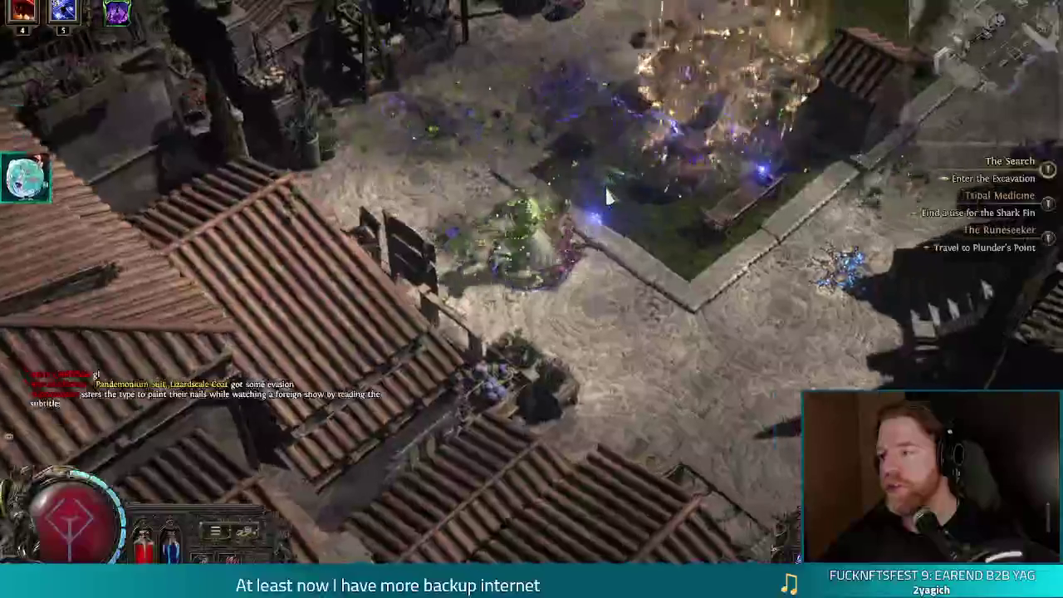
{"action": "left_click", "coordinate": [524, 235]}
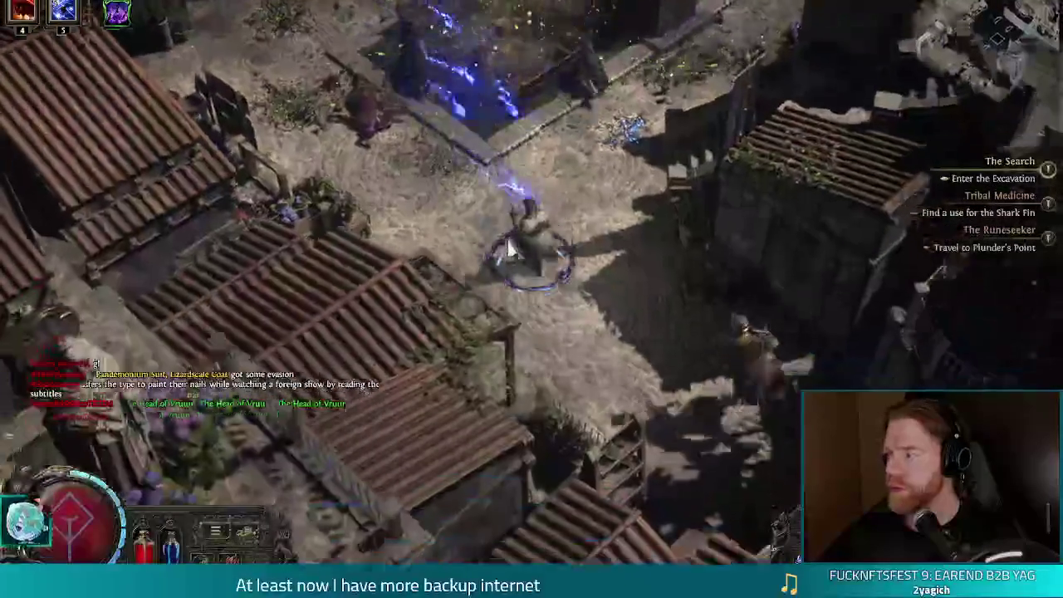
{"action": "left_click", "coordinate": [624, 259]}
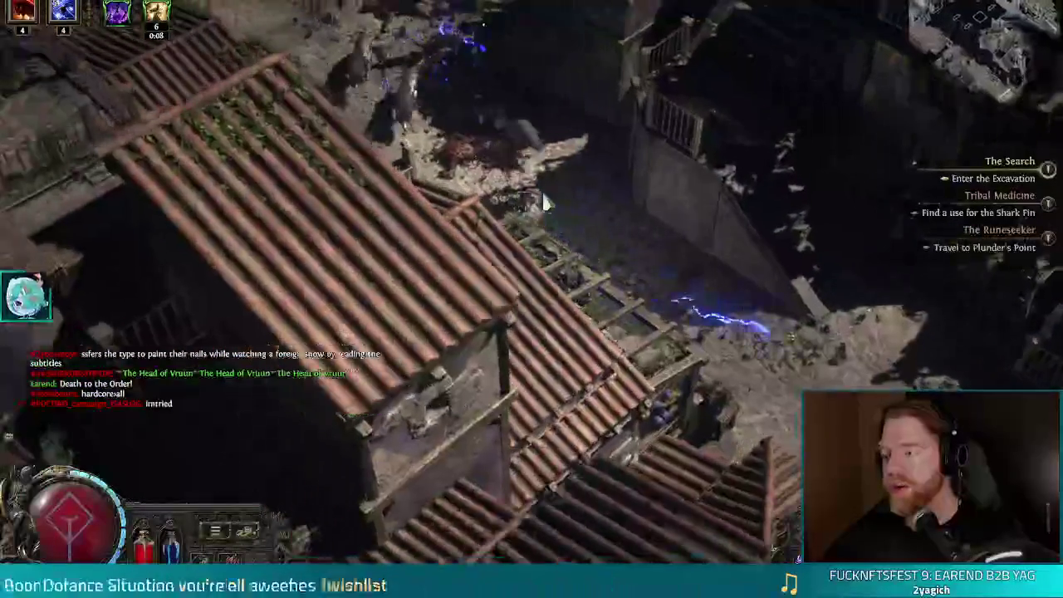
Fight the Twilight Order Soldier while pushing down-right through the ruined town, briefly pausing.
{"action": "left_click", "coordinate": [780, 332]}
{"action": "left_click", "coordinate": [602, 276]}
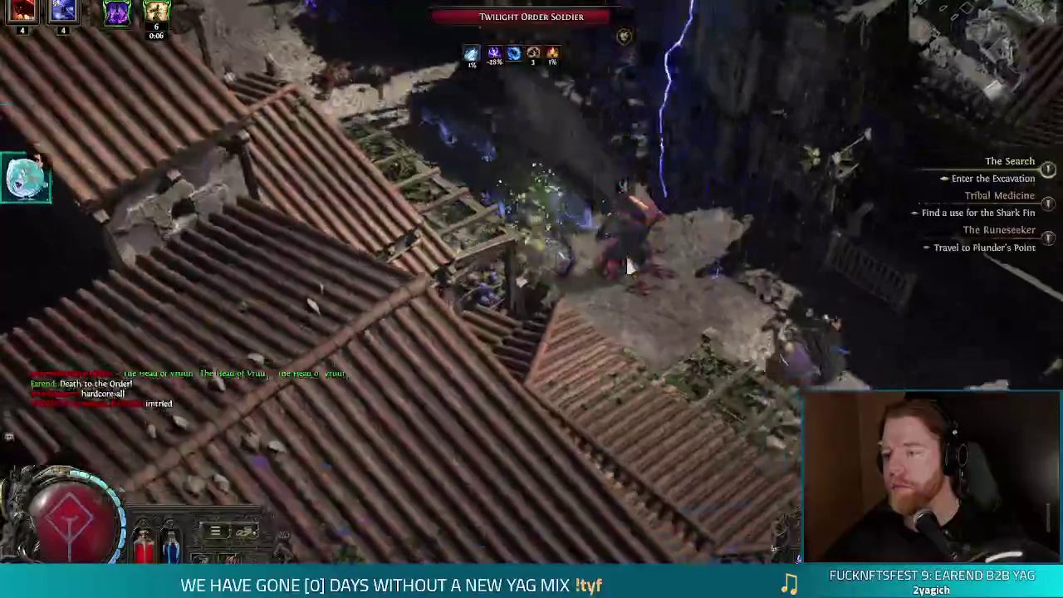
{"action": "left_click", "coordinate": [601, 275]}
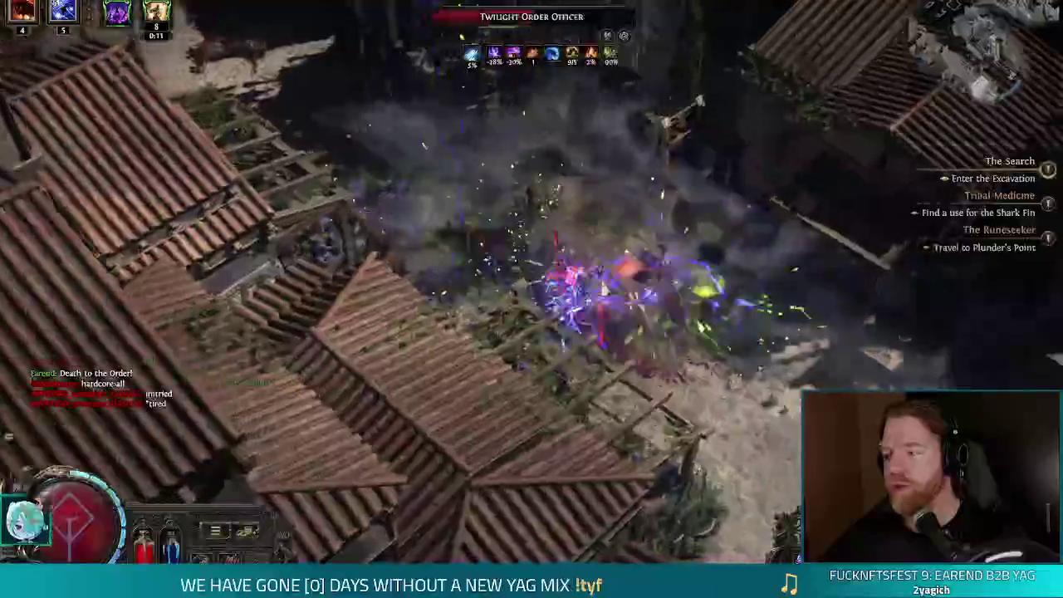
{"action": "left_click", "coordinate": [621, 301]}
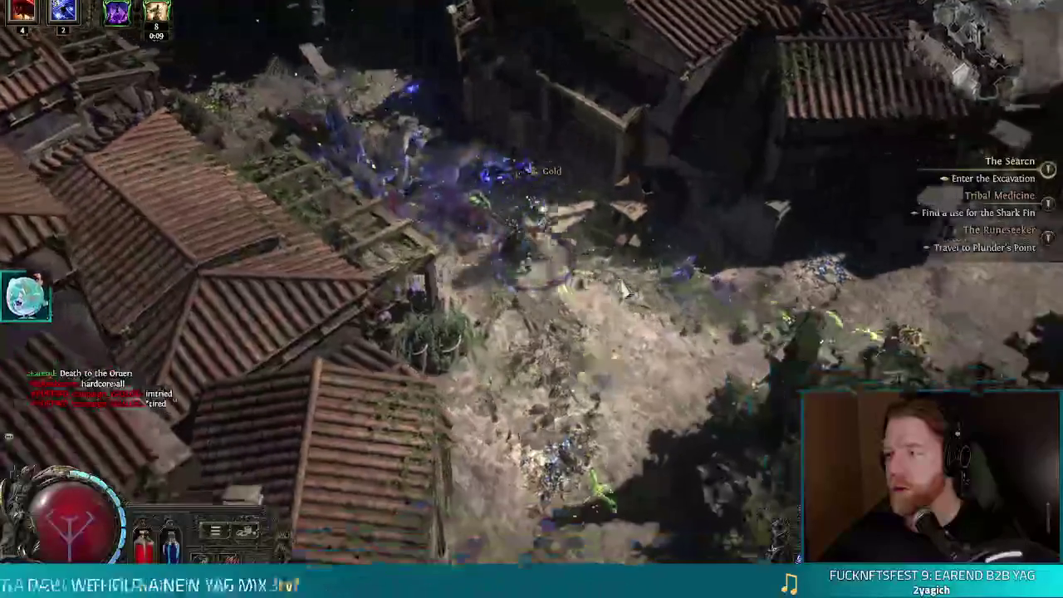
{"action": "left_click", "coordinate": [615, 297]}
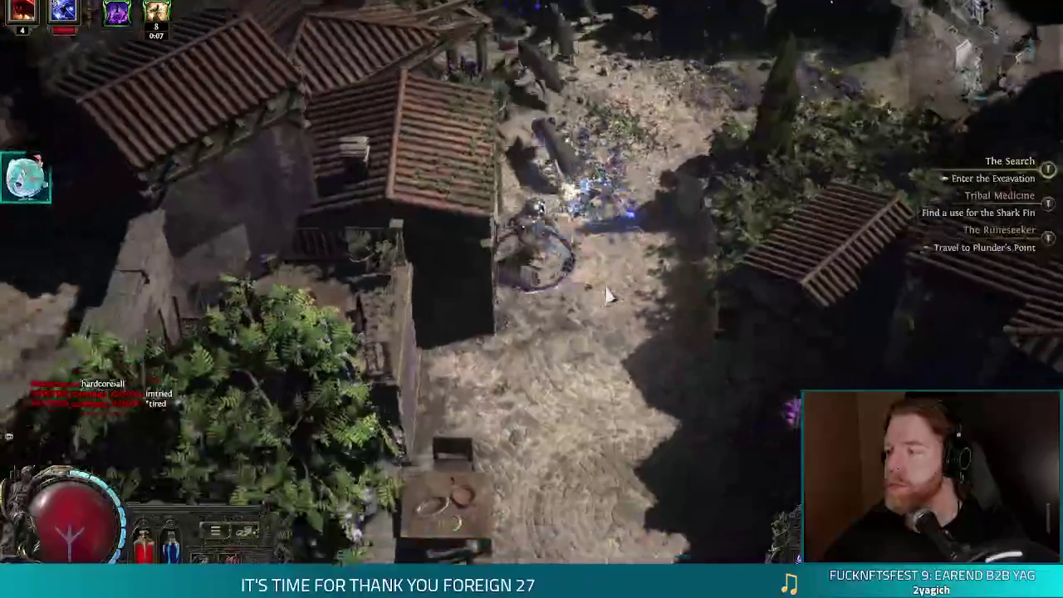
{"action": "left_click", "coordinate": [605, 294]}
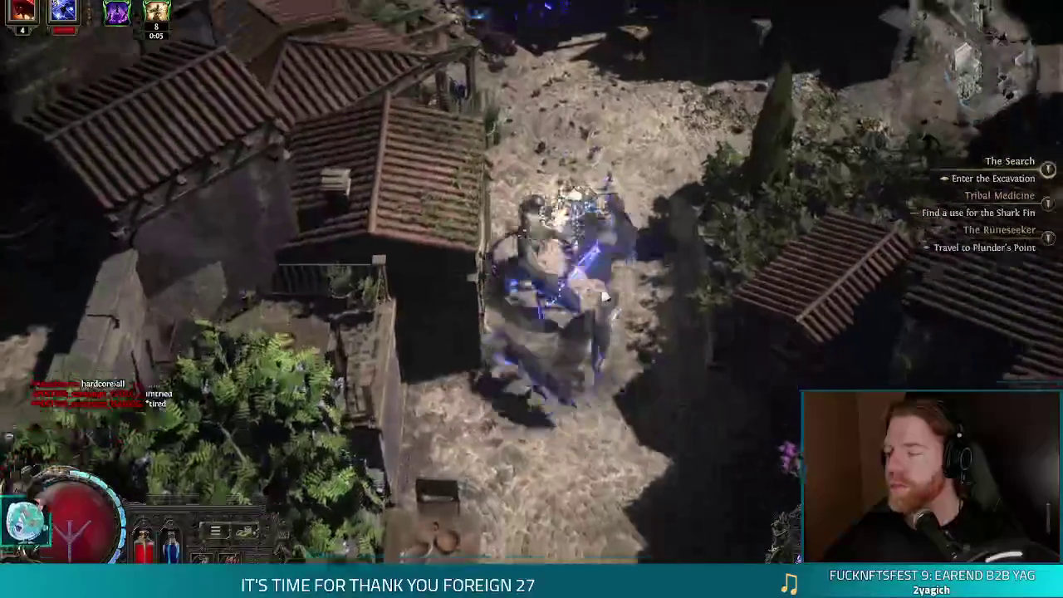
{"action": "key", "text": "Escape"}
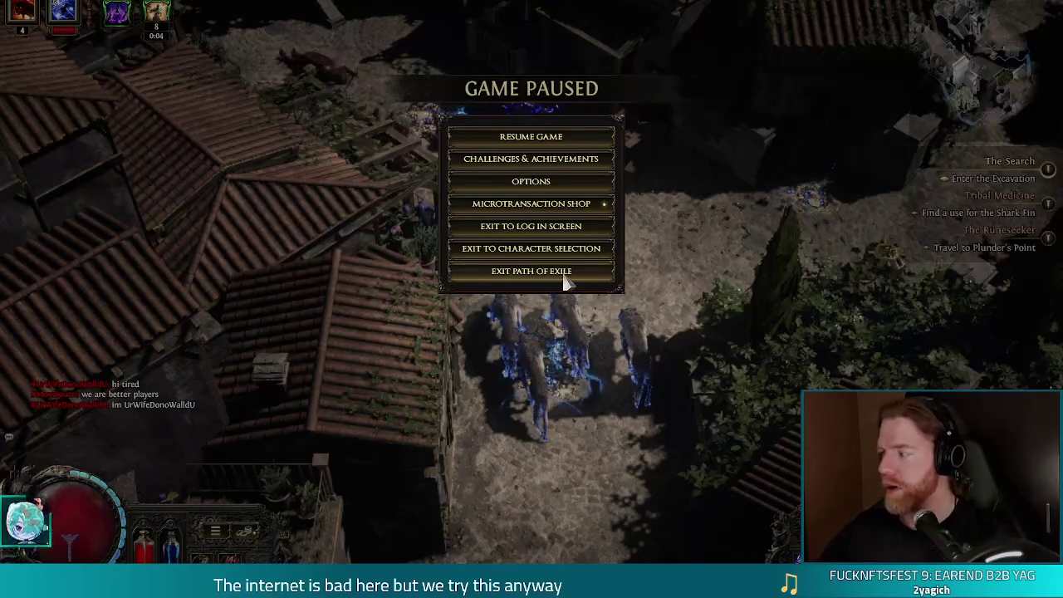
{"action": "key", "text": "Escape"}
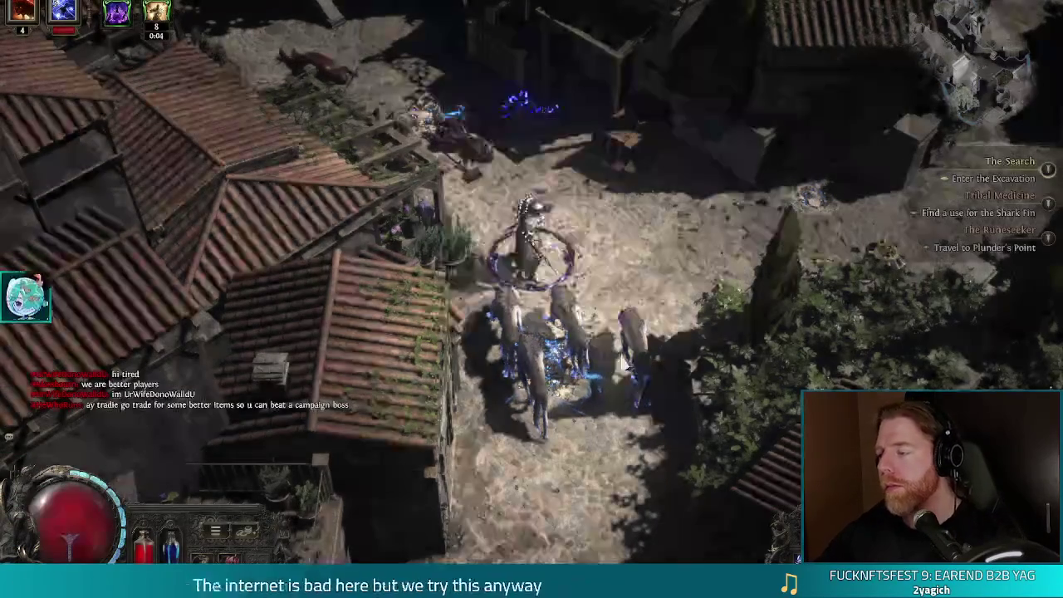
Open the chest for Steelpoint Shoes, then run up-left out of the village with the overlay map shown.
{"action": "mouse_move", "coordinate": [635, 314]}
{"action": "left_mouse_down"}
{"action": "mouse_move", "coordinate": [564, 266]}
{"action": "mouse_move", "coordinate": [563, 199]}
{"action": "mouse_move", "coordinate": [714, 189]}
{"action": "mouse_move", "coordinate": [651, 272]}
{"action": "mouse_move", "coordinate": [682, 301]}
{"action": "mouse_move", "coordinate": [766, 274]}
{"action": "mouse_move", "coordinate": [792, 298]}
{"action": "mouse_move", "coordinate": [789, 270]}
{"action": "mouse_move", "coordinate": [751, 278]}
{"action": "mouse_move", "coordinate": [698, 336]}
{"action": "mouse_move", "coordinate": [645, 325]}
{"action": "mouse_move", "coordinate": [650, 264]}
{"action": "left_mouse_up"}
{"action": "left_click", "coordinate": [650, 264]}
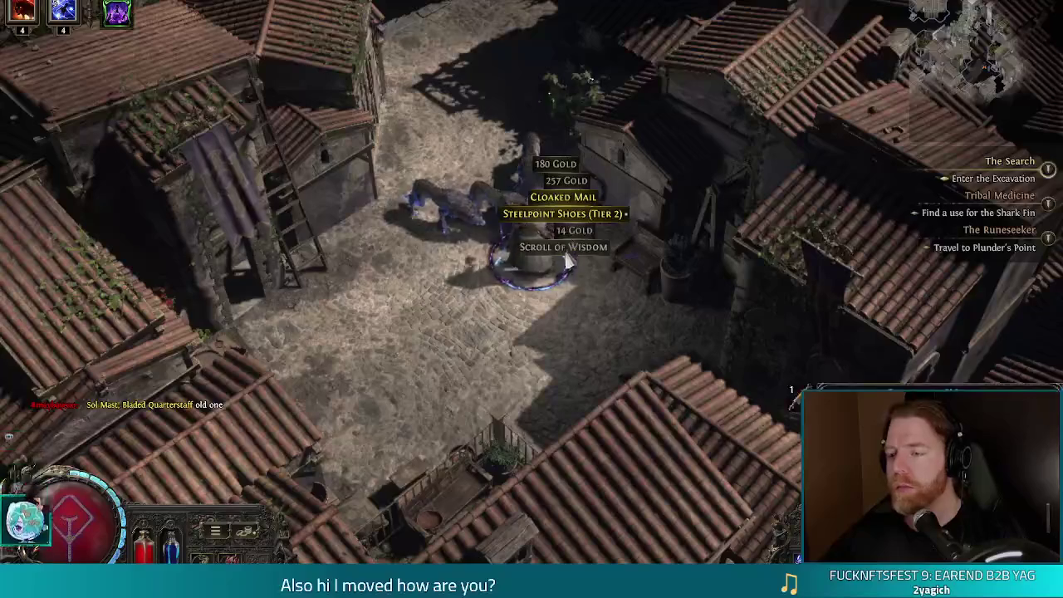
{"action": "mouse_move", "coordinate": [570, 259]}
{"action": "left_mouse_down"}
{"action": "mouse_move", "coordinate": [582, 166]}
{"action": "mouse_move", "coordinate": [626, 108]}
{"action": "mouse_move", "coordinate": [628, 234]}
{"action": "mouse_move", "coordinate": [611, 119]}
{"action": "mouse_move", "coordinate": [552, 137]}
{"action": "mouse_move", "coordinate": [464, 224]}
{"action": "mouse_move", "coordinate": [397, 217]}
{"action": "mouse_move", "coordinate": [589, 303]}
{"action": "mouse_move", "coordinate": [527, 296]}
{"action": "mouse_move", "coordinate": [501, 267]}
{"action": "mouse_move", "coordinate": [489, 280]}
{"action": "mouse_move", "coordinate": [454, 275]}
{"action": "mouse_move", "coordinate": [399, 244]}
{"action": "left_mouse_up"}
{"action": "key", "text": "Tab"}
{"action": "key", "text": "Tab"}
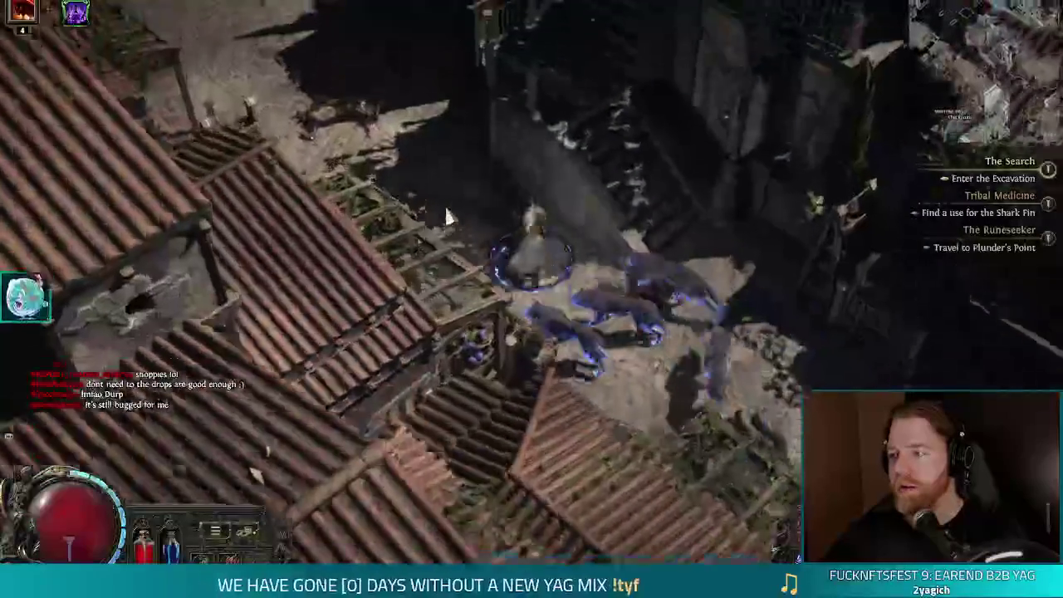
{"action": "left_click_drag", "start_coordinate": [444, 217], "coordinate": [408, 241]}
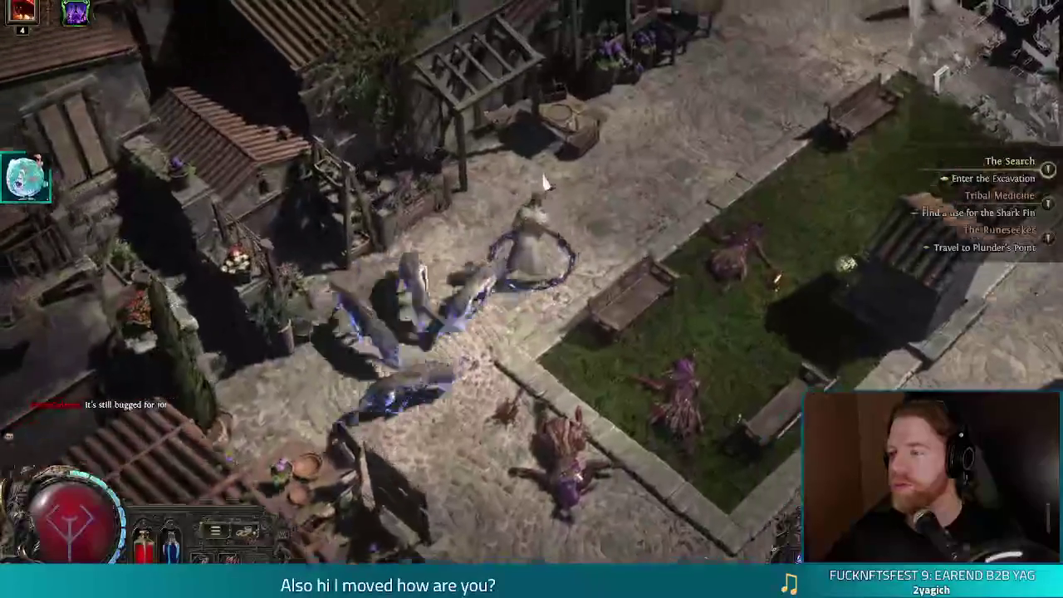
{"action": "mouse_move", "coordinate": [480, 191]}
{"action": "left_mouse_down"}
{"action": "mouse_move", "coordinate": [457, 123]}
{"action": "mouse_move", "coordinate": [451, 130]}
{"action": "mouse_move", "coordinate": [523, 254]}
{"action": "left_mouse_up"}
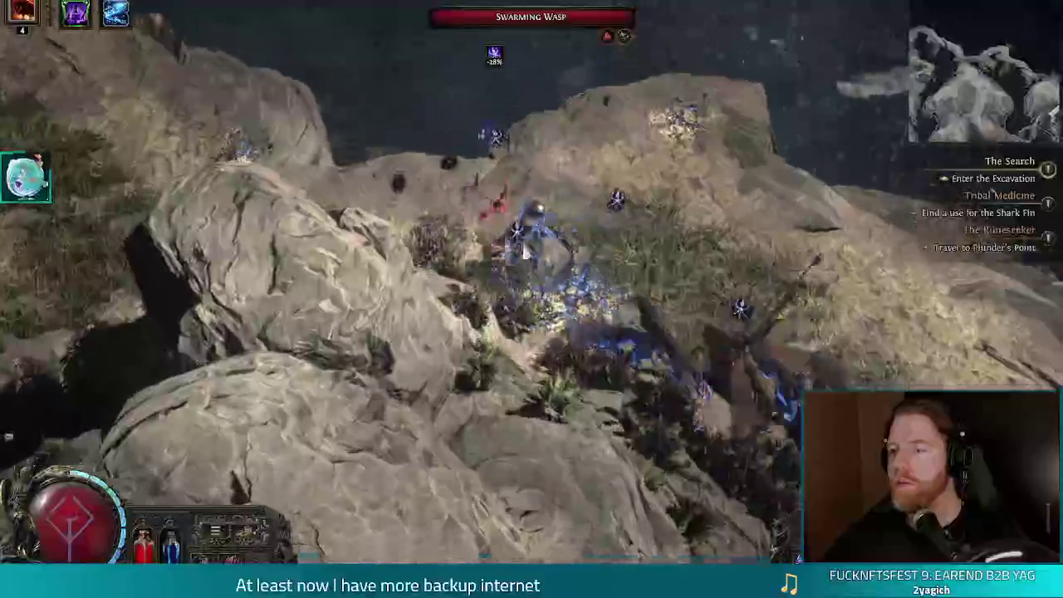
Run along the cliffs past the Swarming Wasps, through the stone archway onto the grassy slope.
{"action": "left_click_drag", "start_coordinate": [627, 286], "coordinate": [490, 264]}
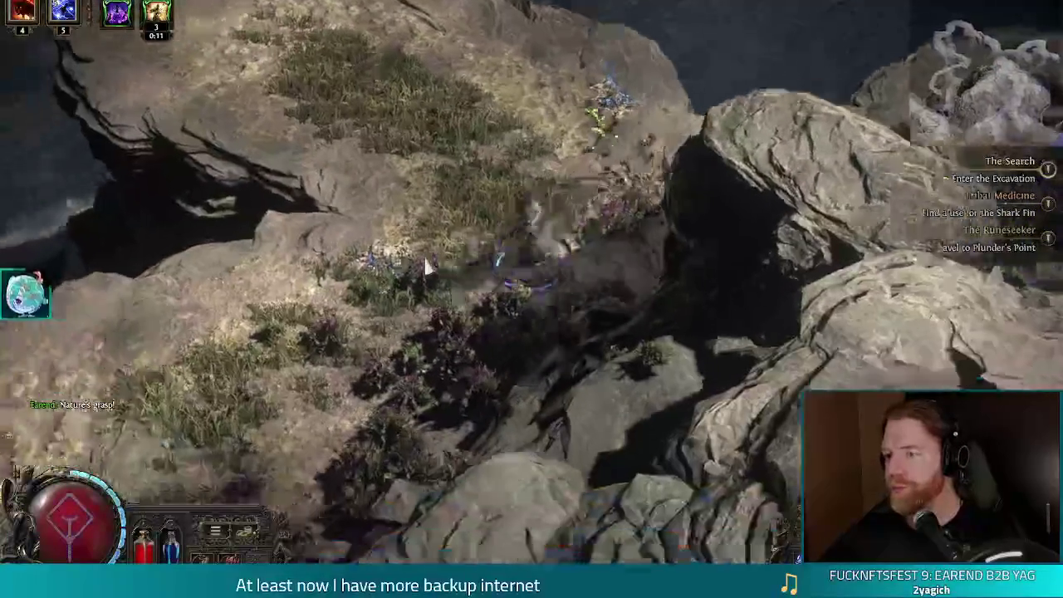
{"action": "mouse_move", "coordinate": [430, 308]}
{"action": "left_mouse_down"}
{"action": "mouse_move", "coordinate": [403, 296]}
{"action": "mouse_move", "coordinate": [540, 314]}
{"action": "mouse_move", "coordinate": [516, 293]}
{"action": "mouse_move", "coordinate": [497, 297]}
{"action": "mouse_move", "coordinate": [322, 105]}
{"action": "mouse_move", "coordinate": [621, 322]}
{"action": "mouse_move", "coordinate": [615, 307]}
{"action": "left_mouse_up"}
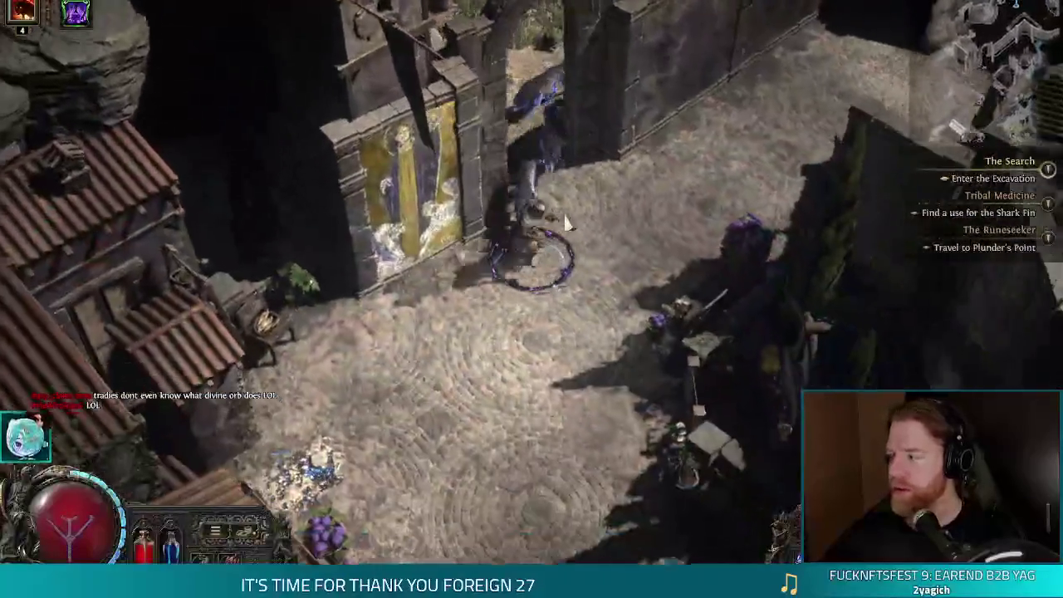
{"action": "mouse_move", "coordinate": [565, 222]}
{"action": "left_mouse_down"}
{"action": "mouse_move", "coordinate": [597, 332]}
{"action": "mouse_move", "coordinate": [465, 348]}
{"action": "mouse_move", "coordinate": [481, 332]}
{"action": "mouse_move", "coordinate": [697, 274]}
{"action": "mouse_move", "coordinate": [695, 260]}
{"action": "mouse_move", "coordinate": [655, 267]}
{"action": "mouse_move", "coordinate": [579, 323]}
{"action": "left_mouse_up"}
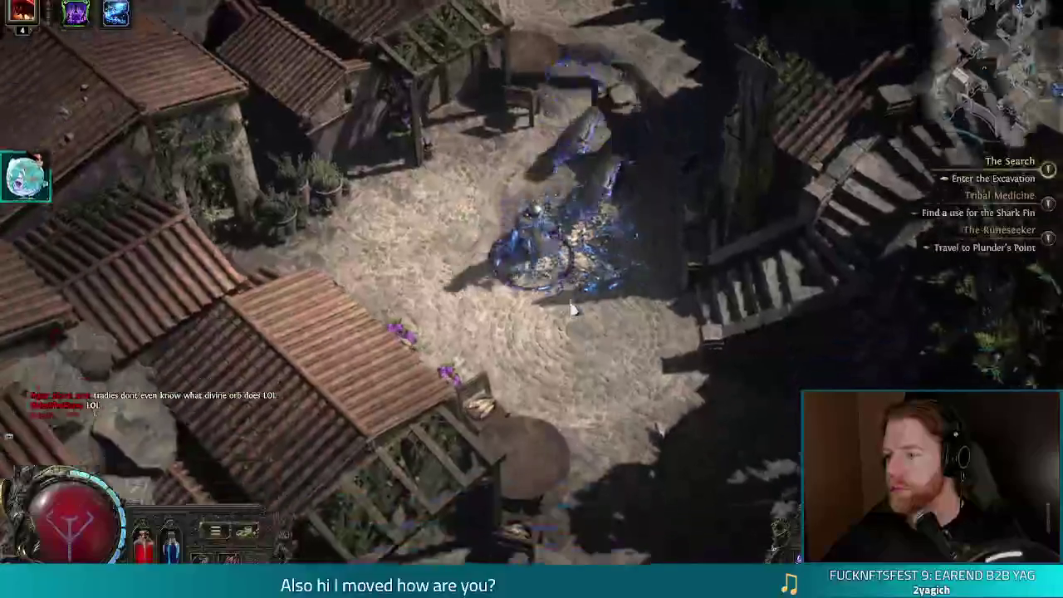
{"action": "mouse_move", "coordinate": [541, 284]}
{"action": "left_mouse_down"}
{"action": "mouse_move", "coordinate": [606, 260]}
{"action": "mouse_move", "coordinate": [581, 249]}
{"action": "mouse_move", "coordinate": [515, 261]}
{"action": "mouse_move", "coordinate": [532, 274]}
{"action": "mouse_move", "coordinate": [578, 274]}
{"action": "left_mouse_up"}
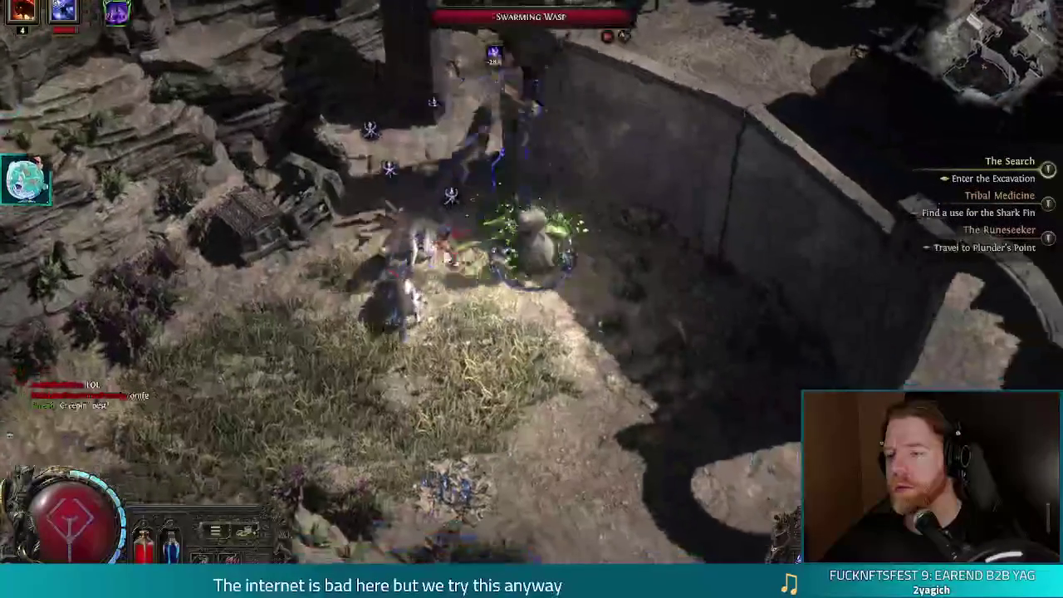
{"action": "mouse_move", "coordinate": [622, 173]}
{"action": "left_mouse_down"}
{"action": "mouse_move", "coordinate": [635, 166]}
{"action": "mouse_move", "coordinate": [506, 237]}
{"action": "mouse_move", "coordinate": [465, 233]}
{"action": "mouse_move", "coordinate": [480, 234]}
{"action": "mouse_move", "coordinate": [496, 270]}
{"action": "mouse_move", "coordinate": [465, 249]}
{"action": "mouse_move", "coordinate": [401, 247]}
{"action": "mouse_move", "coordinate": [488, 226]}
{"action": "mouse_move", "coordinate": [531, 241]}
{"action": "mouse_move", "coordinate": [642, 246]}
{"action": "mouse_move", "coordinate": [449, 379]}
{"action": "mouse_move", "coordinate": [548, 434]}
{"action": "mouse_move", "coordinate": [581, 398]}
{"action": "mouse_move", "coordinate": [669, 367]}
{"action": "mouse_move", "coordinate": [724, 407]}
{"action": "mouse_move", "coordinate": [552, 374]}
{"action": "mouse_move", "coordinate": [512, 290]}
{"action": "mouse_move", "coordinate": [596, 262]}
{"action": "mouse_move", "coordinate": [603, 326]}
{"action": "mouse_move", "coordinate": [636, 315]}
{"action": "mouse_move", "coordinate": [523, 370]}
{"action": "mouse_move", "coordinate": [487, 332]}
{"action": "mouse_move", "coordinate": [482, 287]}
{"action": "mouse_move", "coordinate": [531, 279]}
{"action": "mouse_move", "coordinate": [493, 278]}
{"action": "mouse_move", "coordinate": [581, 404]}
{"action": "mouse_move", "coordinate": [536, 413]}
{"action": "left_mouse_up"}
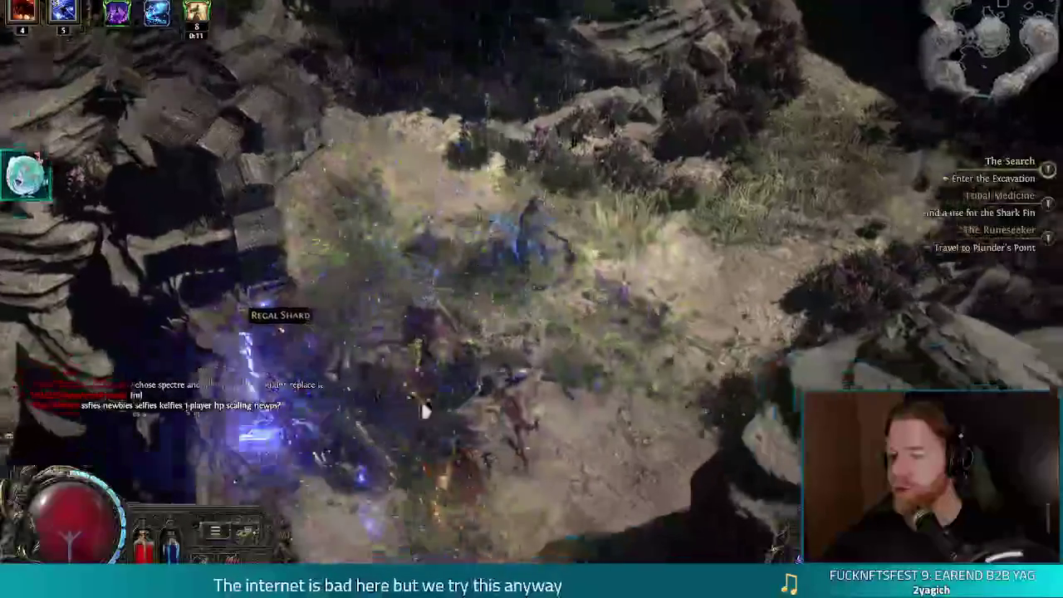
Move through the fight toward the Regal Shard, then pause the game.
{"action": "mouse_move", "coordinate": [403, 390]}
{"action": "left_mouse_down"}
{"action": "mouse_move", "coordinate": [401, 340]}
{"action": "mouse_move", "coordinate": [414, 314]}
{"action": "left_mouse_up"}
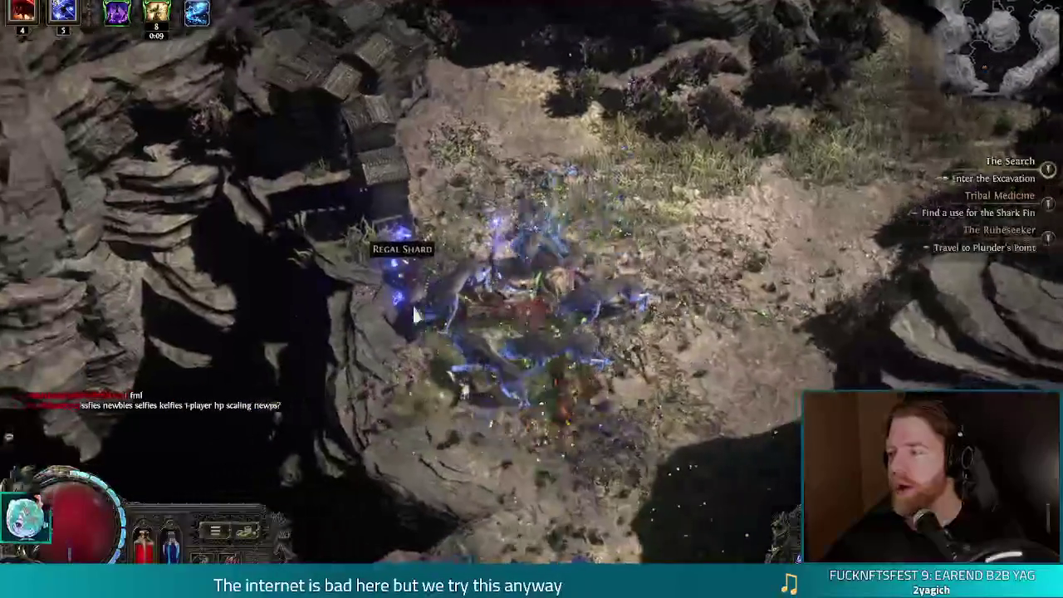
{"action": "left_click_drag", "start_coordinate": [476, 293], "coordinate": [484, 280]}
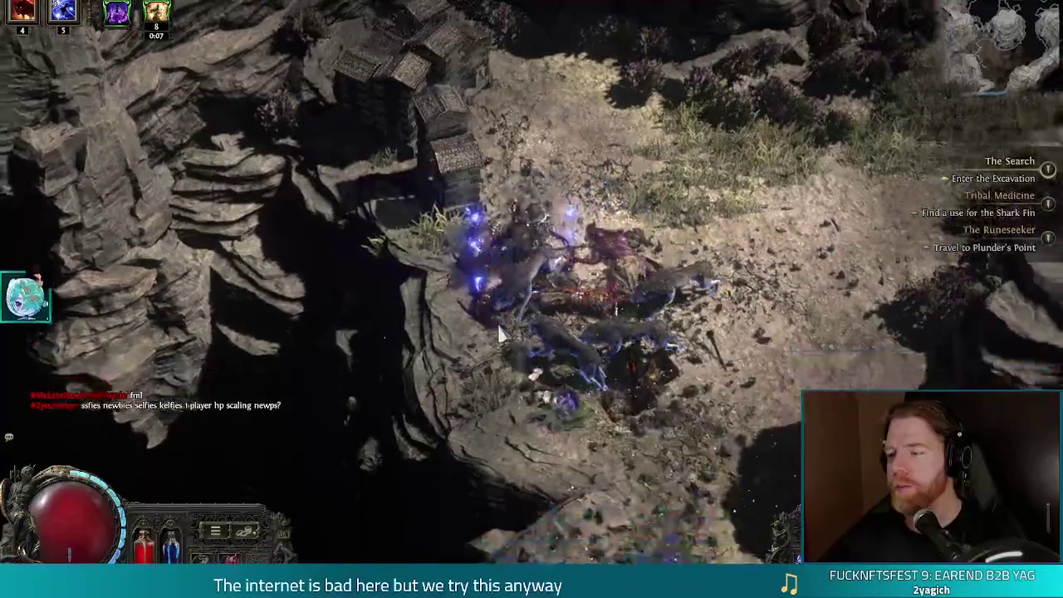
{"action": "mouse_move", "coordinate": [500, 332]}
{"action": "left_mouse_down"}
{"action": "mouse_move", "coordinate": [418, 315]}
{"action": "mouse_move", "coordinate": [440, 326]}
{"action": "mouse_move", "coordinate": [583, 310]}
{"action": "mouse_move", "coordinate": [605, 270]}
{"action": "left_mouse_up"}
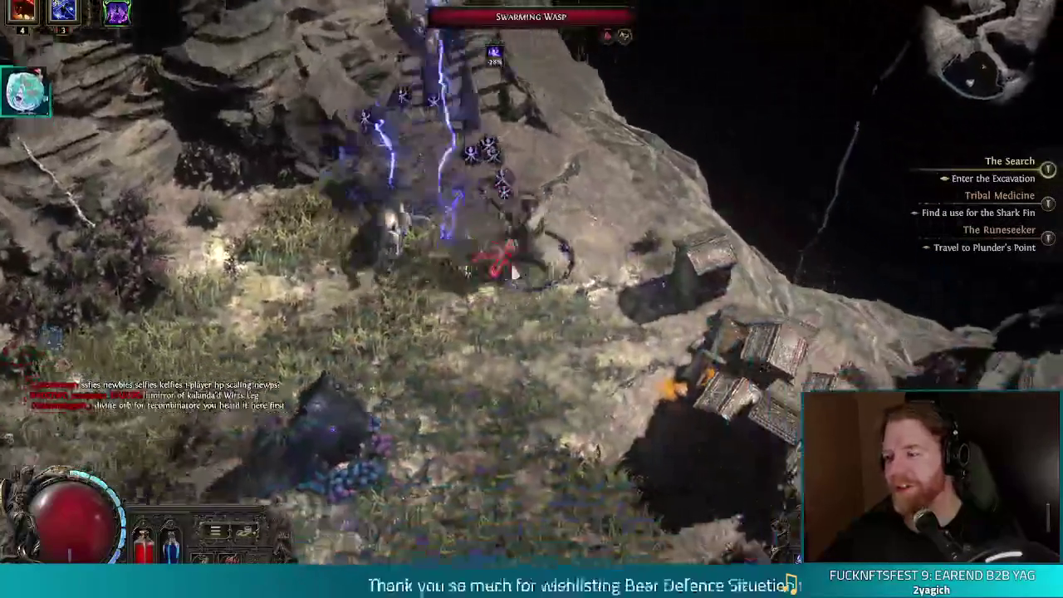
{"action": "key", "text": "Escape"}
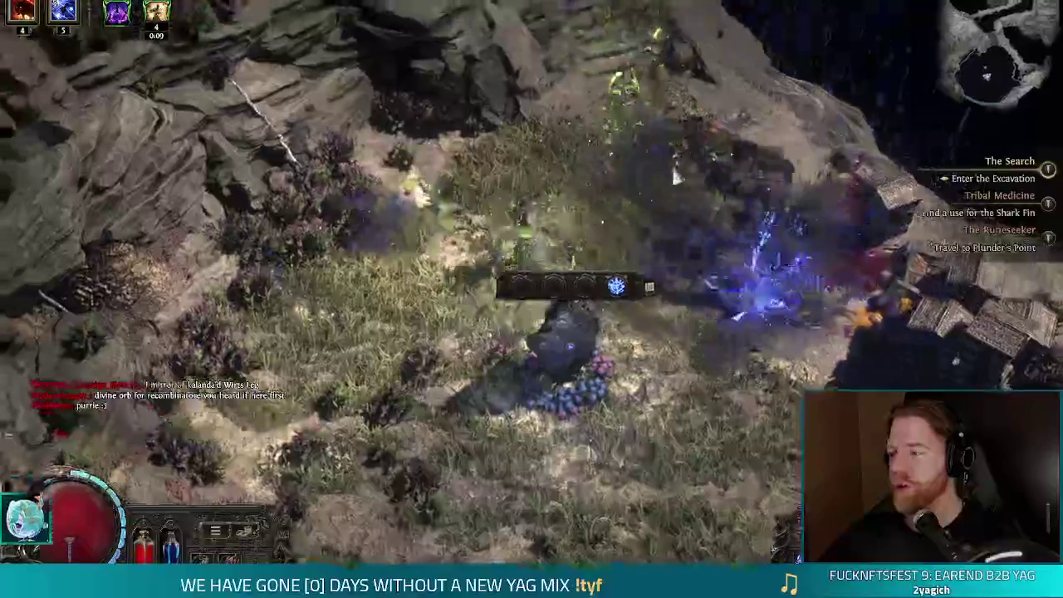
Walk down the cliffside past the crate piles and wooden huts.
{"action": "left_click", "coordinate": [710, 184]}
{"action": "key", "text": "s"}
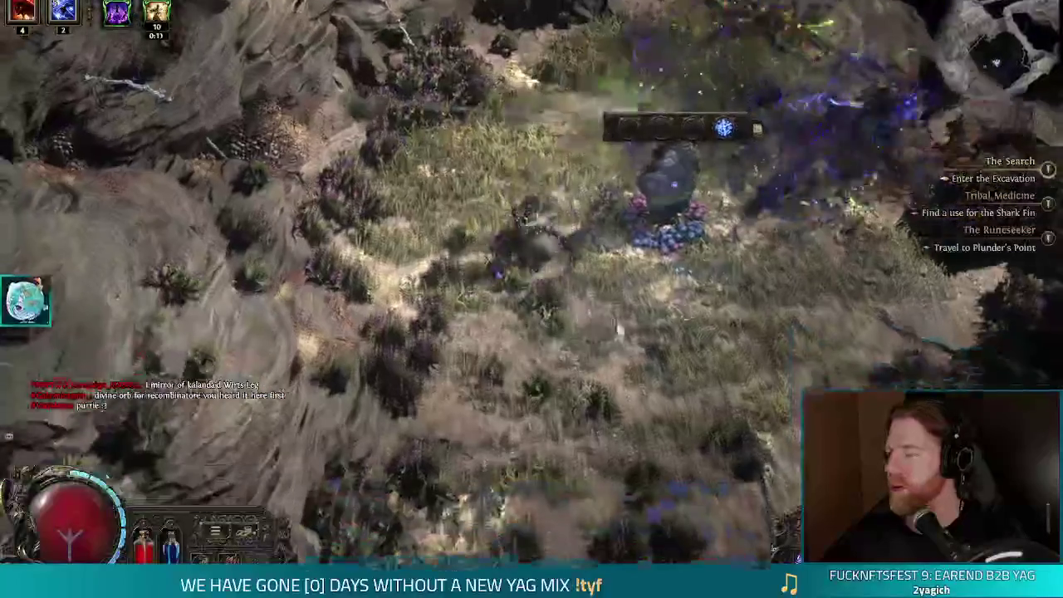
{"action": "key", "text": "s"}
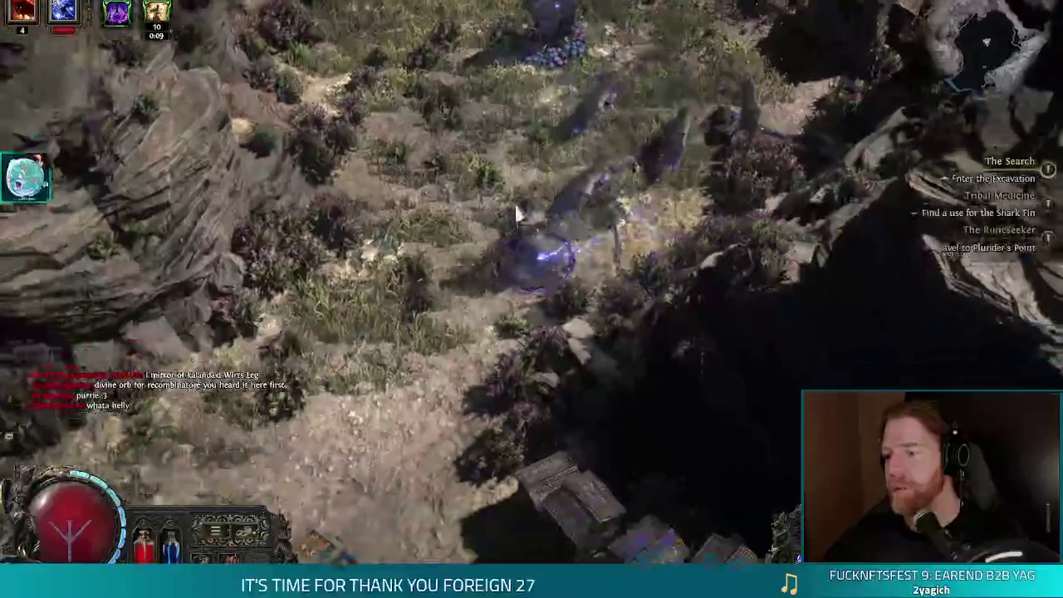
{"action": "left_click", "coordinate": [509, 246]}
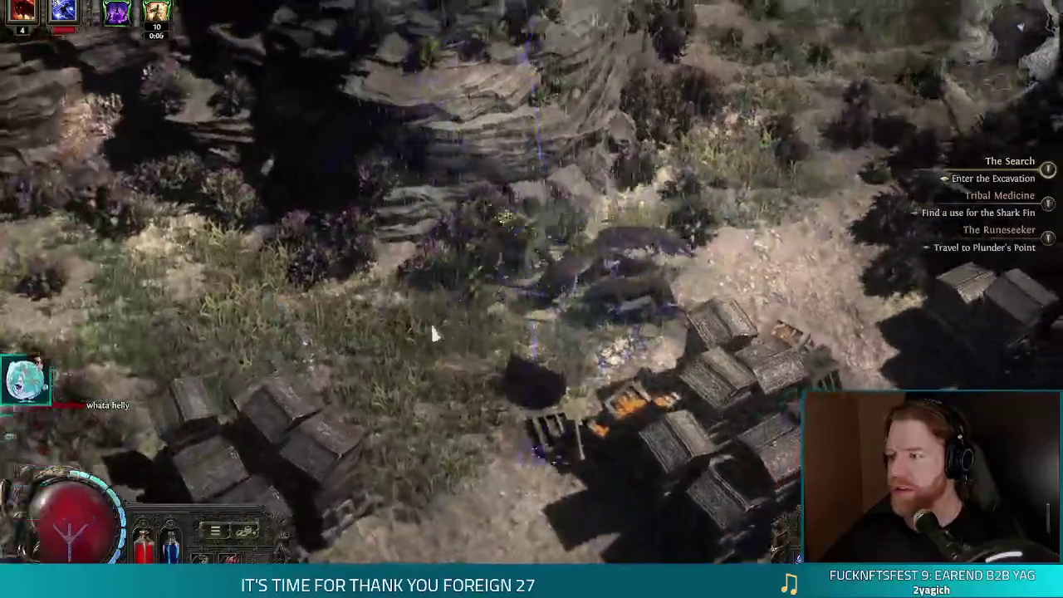
{"action": "left_click", "coordinate": [592, 225]}
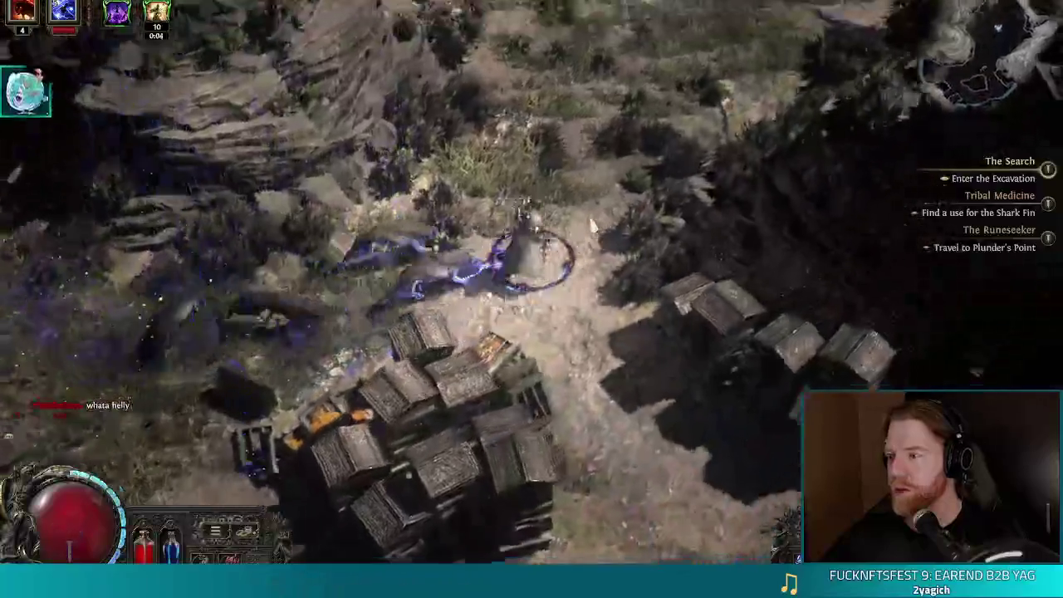
{"action": "left_click", "coordinate": [573, 212]}
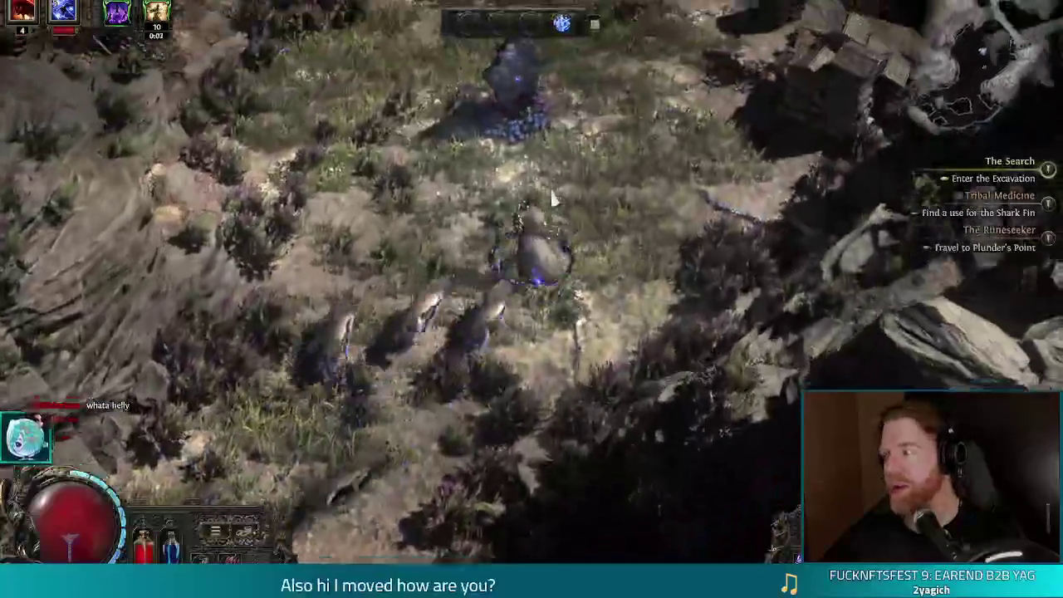
{"action": "left_click", "coordinate": [552, 199]}
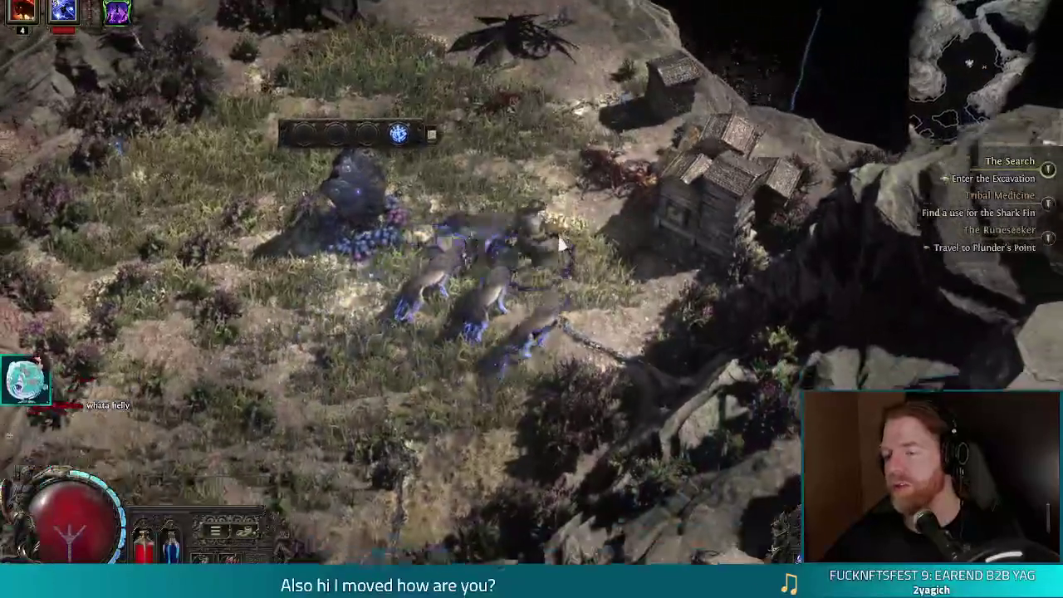
{"action": "left_click", "coordinate": [558, 243]}
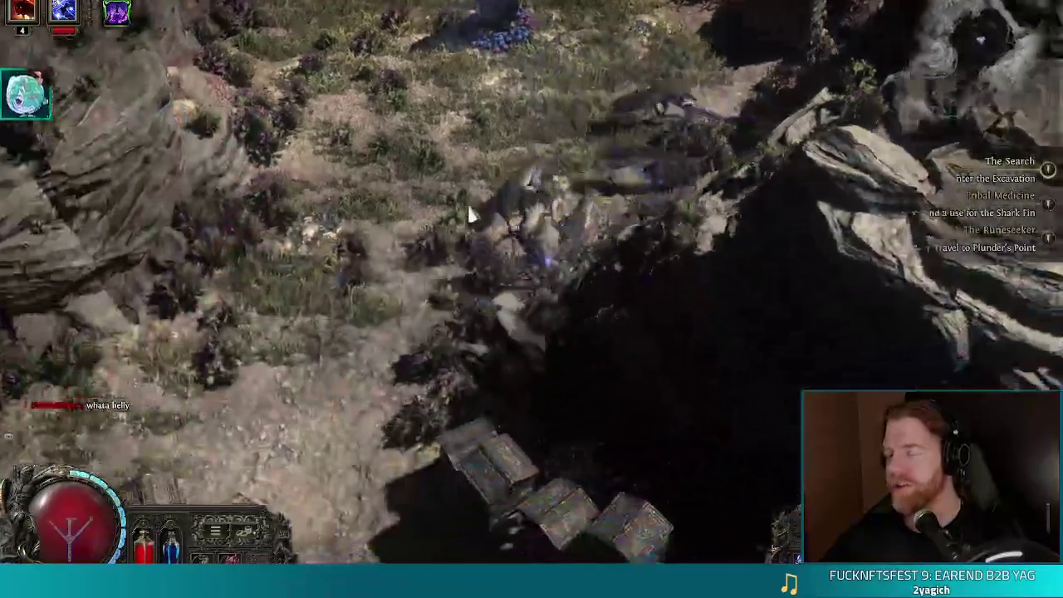
{"action": "left_click", "coordinate": [700, 374]}
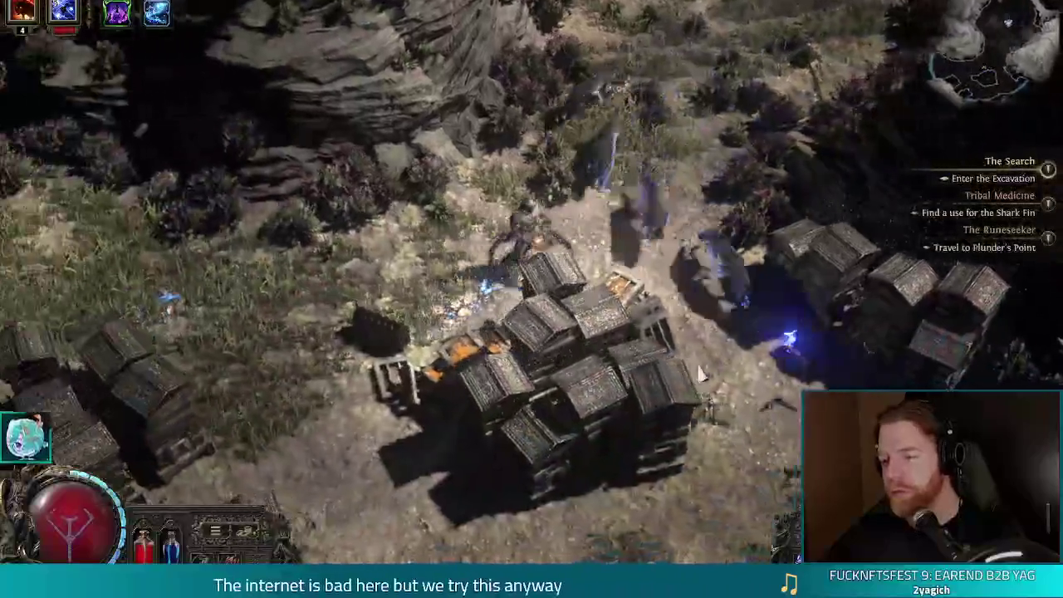
Blast the Swarming Wasp of Stone Skin, climb the hill, and activate the rune statue's Runeshape Combinations.
{"action": "left_click", "coordinate": [700, 374]}
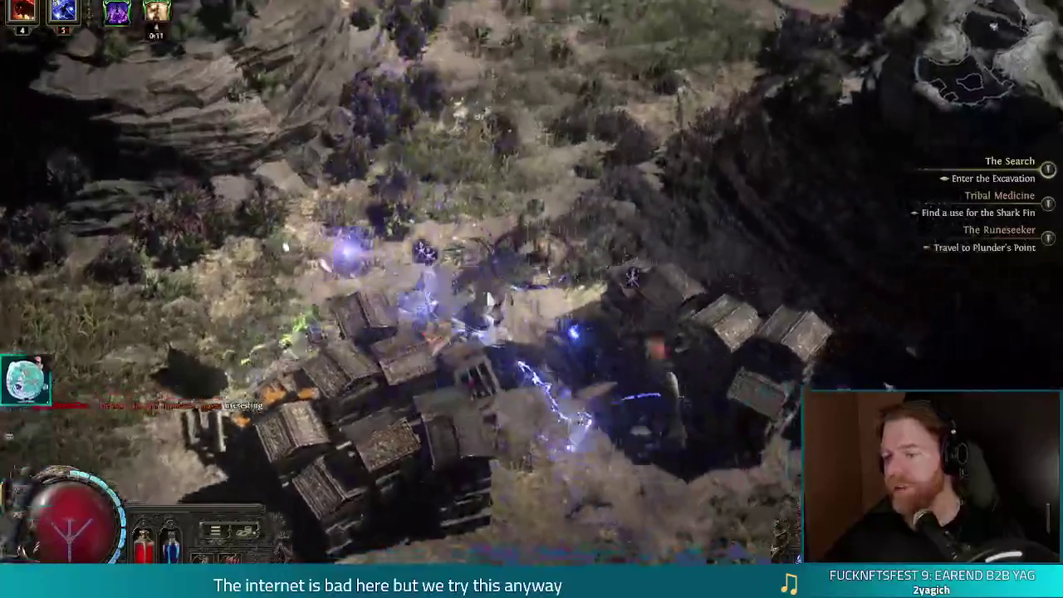
{"action": "left_click", "coordinate": [487, 298]}
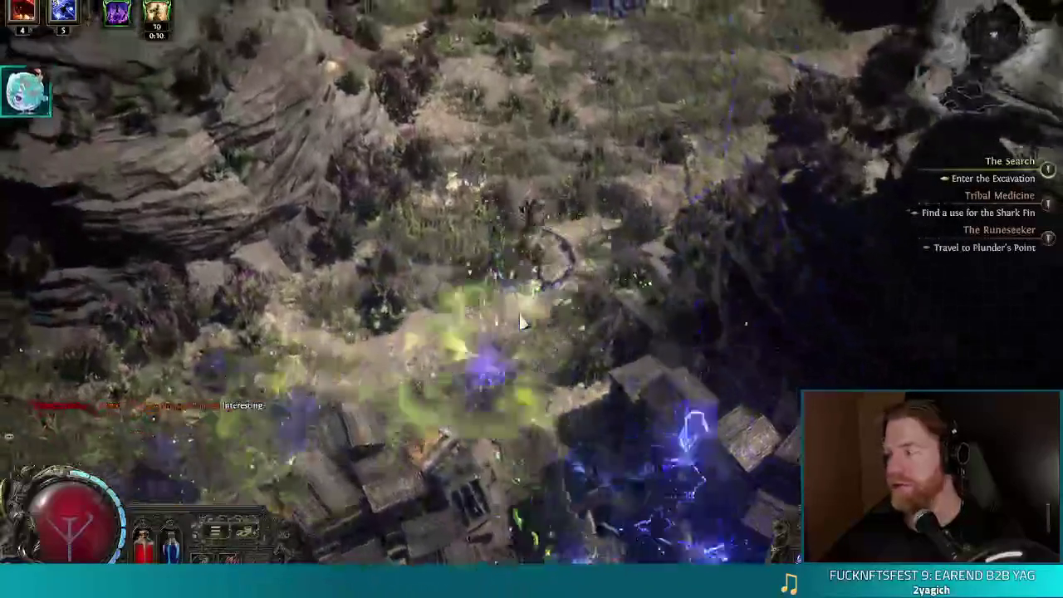
{"action": "left_click", "coordinate": [520, 322]}
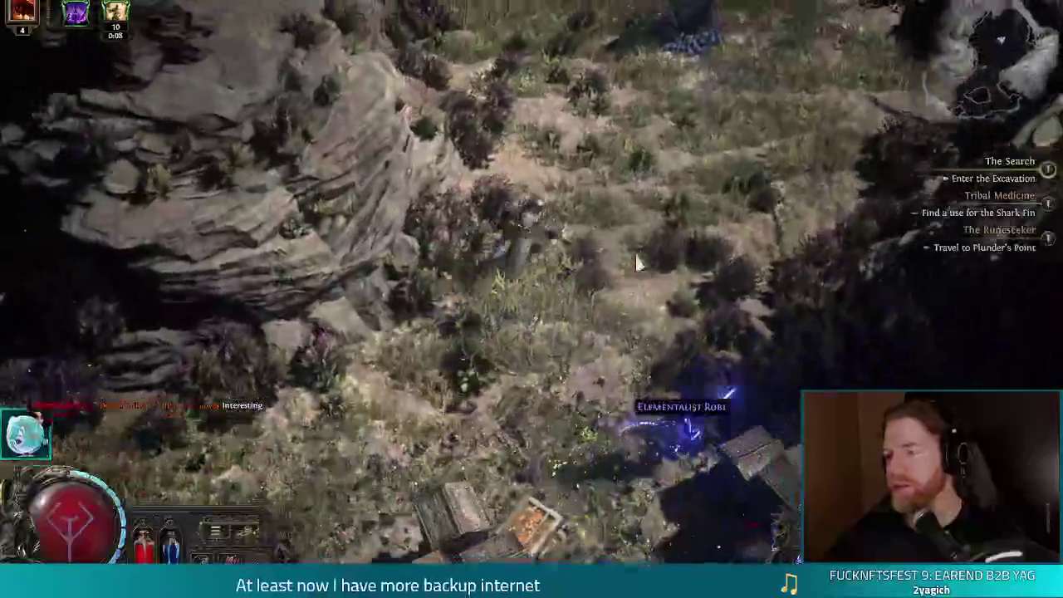
{"action": "left_click", "coordinate": [637, 264]}
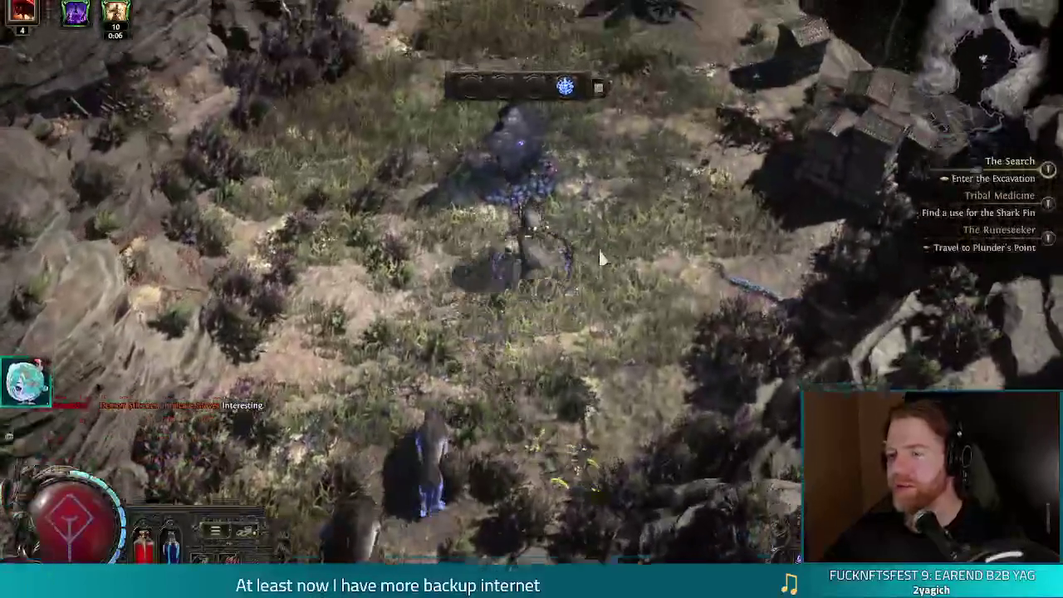
{"action": "left_click", "coordinate": [600, 257]}
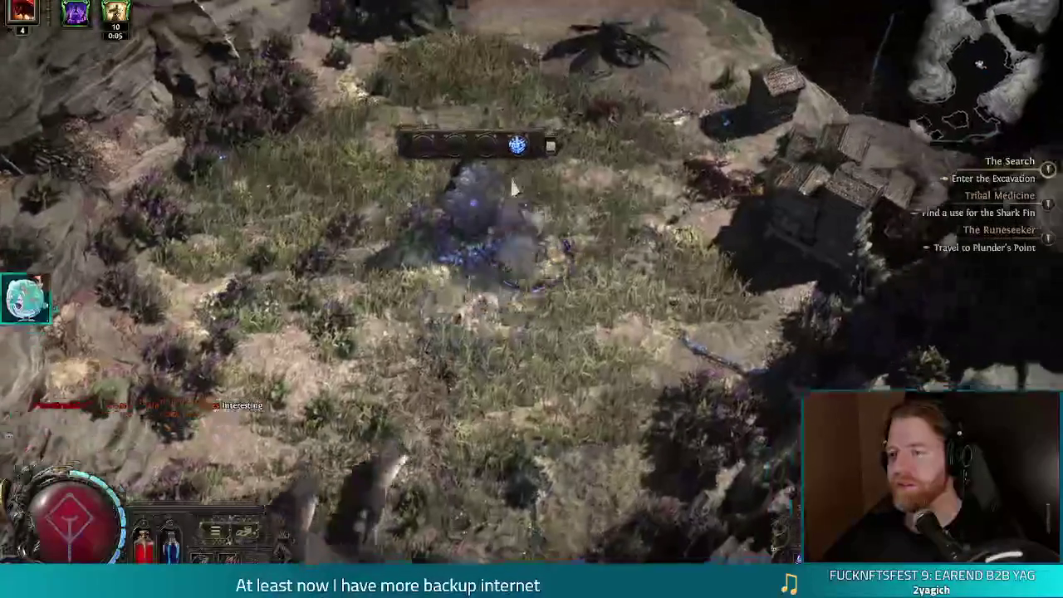
{"action": "left_click", "coordinate": [528, 172]}
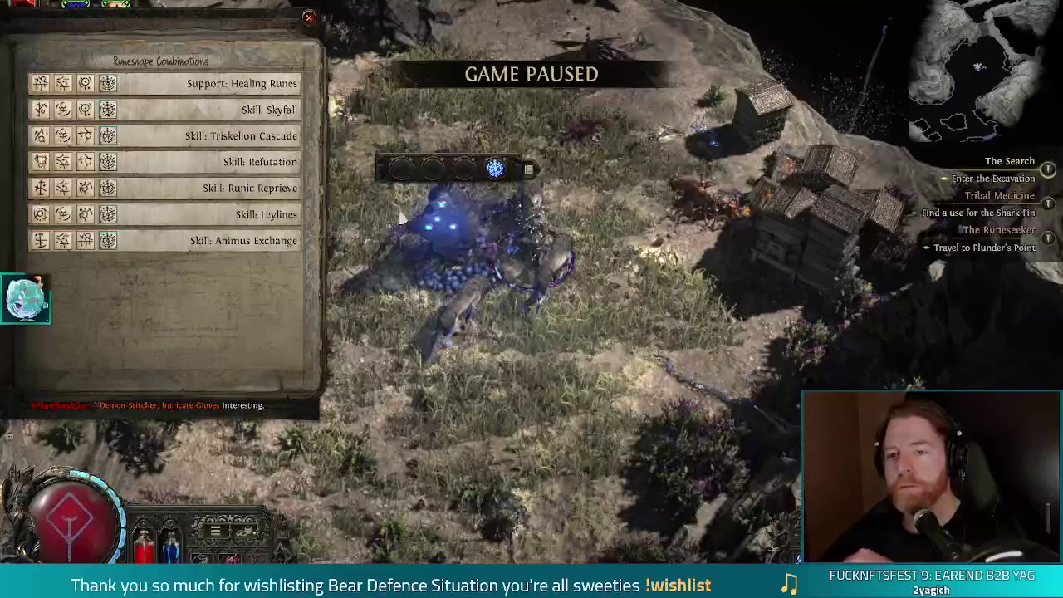
Read each Runeshape Combinations tooltip, expanding Triskelion Cascade with Alt to see Cascadable Spell details.
{"action": "mouse_move", "coordinate": [204, 166]}
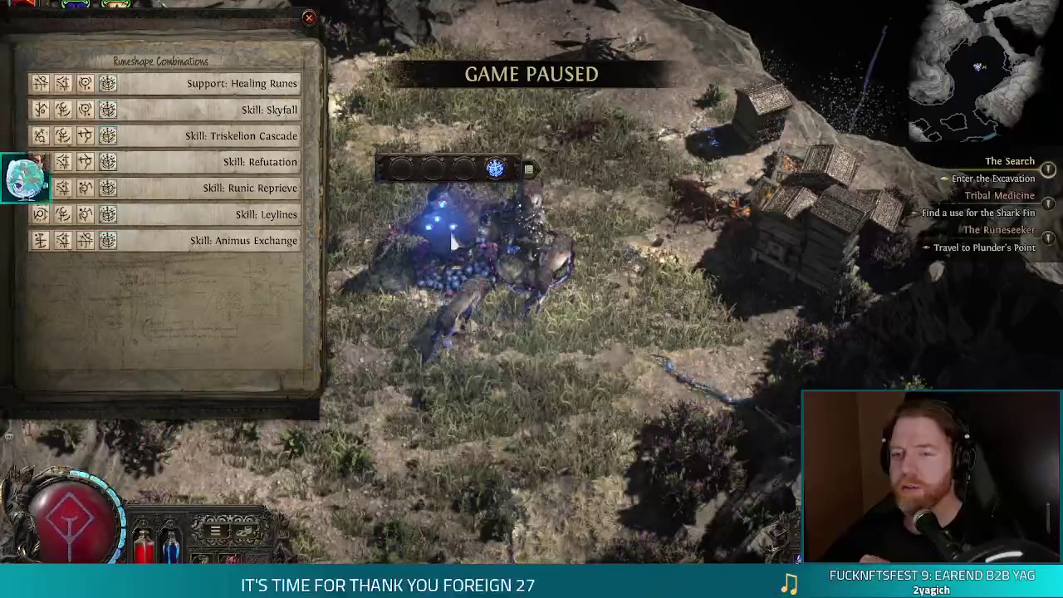
{"action": "mouse_move", "coordinate": [231, 111]}
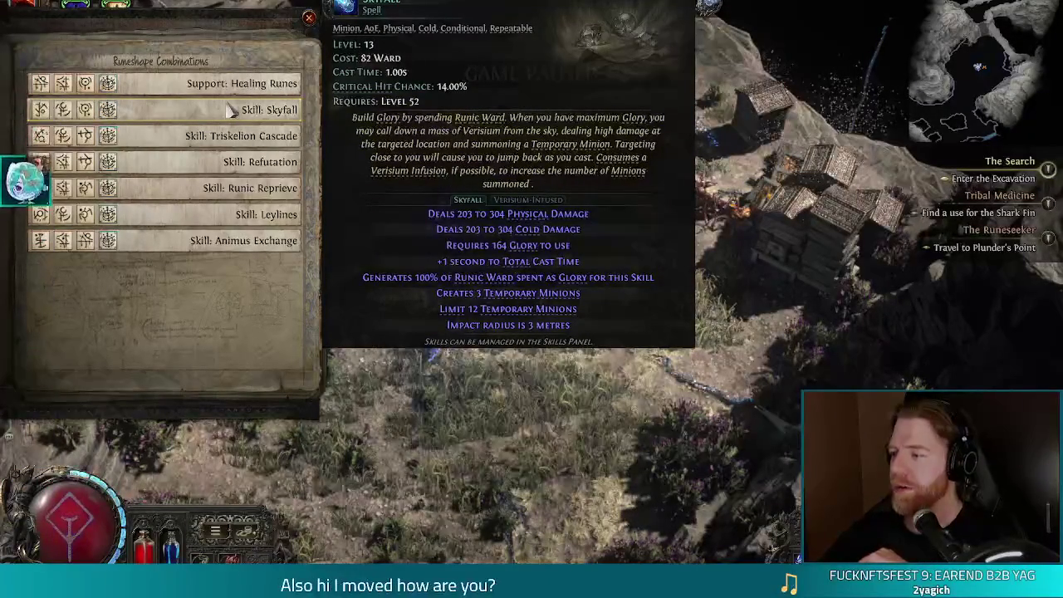
{"action": "mouse_move", "coordinate": [236, 245]}
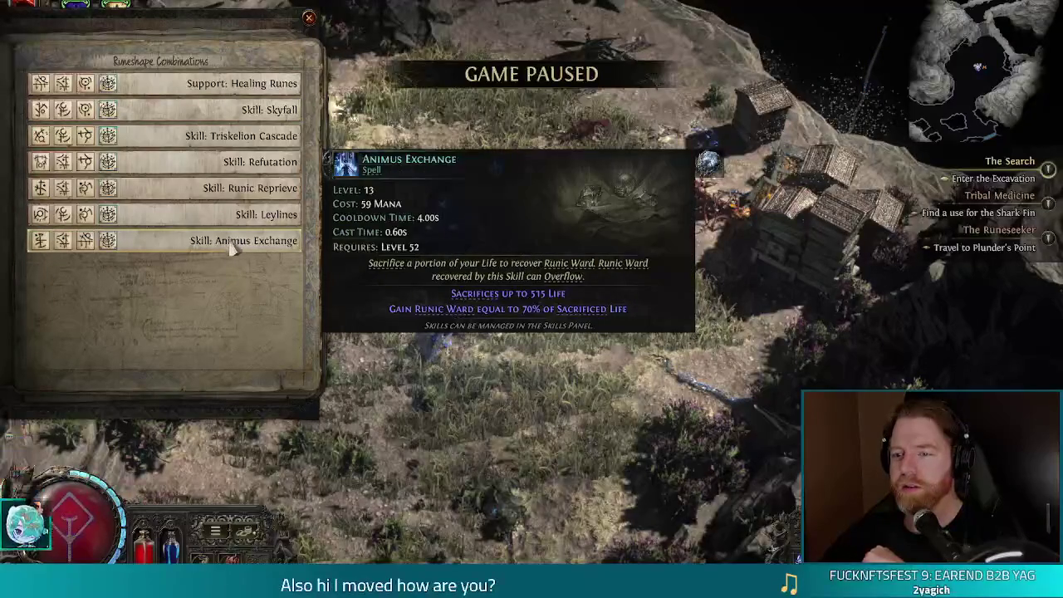
{"action": "mouse_move", "coordinate": [216, 220]}
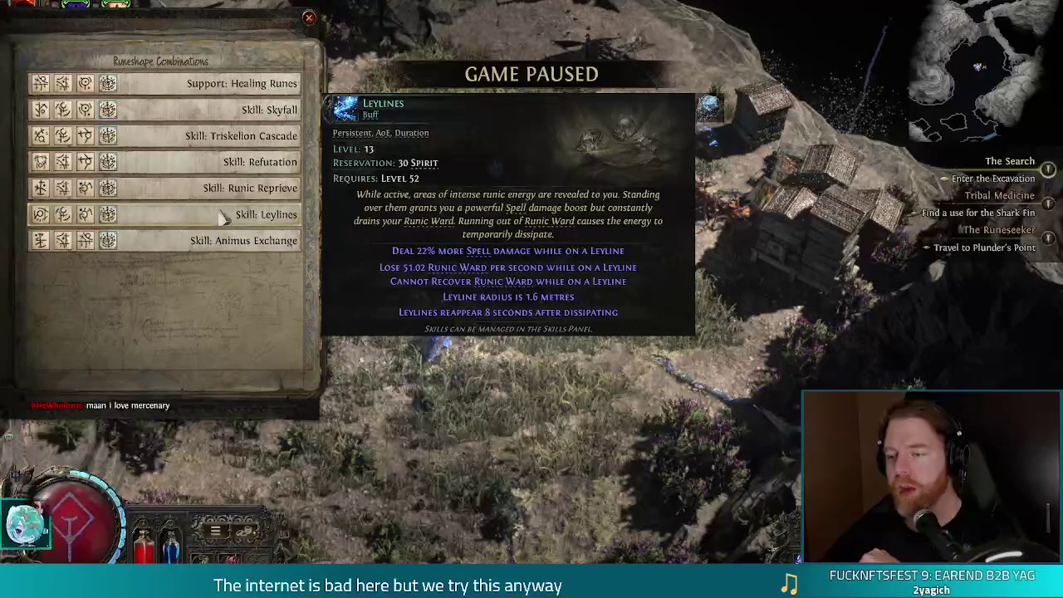
{"action": "mouse_move", "coordinate": [227, 190]}
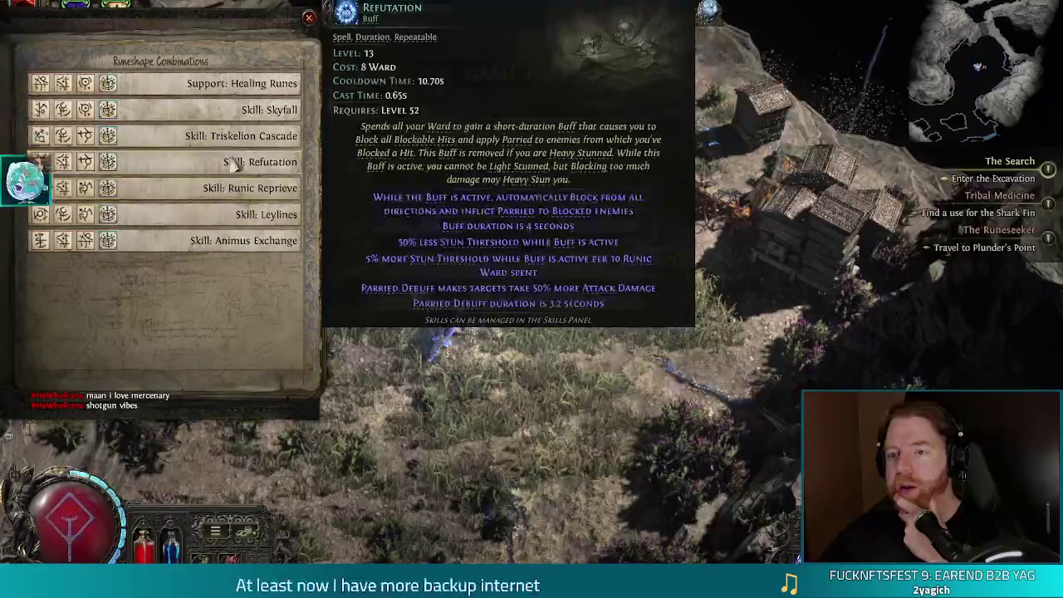
{"action": "mouse_move", "coordinate": [255, 83]}
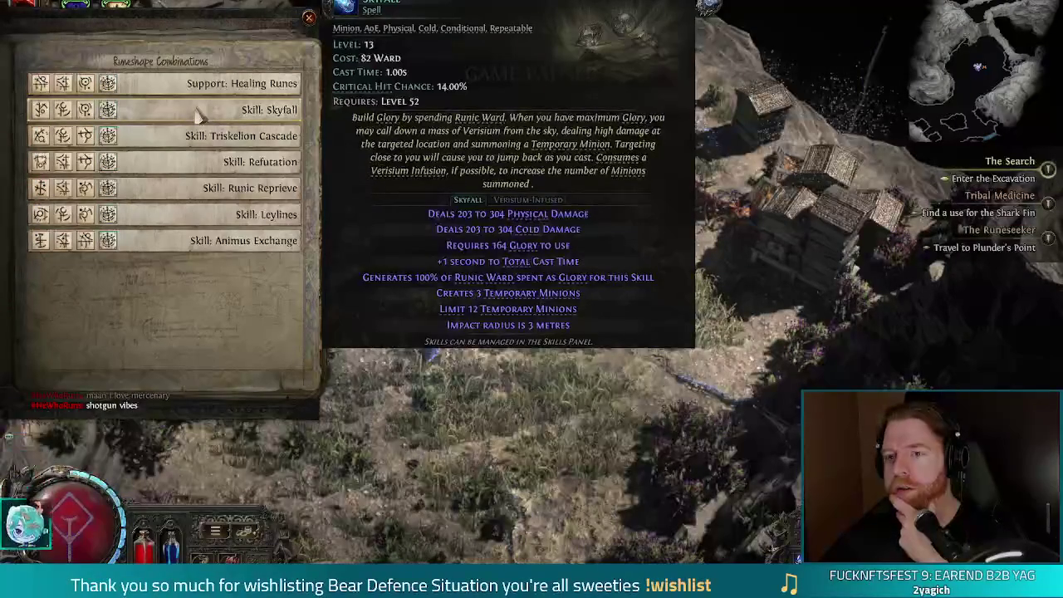
{"action": "mouse_move", "coordinate": [224, 148]}
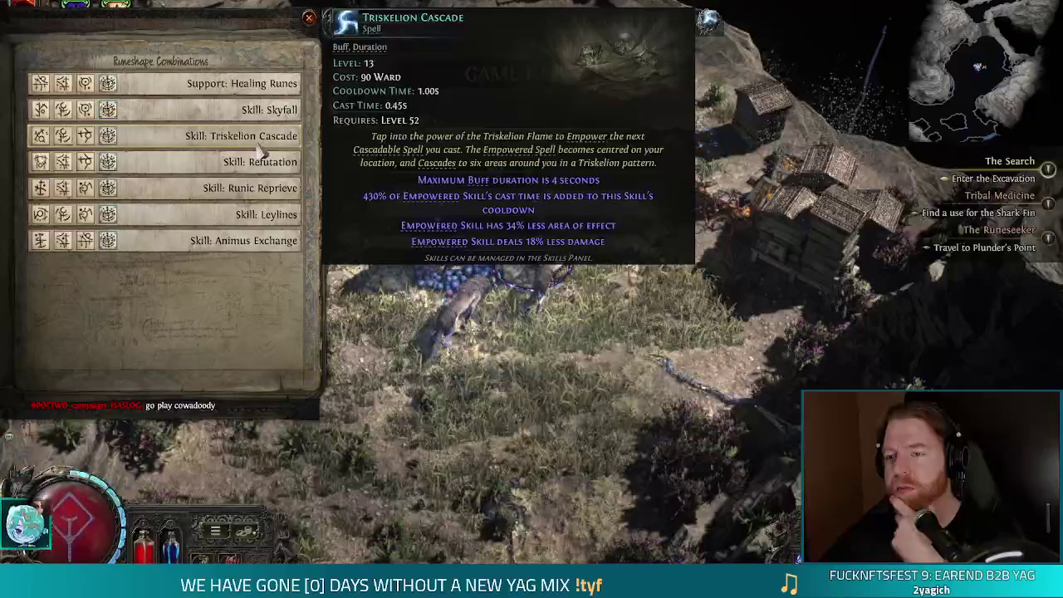
{"action": "key", "text": "alt"}
{"action": "mouse_move", "coordinate": [381, 157]}
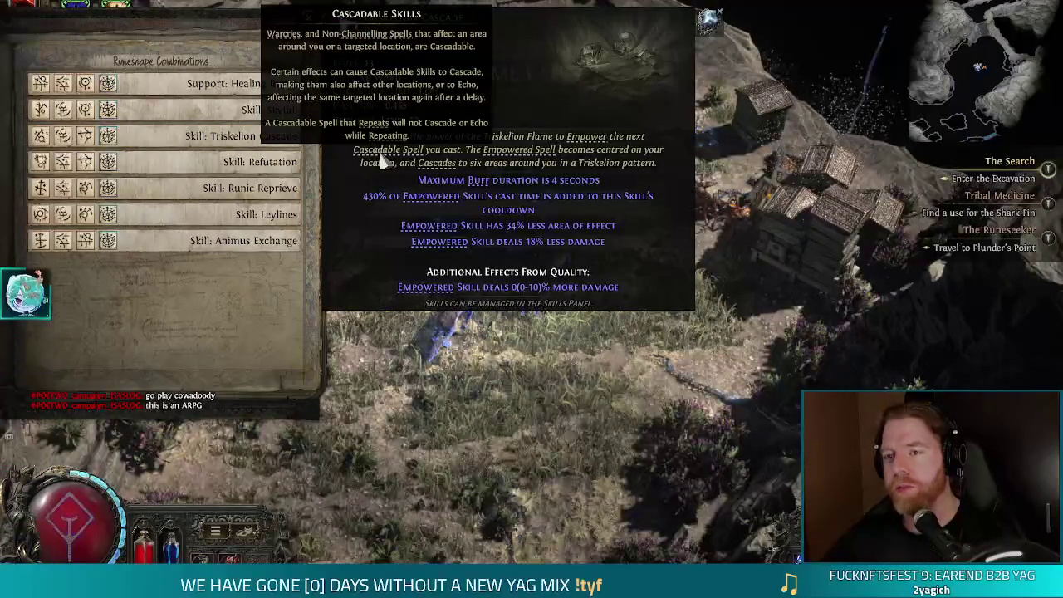